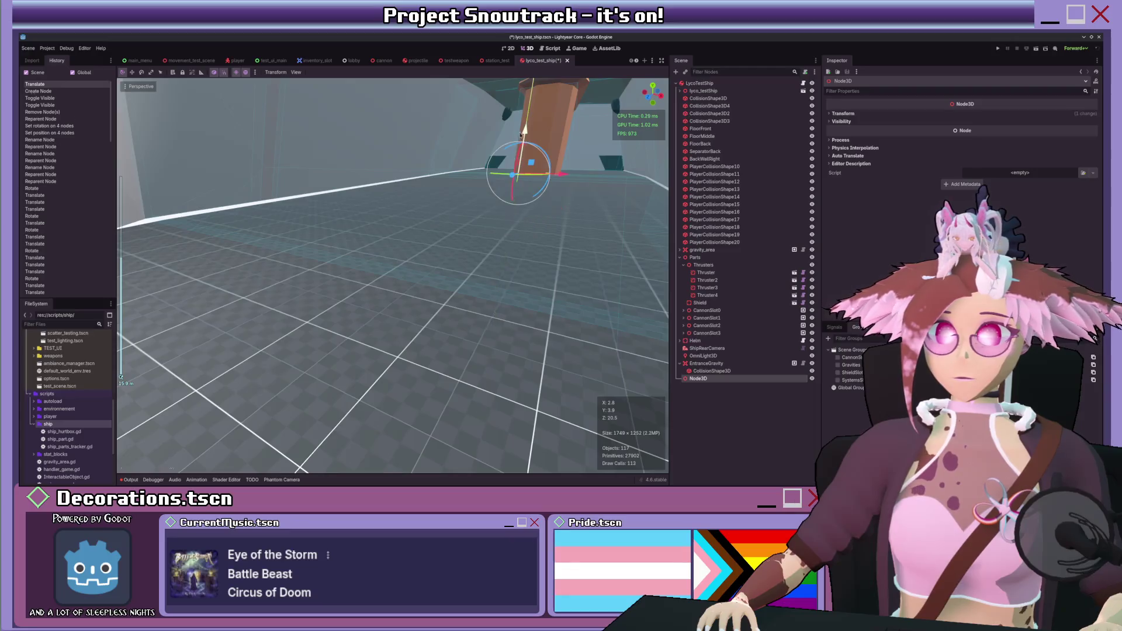
- Move the empty node into the ship and rename it PlayerSpawnPoint1
{"action": "left_click_drag", "start_coordinate": [584, 246], "coordinate": [140, 327]}
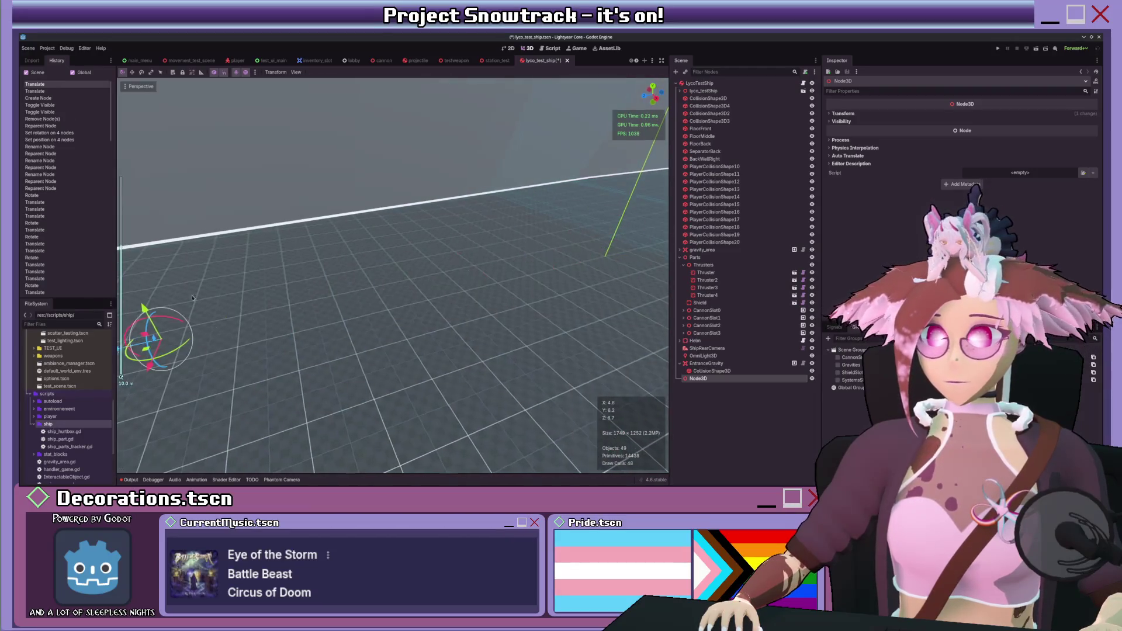
{"action": "key", "text": "f"}
{"action": "left_click_drag", "start_coordinate": [373, 284], "coordinate": [347, 256]}
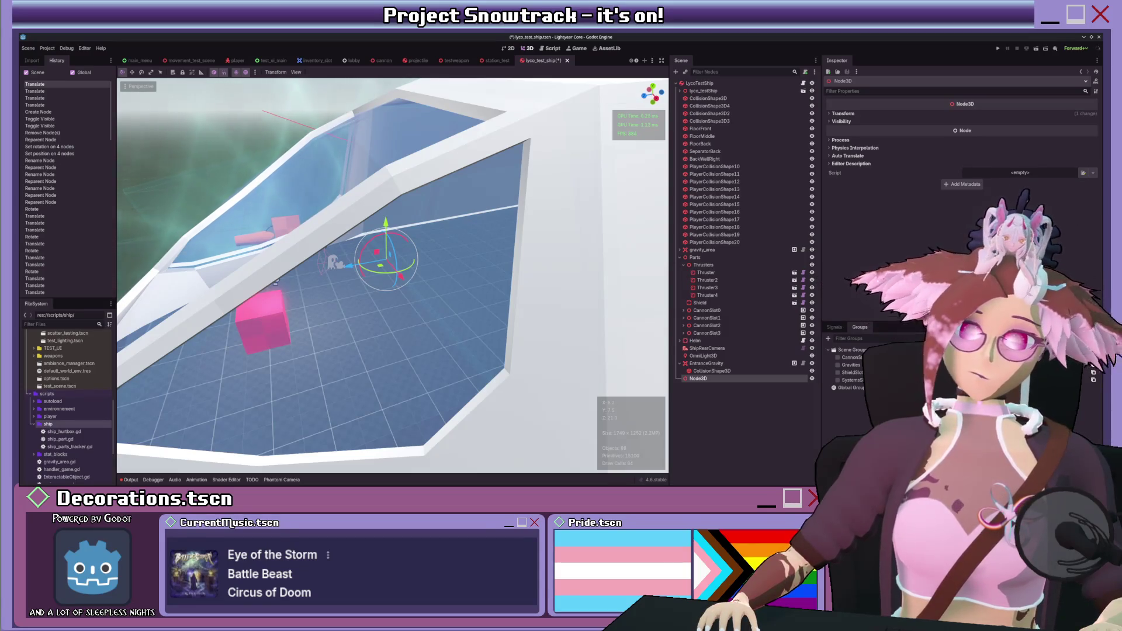
{"action": "key", "text": "F2"}
{"action": "type", "text": "PlayerSpawnPoint1"}
{"action": "key", "text": "Return"}
- Duplicate it into PlayerSpawnPoint2–4, spread them side by side along X, and select all four
{"action": "key", "text": "ctrl+d"}
{"action": "key", "text": "ctrl+d"}
{"action": "key", "text": "ctrl+d"}
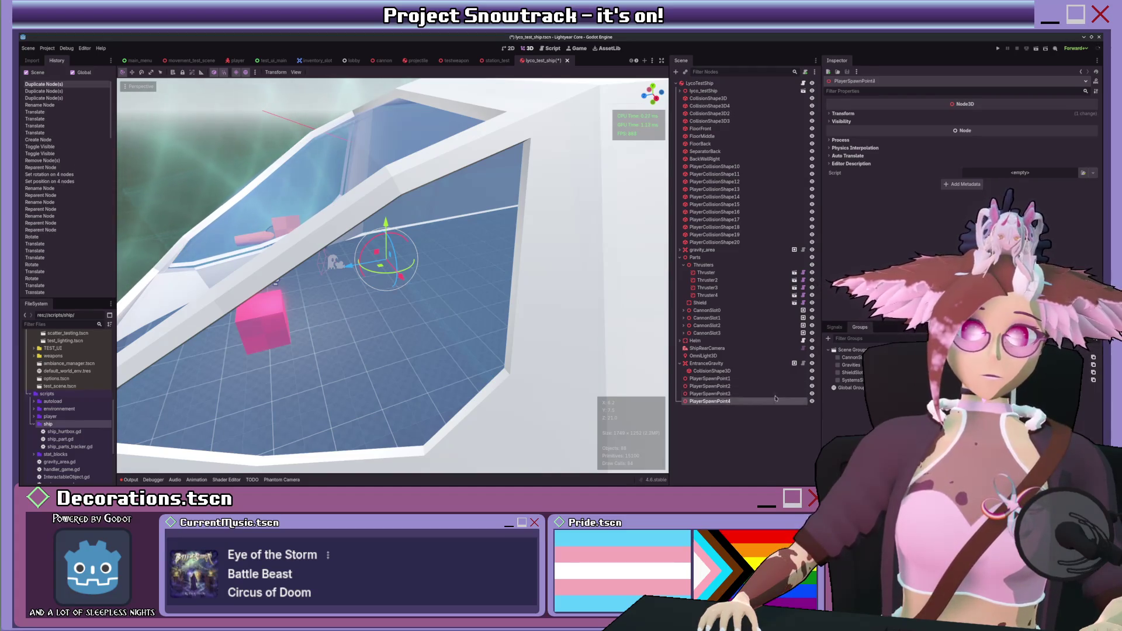
{"action": "scroll", "coordinate": [392, 276], "scroll_direction": "up", "scroll_amount": 5}
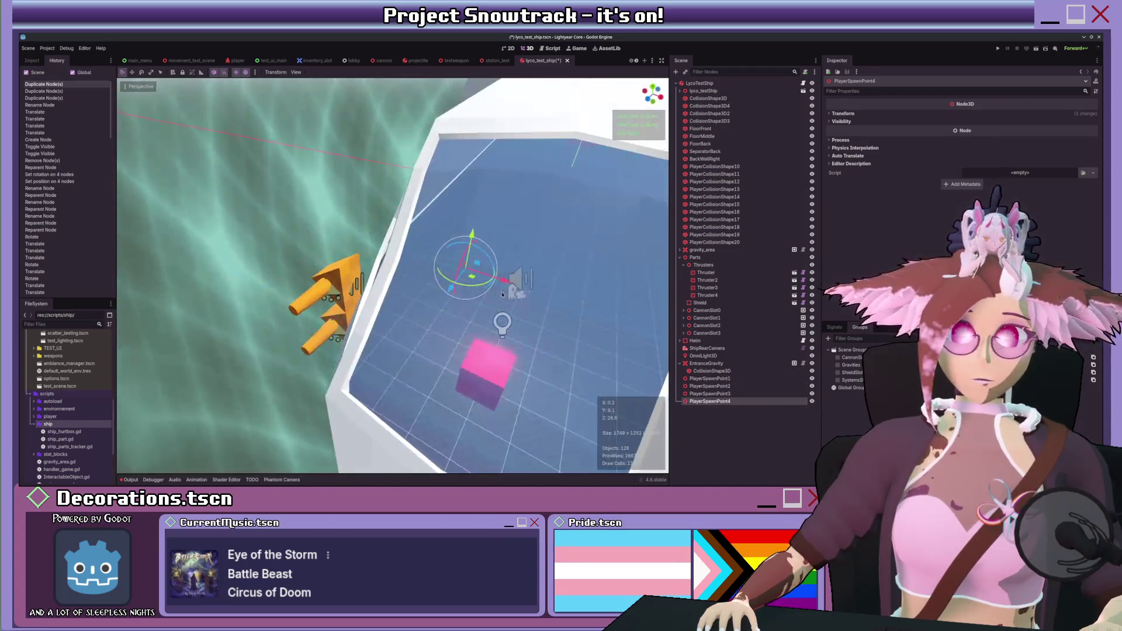
{"action": "scroll", "coordinate": [549, 301], "scroll_direction": "down", "scroll_amount": 5}
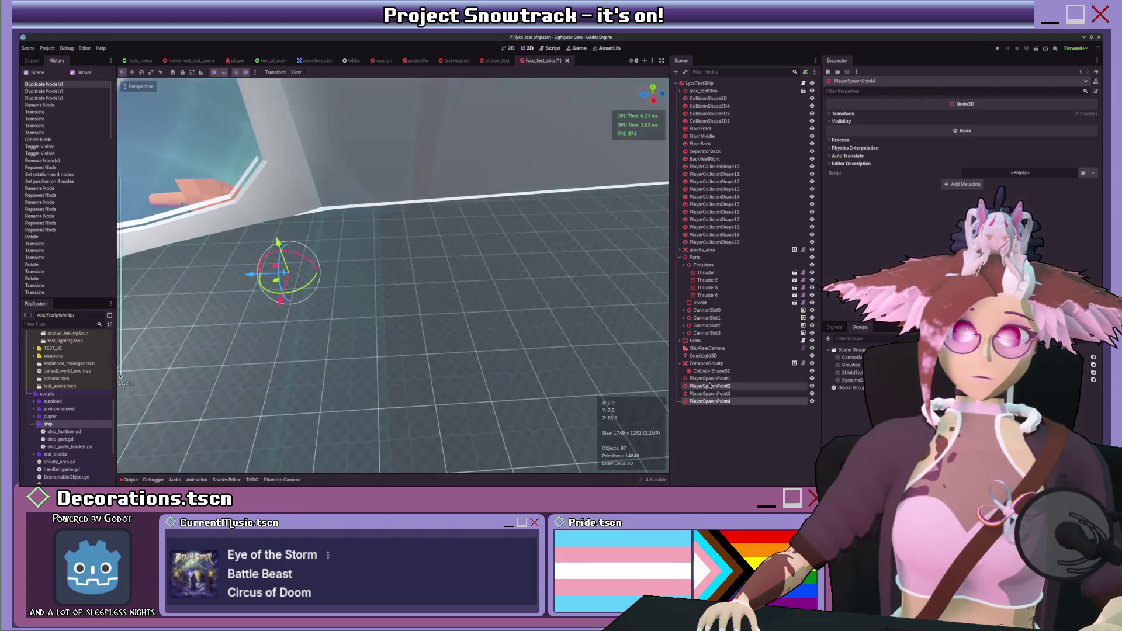
{"action": "key", "text": "Up"}
{"action": "key", "text": "Up"}
{"action": "left_click_drag", "start_coordinate": [250, 274], "coordinate": [336, 272]}
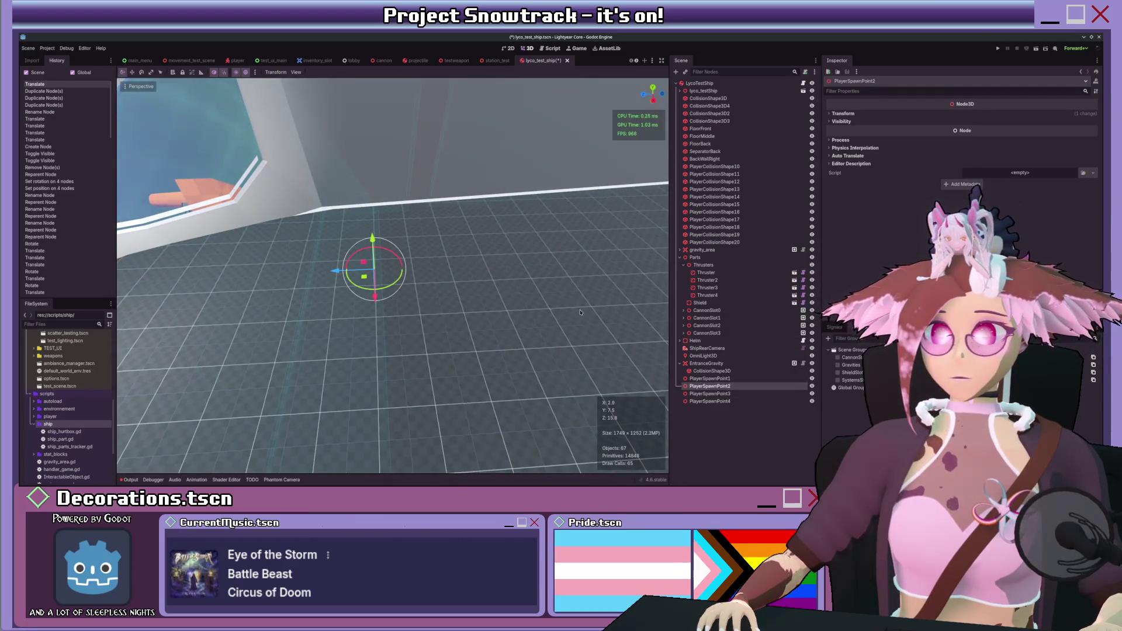
{"action": "key", "text": "Down"}
{"action": "left_click_drag", "start_coordinate": [264, 279], "coordinate": [430, 275]}
{"action": "key", "text": "Down"}
{"action": "left_click_drag", "start_coordinate": [252, 276], "coordinate": [503, 270]}
{"action": "left_click", "coordinate": [741, 380]}
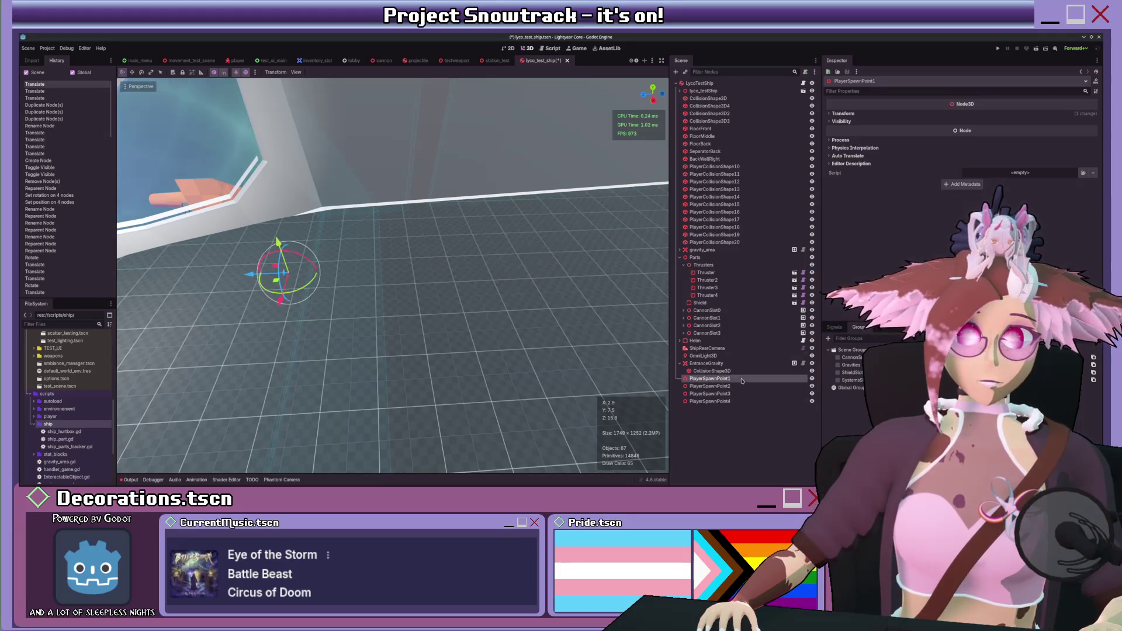
{"action": "left_click", "coordinate": [739, 401], "text": "shift"}
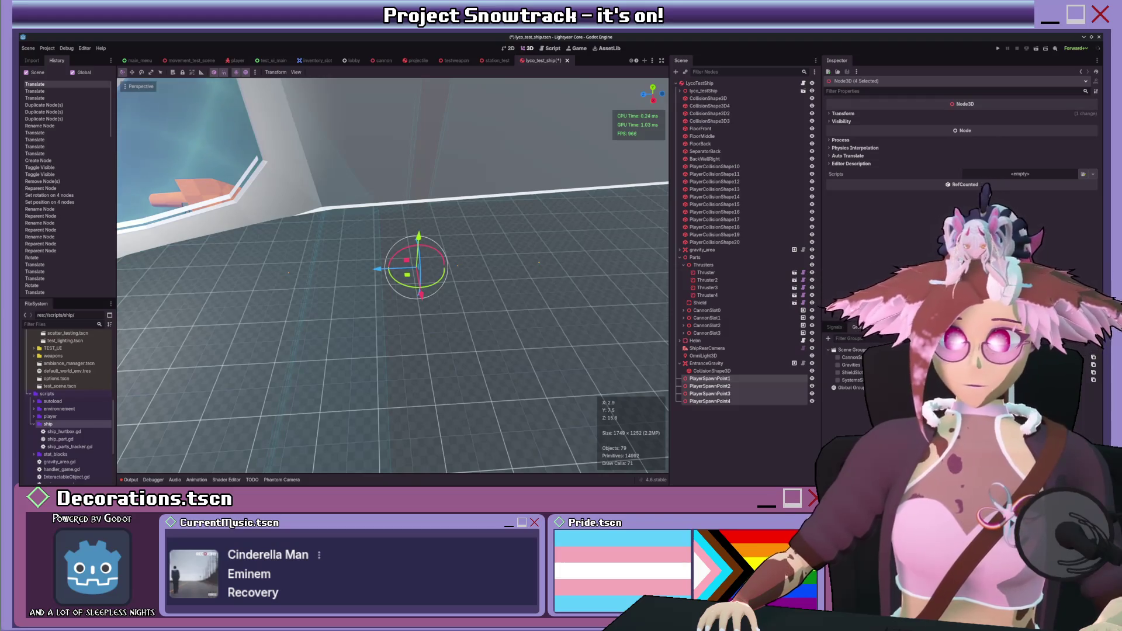
- Add the four spawn points to a group and create a new node under LycoTestShip
{"action": "left_click", "coordinate": [625, 313]}
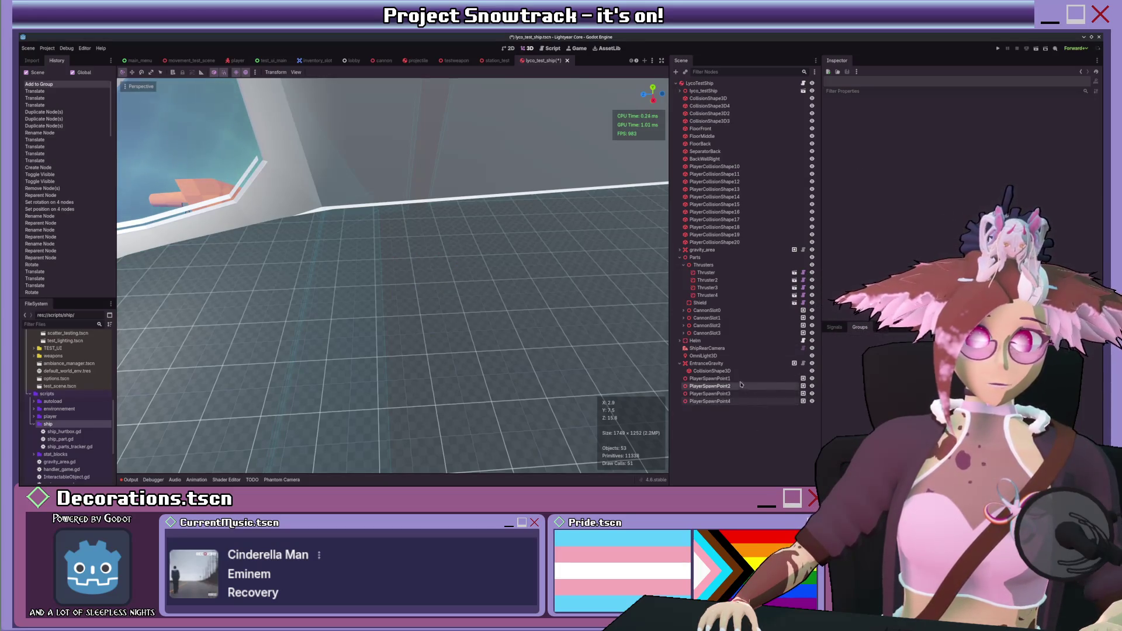
{"action": "left_click", "coordinate": [760, 379]}
{"action": "left_click", "coordinate": [701, 83]}
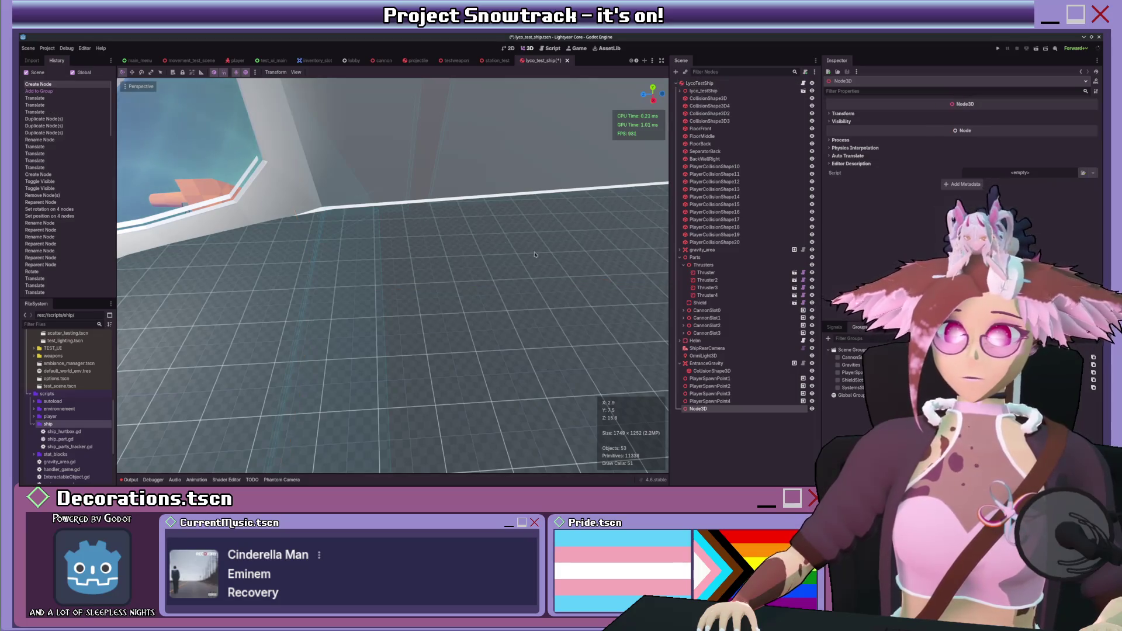
{"action": "key", "text": "Return"}
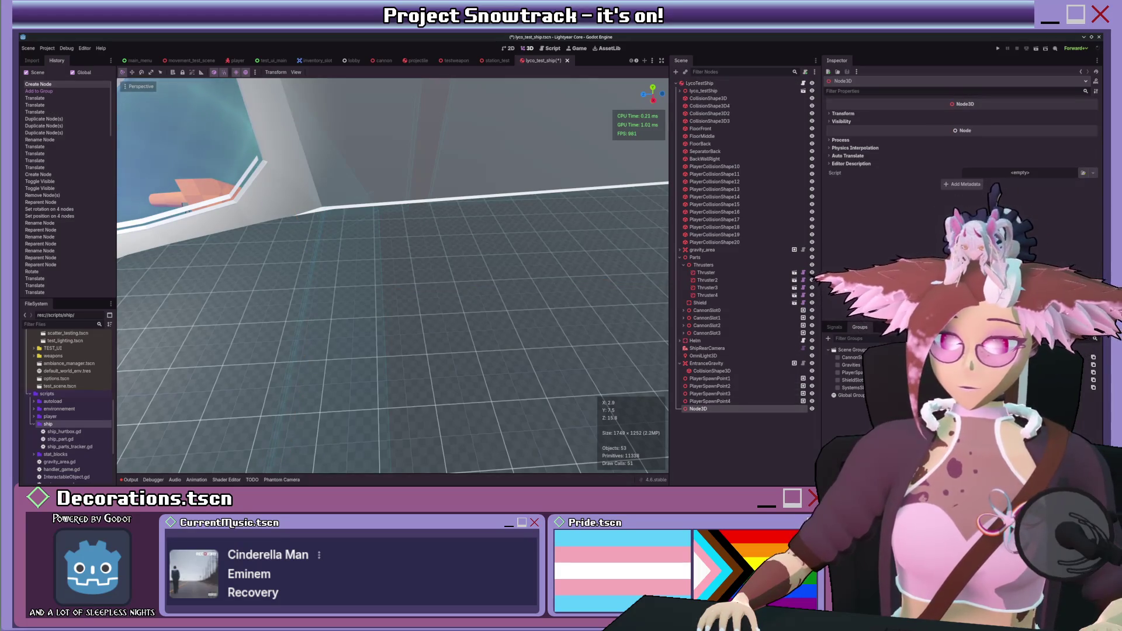
{"action": "type", "text": "SpawnPoints"}
- Drag PlayerSpawnPoint1–4 under the SpawnPoints node and reselect all four
{"action": "left_click", "coordinate": [709, 378]}
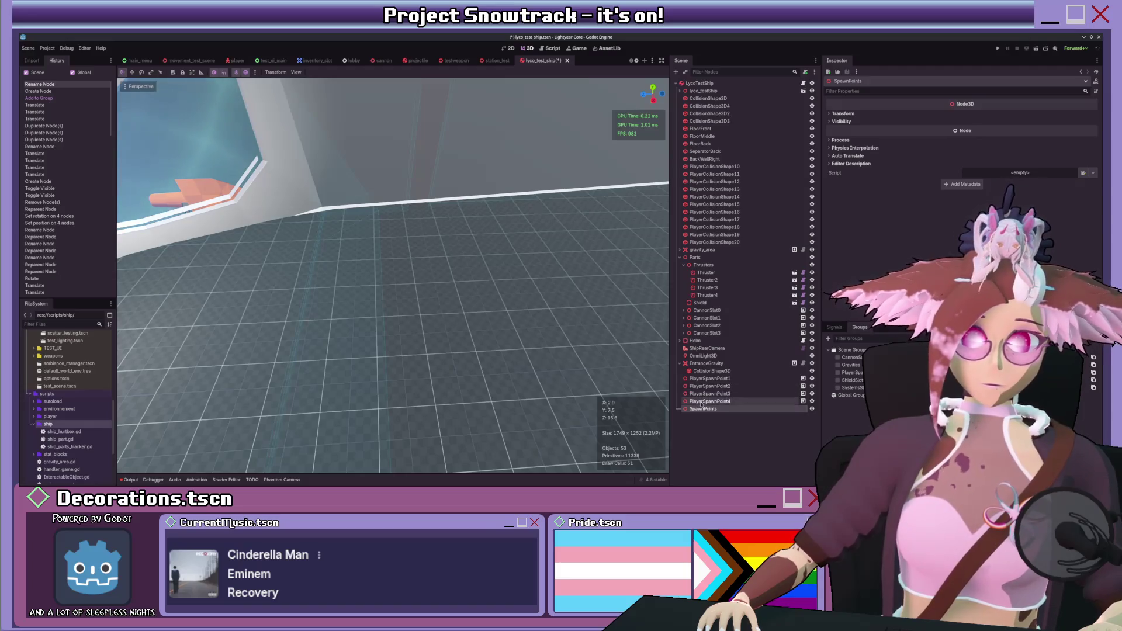
{"action": "left_click", "coordinate": [709, 400], "text": "shift"}
{"action": "left_click_drag", "start_coordinate": [710, 401], "coordinate": [707, 409]}
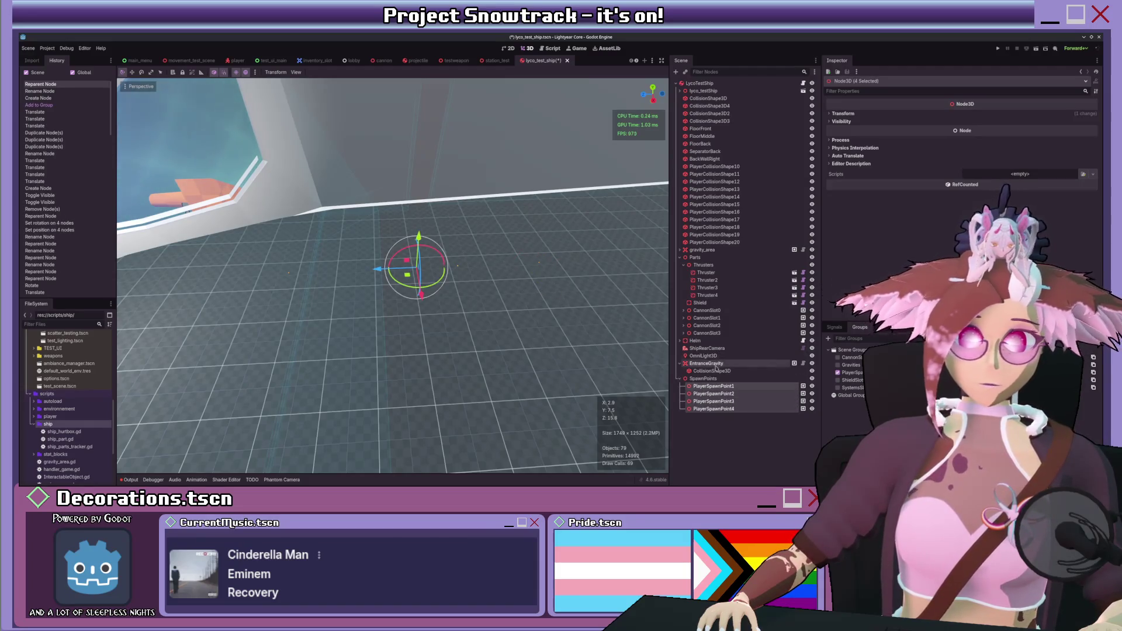
{"action": "left_click", "coordinate": [703, 378]}
{"action": "key", "text": "f"}
{"action": "scroll", "coordinate": [468, 293], "scroll_direction": "up", "scroll_amount": 10}
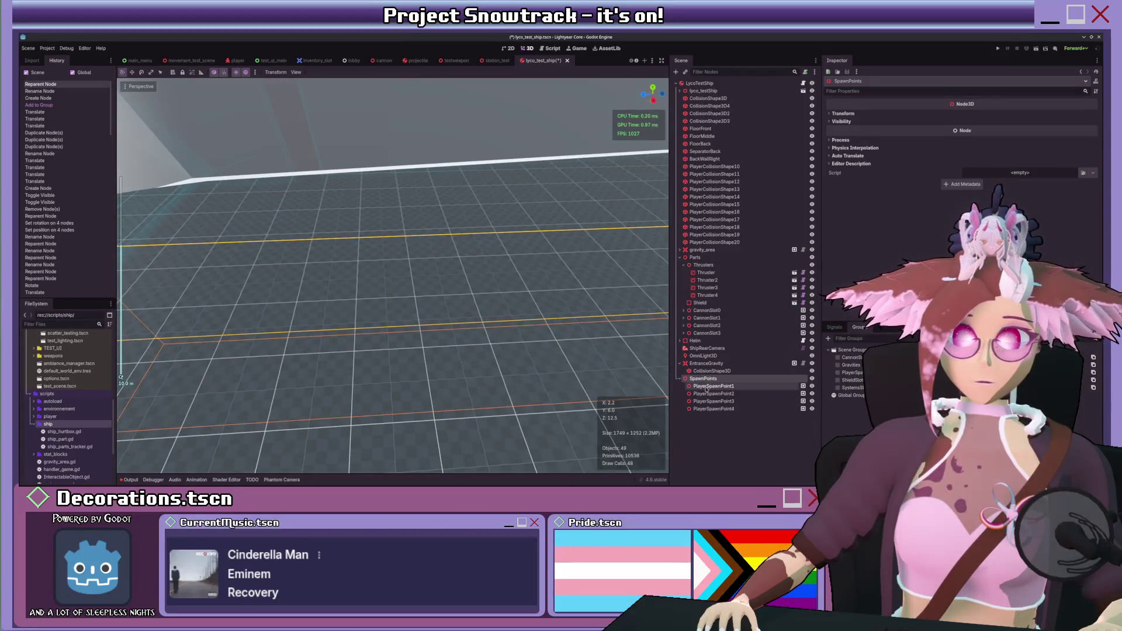
{"action": "left_click", "coordinate": [710, 386]}
{"action": "left_click", "coordinate": [713, 408], "text": "shift"}
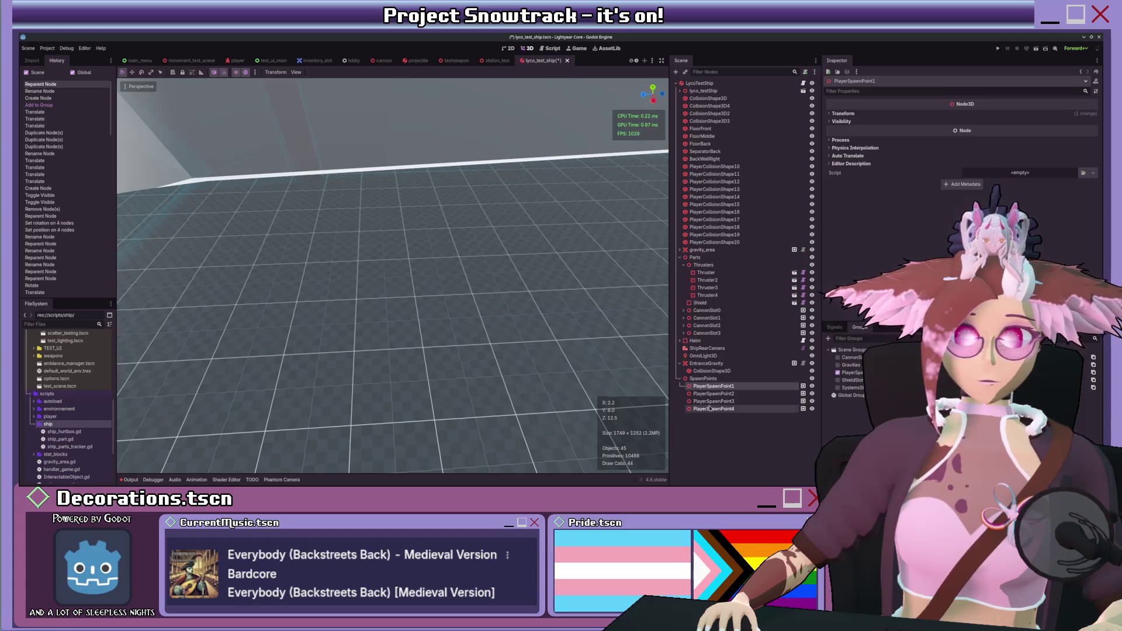
- Move the spawn points and the SpawnPoints parent across the ship hull, viewing the floor
{"action": "key", "text": "f"}
{"action": "scroll", "coordinate": [357, 281], "scroll_direction": "down", "scroll_amount": 6}
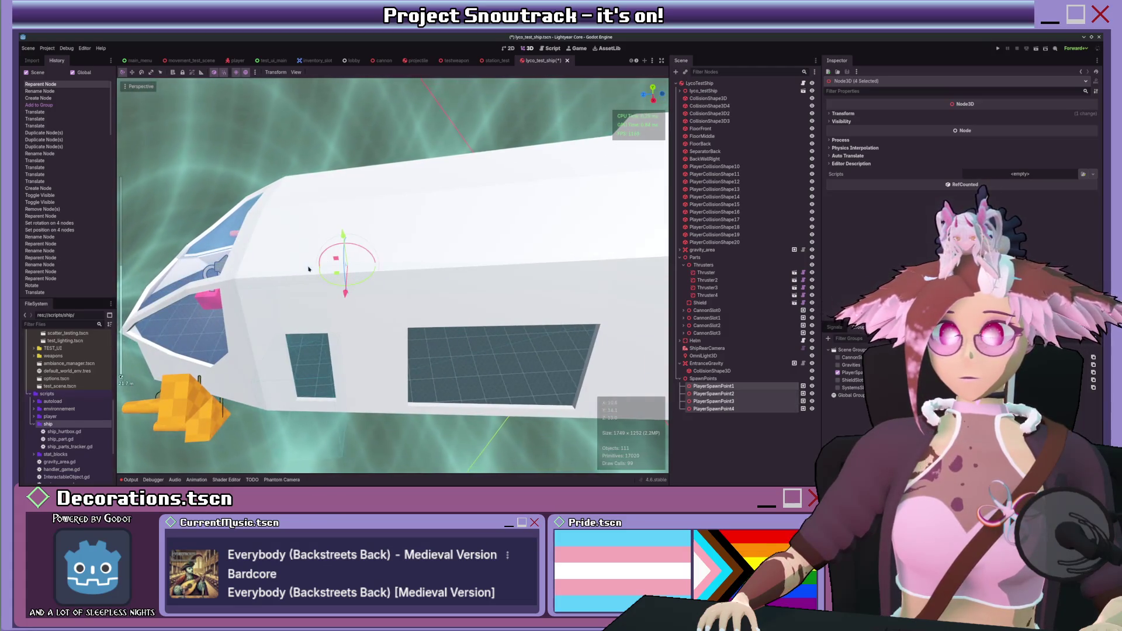
{"action": "left_click_drag", "start_coordinate": [336, 258], "coordinate": [572, 248]}
{"action": "left_click", "coordinate": [717, 380]}
{"action": "left_click_drag", "start_coordinate": [570, 307], "coordinate": [323, 320]}
{"action": "key", "text": "f"}
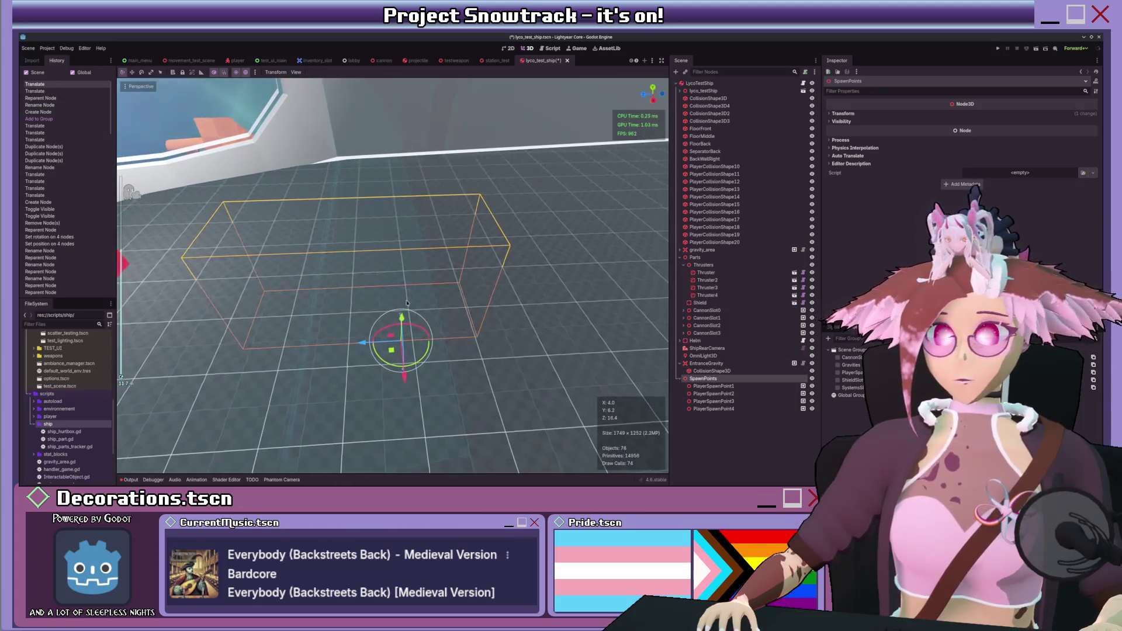
{"action": "mouse_move", "coordinate": [398, 241]}
{"action": "left_mouse_down"}
{"action": "mouse_move", "coordinate": [485, 267]}
{"action": "mouse_move", "coordinate": [394, 238]}
{"action": "left_mouse_up"}
{"action": "mouse_move", "coordinate": [389, 280]}
{"action": "left_mouse_down"}
{"action": "mouse_move", "coordinate": [530, 260]}
{"action": "mouse_move", "coordinate": [490, 258]}
{"action": "mouse_move", "coordinate": [411, 283]}
{"action": "left_mouse_up"}
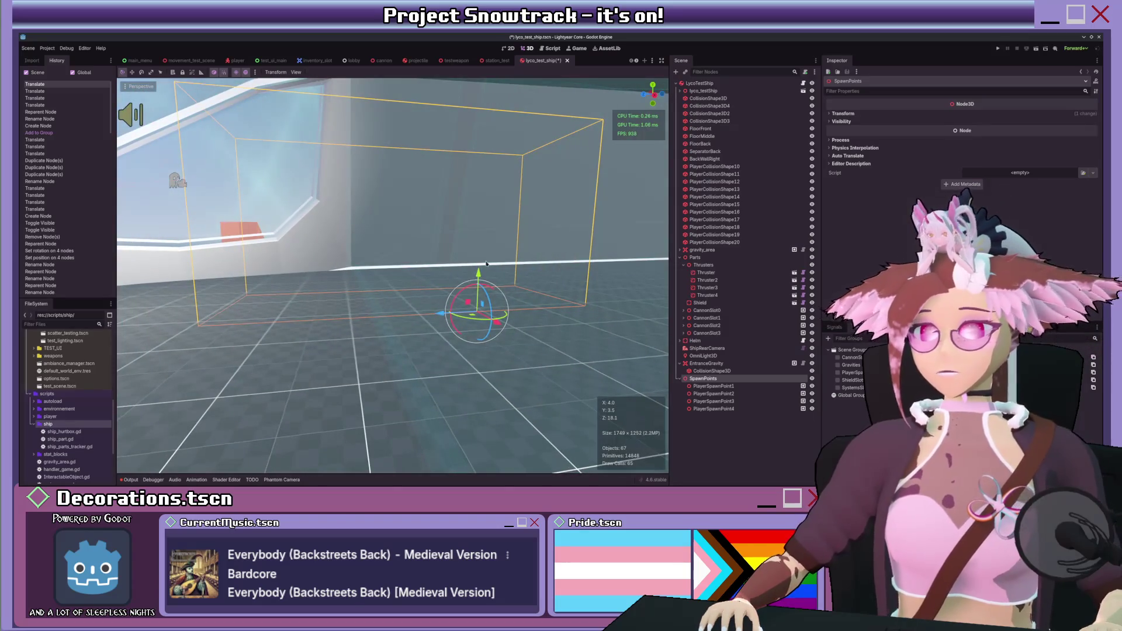
{"action": "left_click_drag", "start_coordinate": [454, 236], "coordinate": [485, 315]}
- Lower PlayerSpawnPoint1–4 by 2 units onto the ship's floor
{"action": "left_click", "coordinate": [713, 386]}
{"action": "left_click", "coordinate": [713, 408], "text": "shift"}
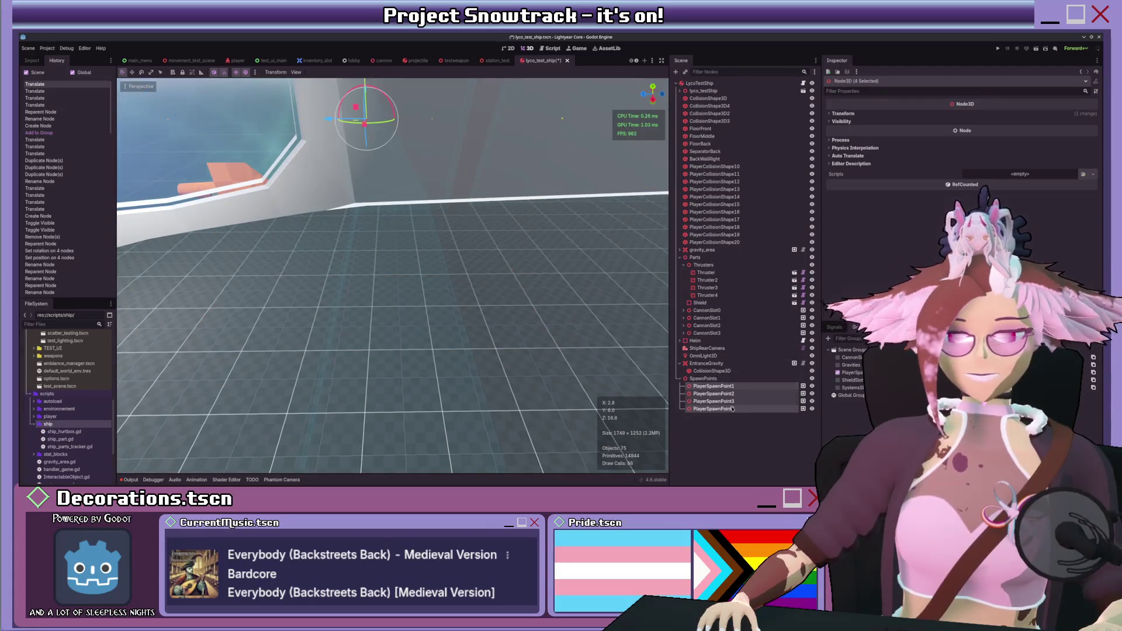
{"action": "key", "text": "f"}
{"action": "mouse_move", "coordinate": [367, 87]}
{"action": "left_mouse_down"}
{"action": "mouse_move", "coordinate": [371, 206]}
{"action": "mouse_move", "coordinate": [481, 233]}
{"action": "mouse_move", "coordinate": [467, 285]}
{"action": "mouse_move", "coordinate": [439, 318]}
{"action": "left_mouse_up"}
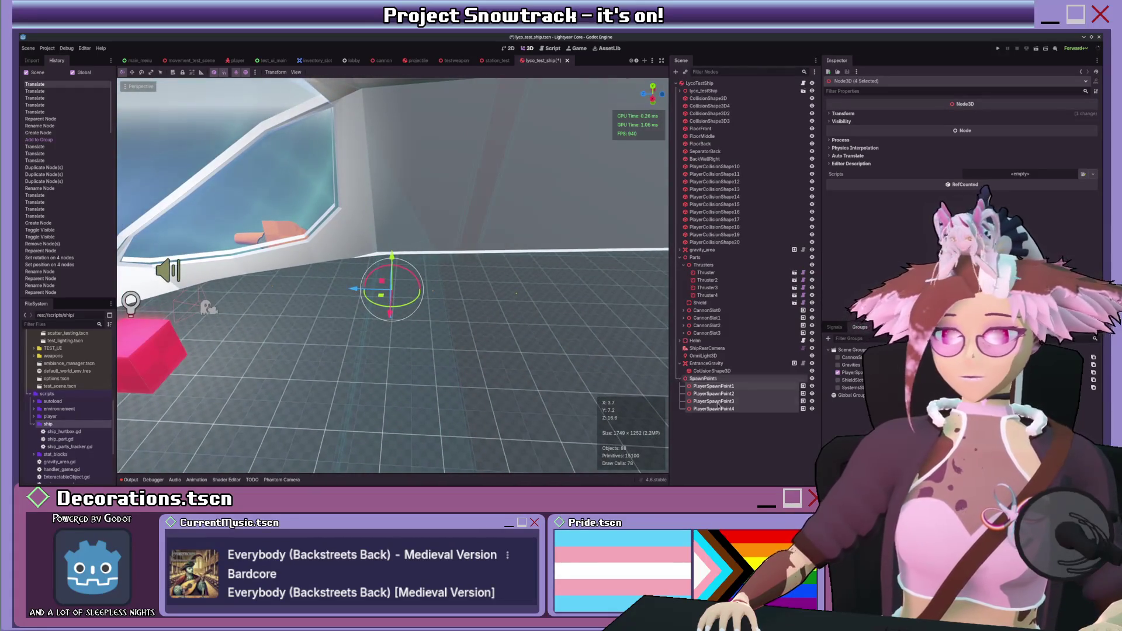
{"action": "left_click", "coordinate": [715, 379]}
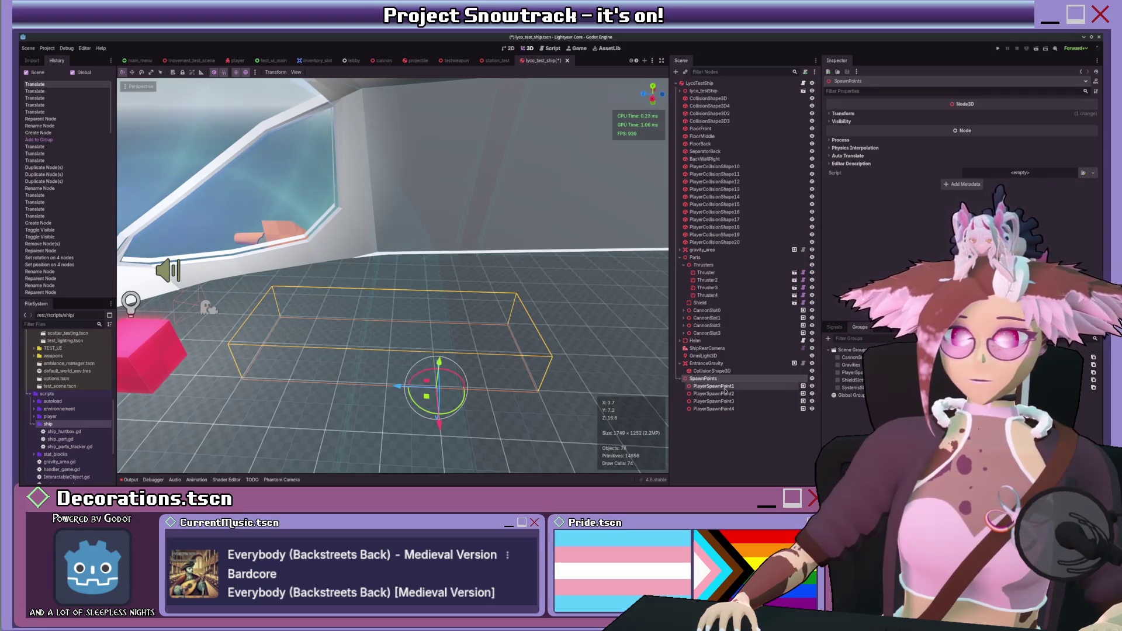
- Shift the four spawn points 1 unit along Z, then left along X
{"action": "left_click", "coordinate": [712, 386]}
{"action": "left_click", "coordinate": [713, 409], "text": "shift"}
{"action": "mouse_move", "coordinate": [198, 328]}
{"action": "left_mouse_down"}
{"action": "mouse_move", "coordinate": [324, 283]}
{"action": "mouse_move", "coordinate": [429, 292]}
{"action": "left_mouse_up"}
{"action": "scroll", "coordinate": [467, 292], "scroll_direction": "up", "scroll_amount": 5}
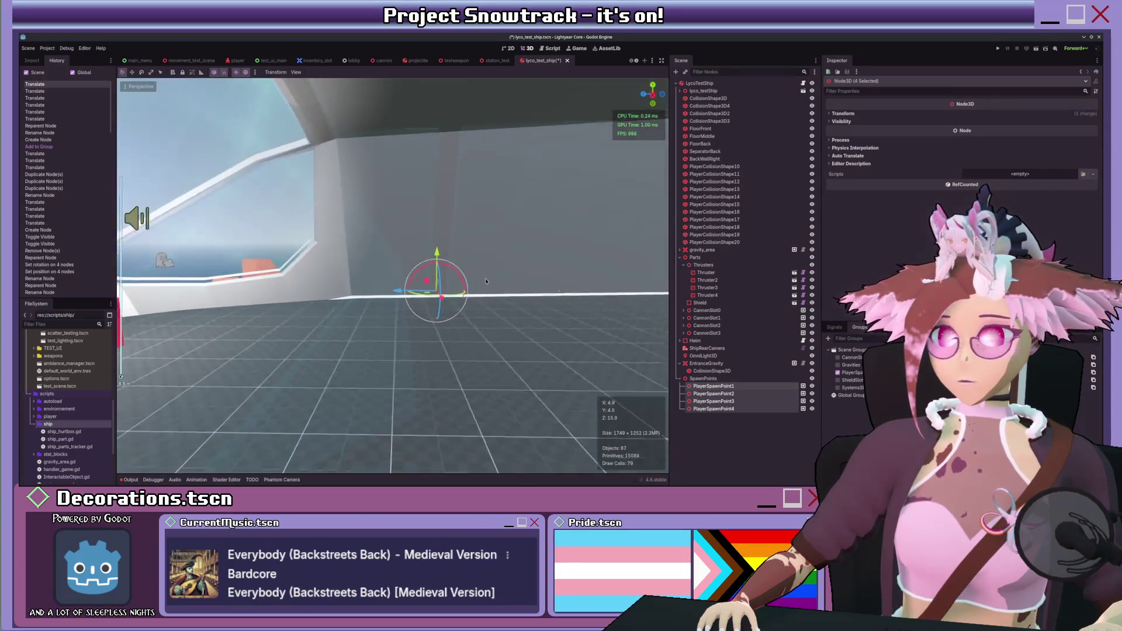
{"action": "left_click", "coordinate": [703, 378]}
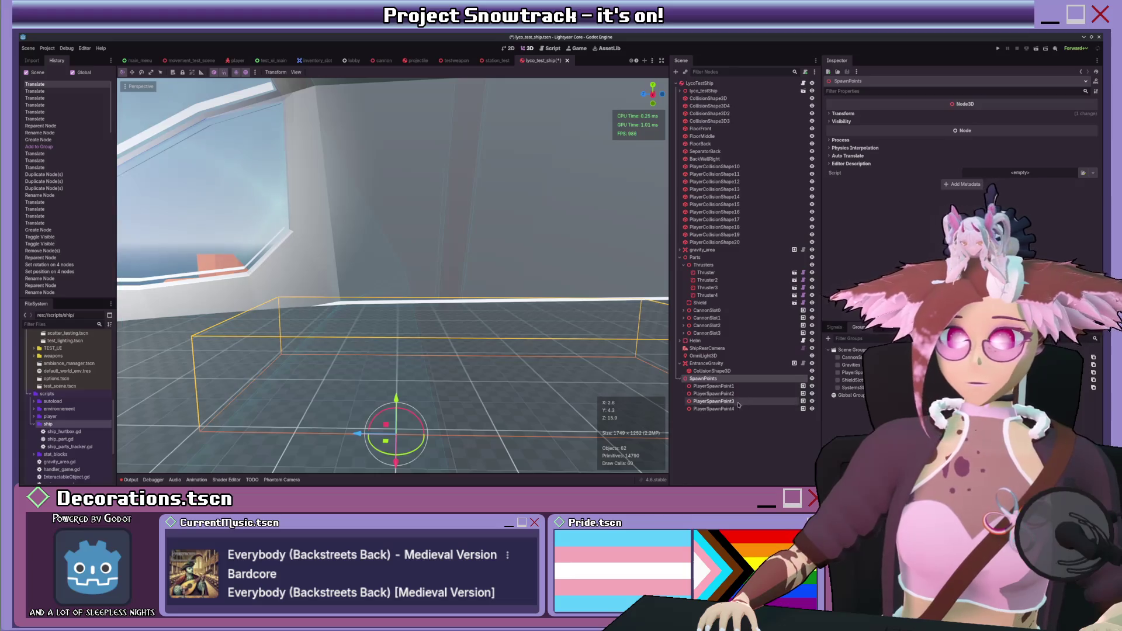
{"action": "left_click", "coordinate": [713, 386]}
{"action": "left_click", "coordinate": [717, 408], "text": "shift"}
{"action": "left_click_drag", "start_coordinate": [420, 300], "coordinate": [354, 300]}
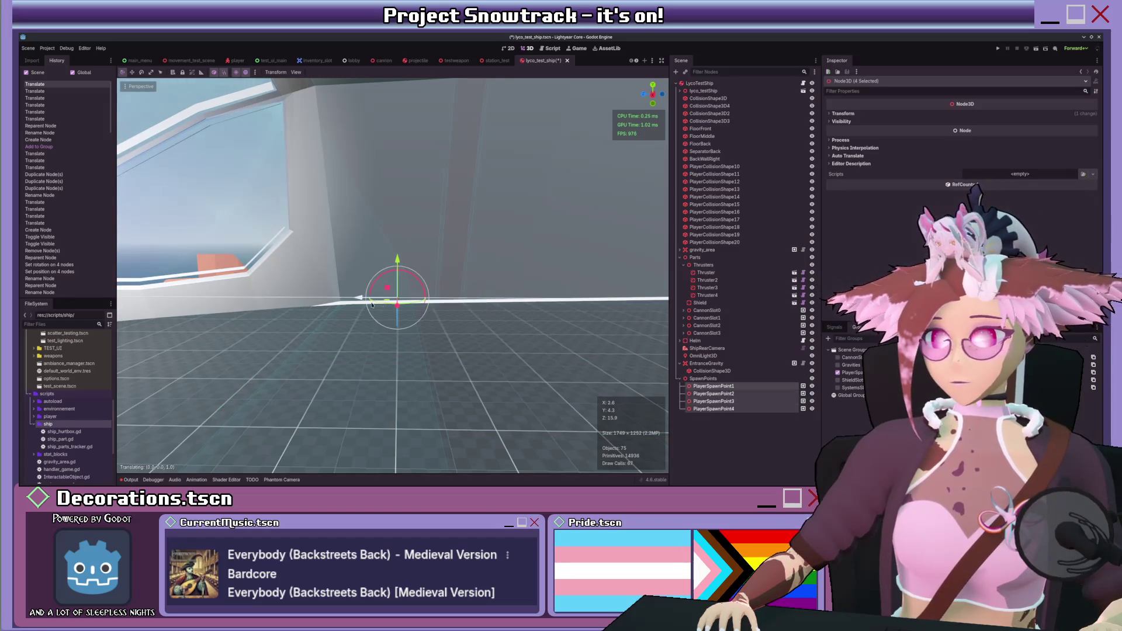
- Move the SpawnPoints parent to the right within the cabin
{"action": "left_click", "coordinate": [707, 378]}
{"action": "left_click", "coordinate": [712, 386]}
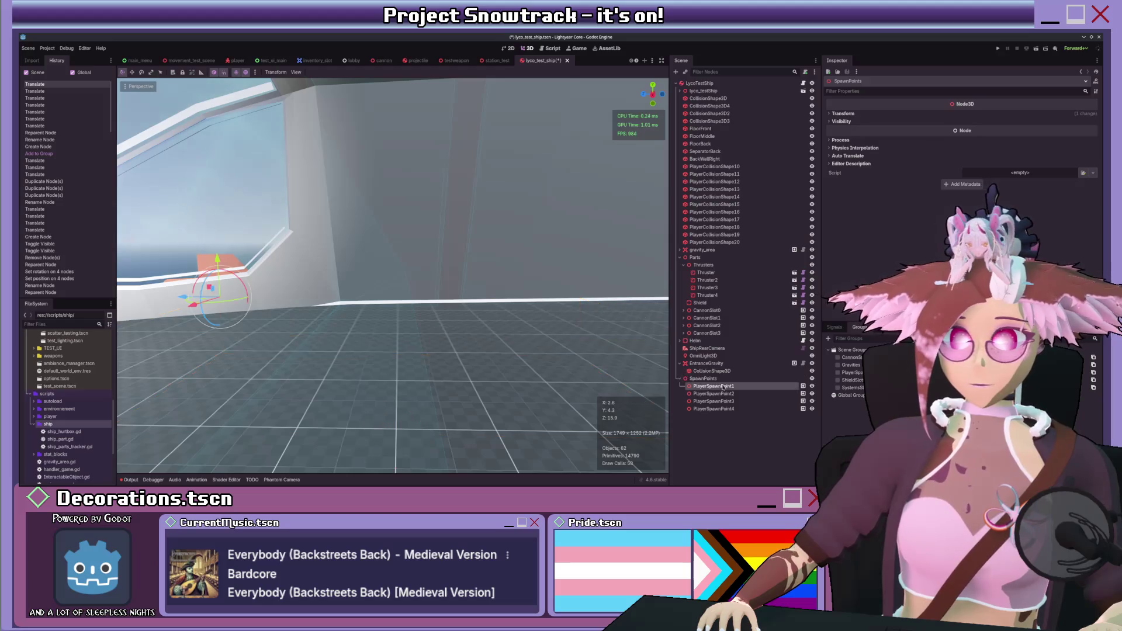
{"action": "left_click", "coordinate": [713, 408], "text": "shift"}
{"action": "key", "text": "f"}
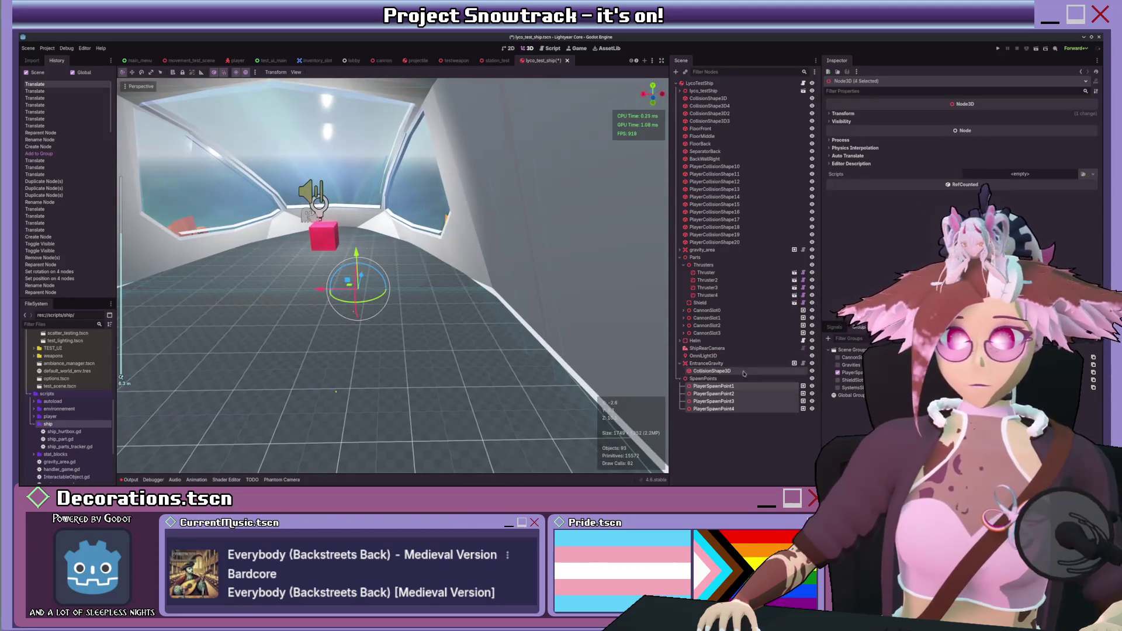
{"action": "left_click", "coordinate": [706, 378]}
{"action": "left_click", "coordinate": [713, 386]}
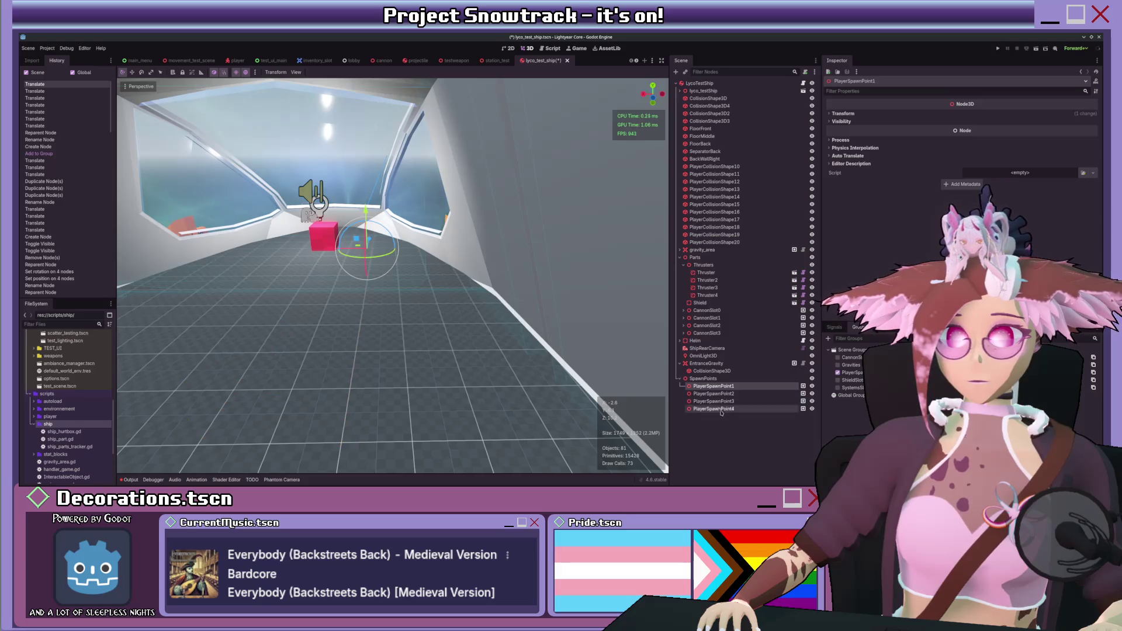
{"action": "left_click", "coordinate": [714, 409], "text": "shift"}
{"action": "key", "text": "f"}
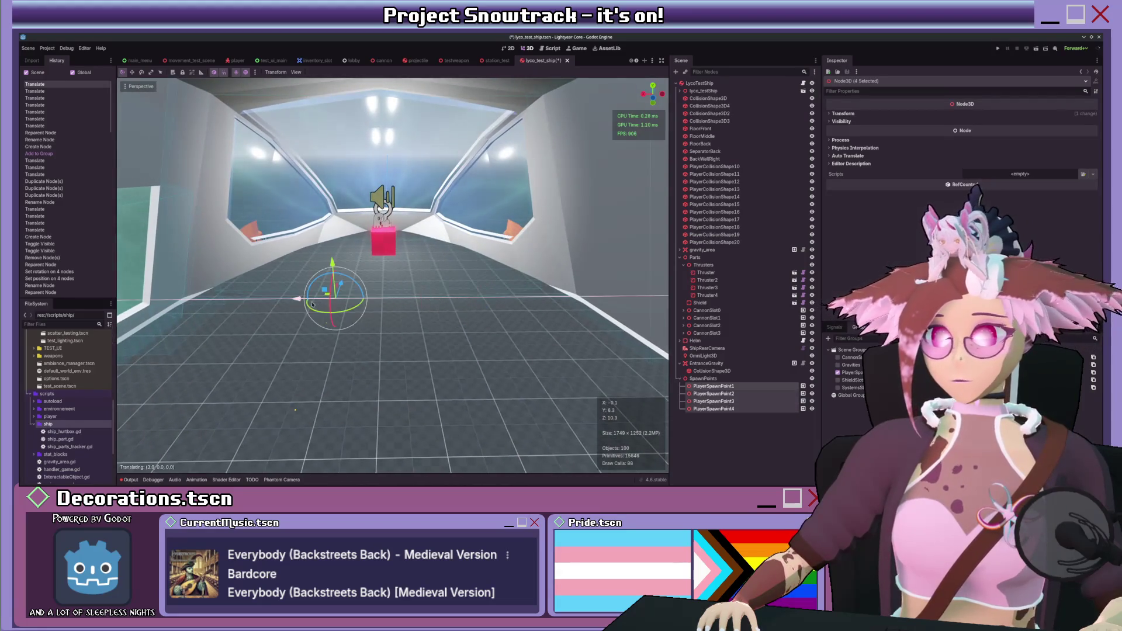
{"action": "left_click", "coordinate": [706, 378]}
{"action": "left_click_drag", "start_coordinate": [365, 330], "coordinate": [444, 326]}
{"action": "key", "text": "f"}
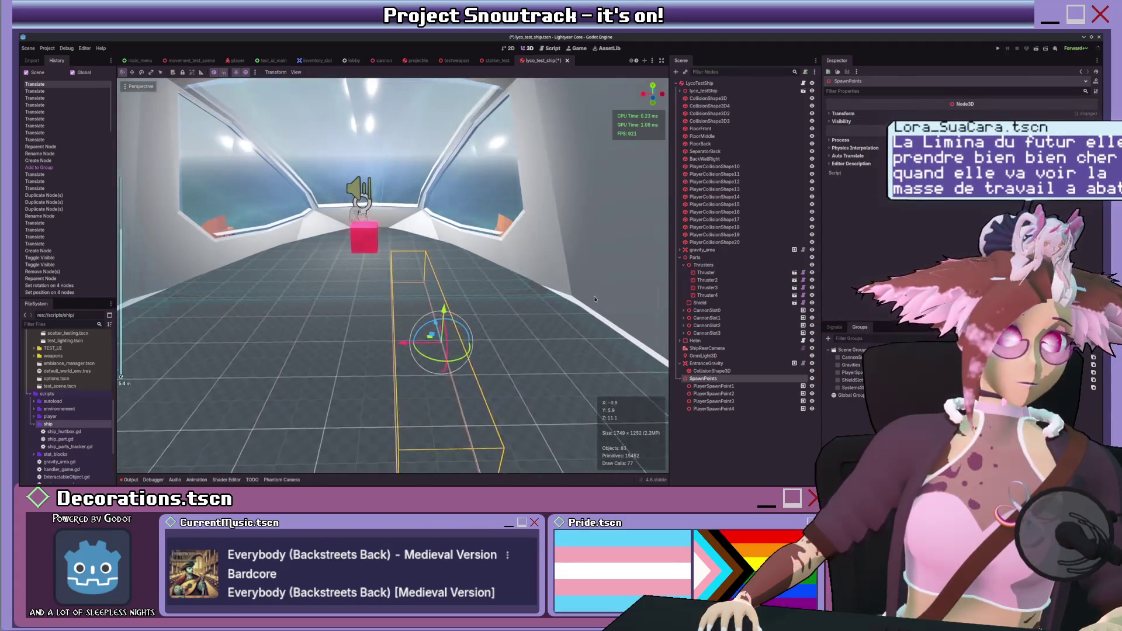
- Slide PlayerSpawnPoint1–4 further along X and save the ship scene
{"action": "left_click", "coordinate": [745, 409]}
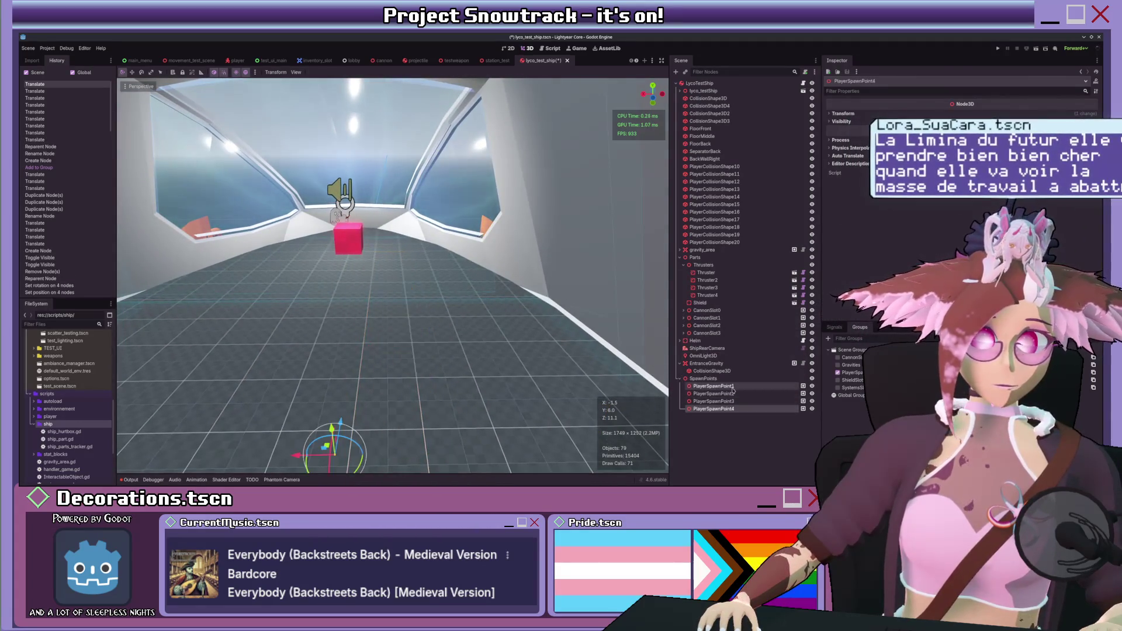
{"action": "left_click", "coordinate": [716, 386], "text": "shift"}
{"action": "left_click_drag", "start_coordinate": [323, 303], "coordinate": [366, 303]}
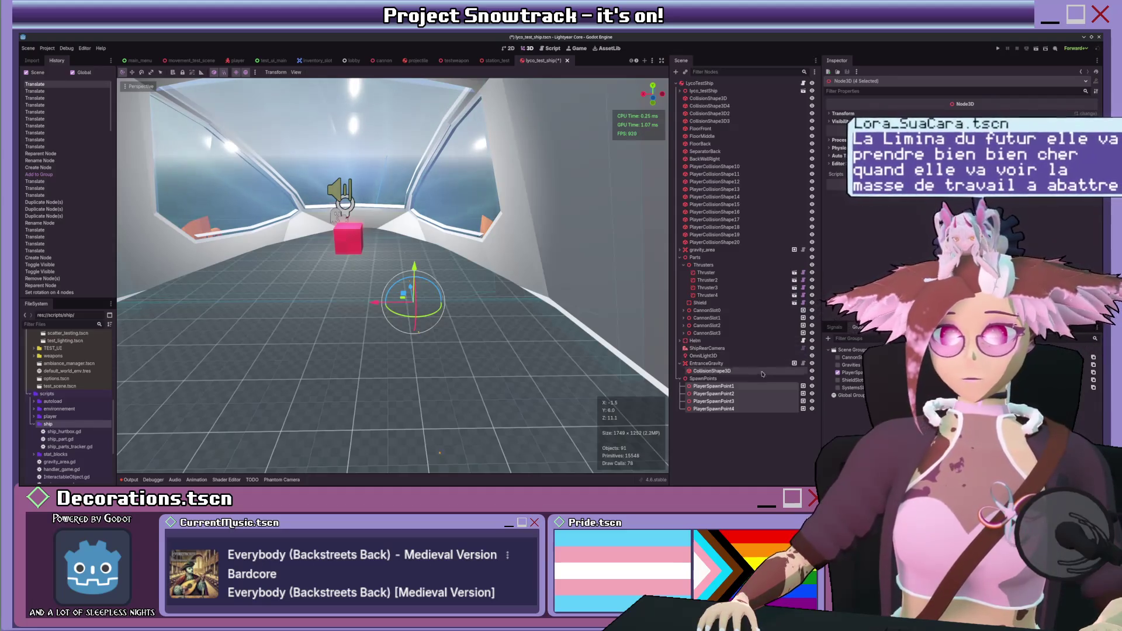
{"action": "left_click", "coordinate": [734, 380]}
{"action": "mouse_move", "coordinate": [409, 304]}
{"action": "left_mouse_down"}
{"action": "mouse_move", "coordinate": [536, 298]}
{"action": "mouse_move", "coordinate": [460, 301]}
{"action": "left_mouse_up"}
{"action": "key", "text": "ctrl+s"}
- Zoom and orbit around the ship to view the cockpit front
{"action": "scroll", "coordinate": [460, 302], "scroll_direction": "down", "scroll_amount": 4}
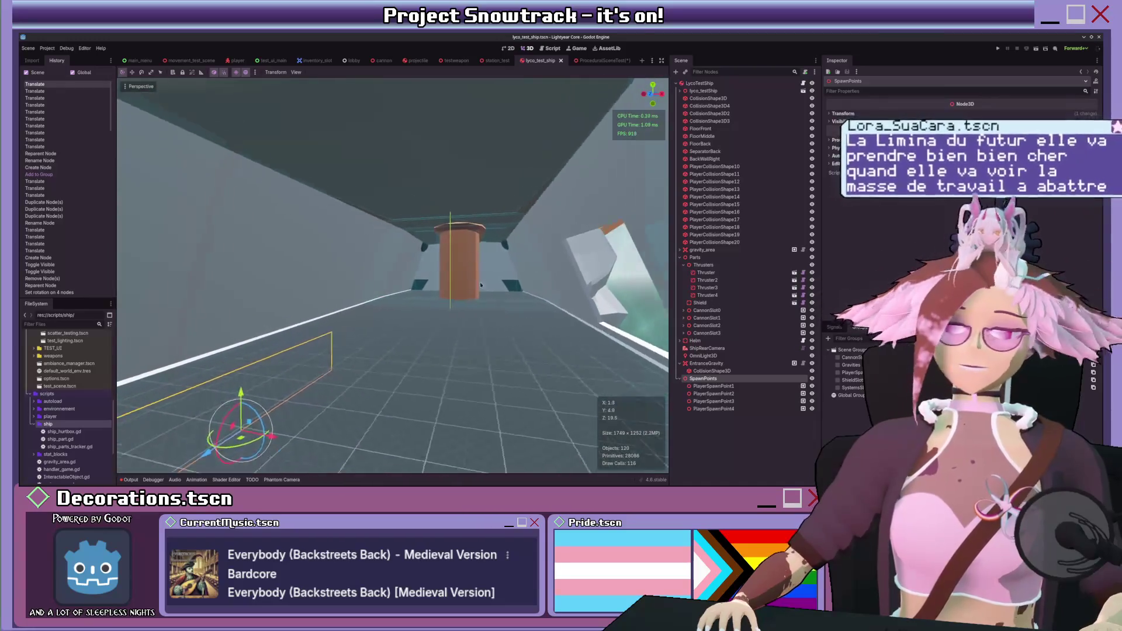
{"action": "scroll", "coordinate": [494, 285], "scroll_direction": "down", "scroll_amount": 8}
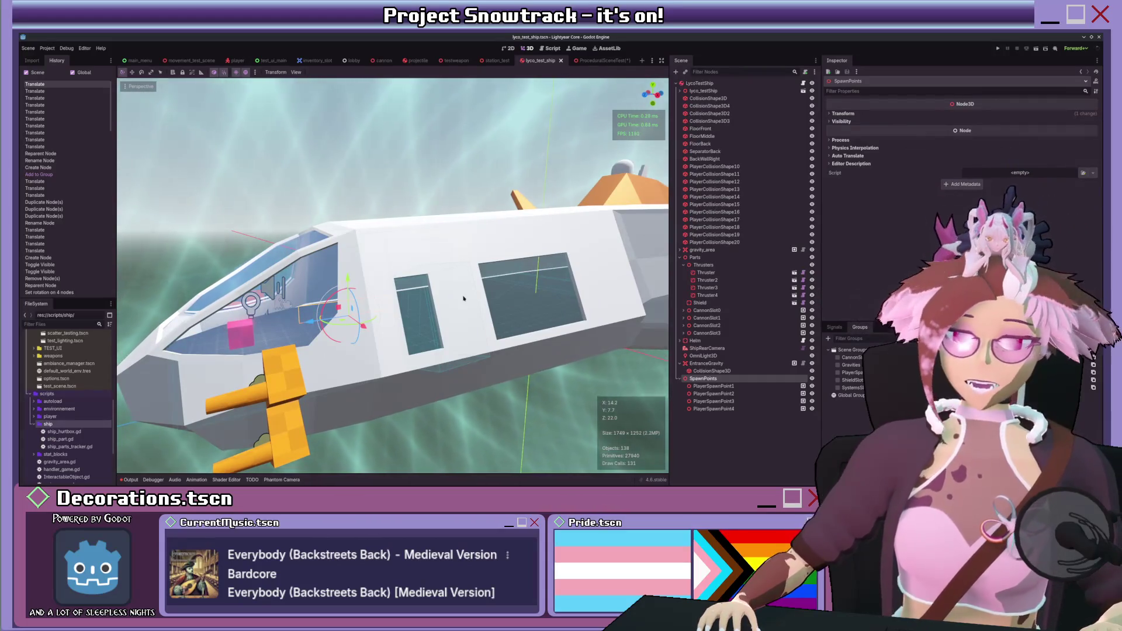
{"action": "scroll", "coordinate": [466, 300], "scroll_direction": "down", "scroll_amount": 5}
{"action": "left_click_drag", "start_coordinate": [515, 303], "coordinate": [261, 295]}
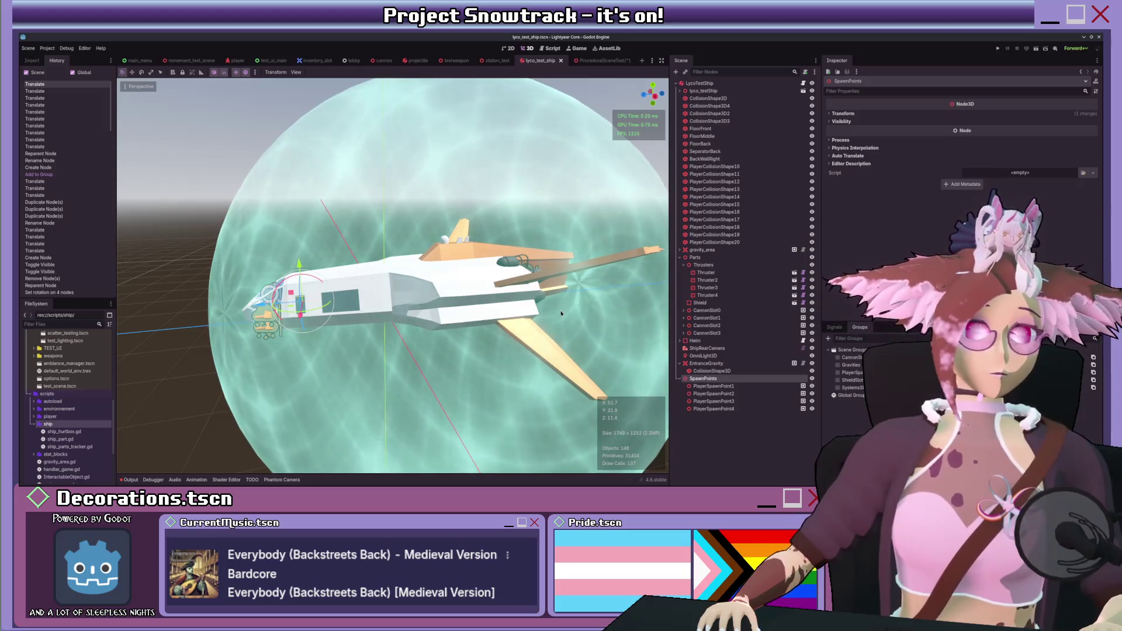
{"action": "scroll", "coordinate": [536, 314], "scroll_direction": "up", "scroll_amount": 5}
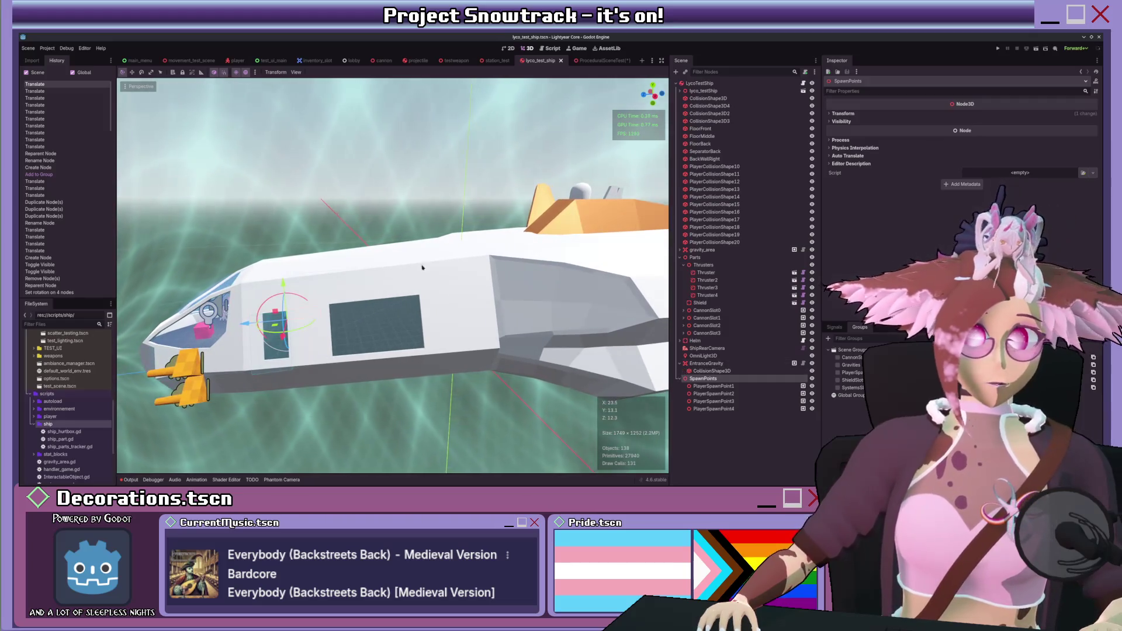
{"action": "scroll", "coordinate": [428, 327], "scroll_direction": "down", "scroll_amount": 3}
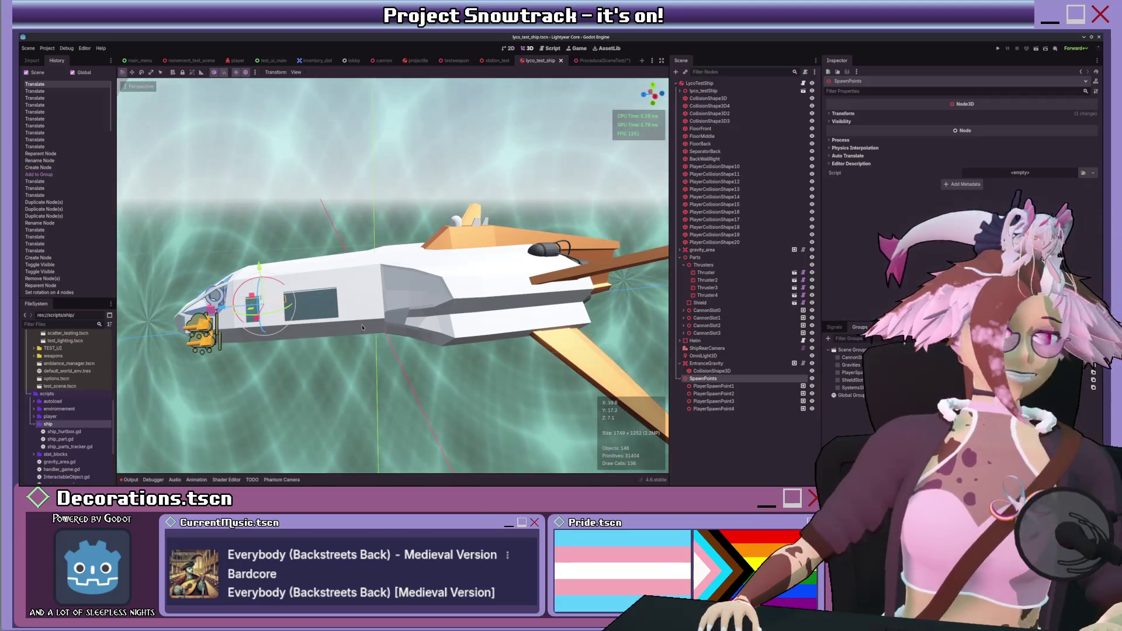
{"action": "scroll", "coordinate": [380, 319], "scroll_direction": "up", "scroll_amount": 6}
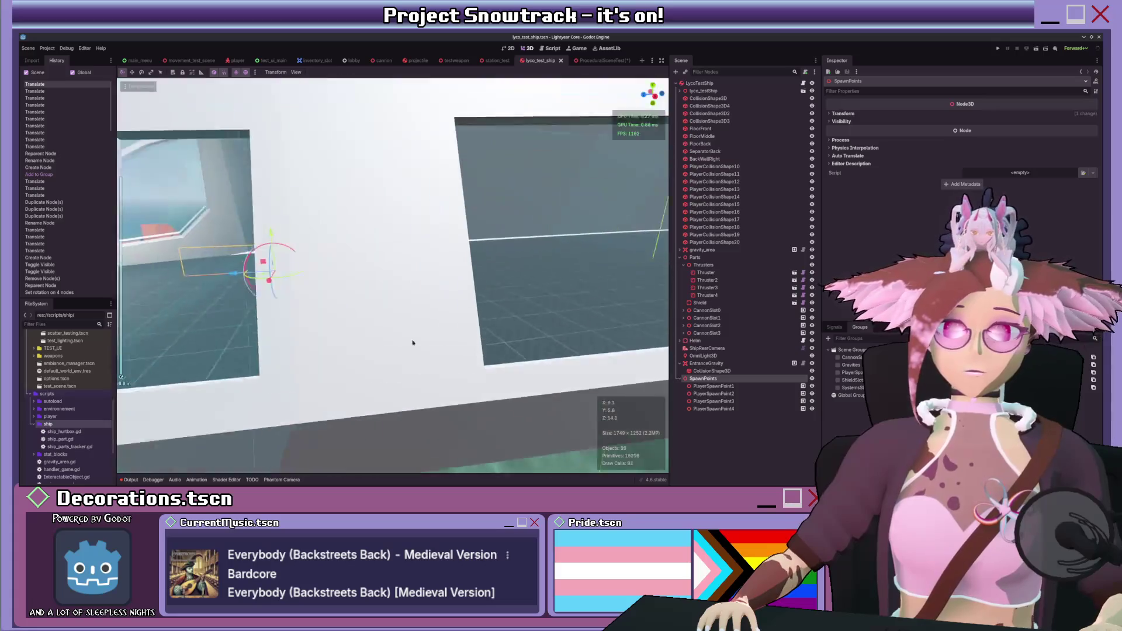
{"action": "scroll", "coordinate": [334, 353], "scroll_direction": "down", "scroll_amount": 5}
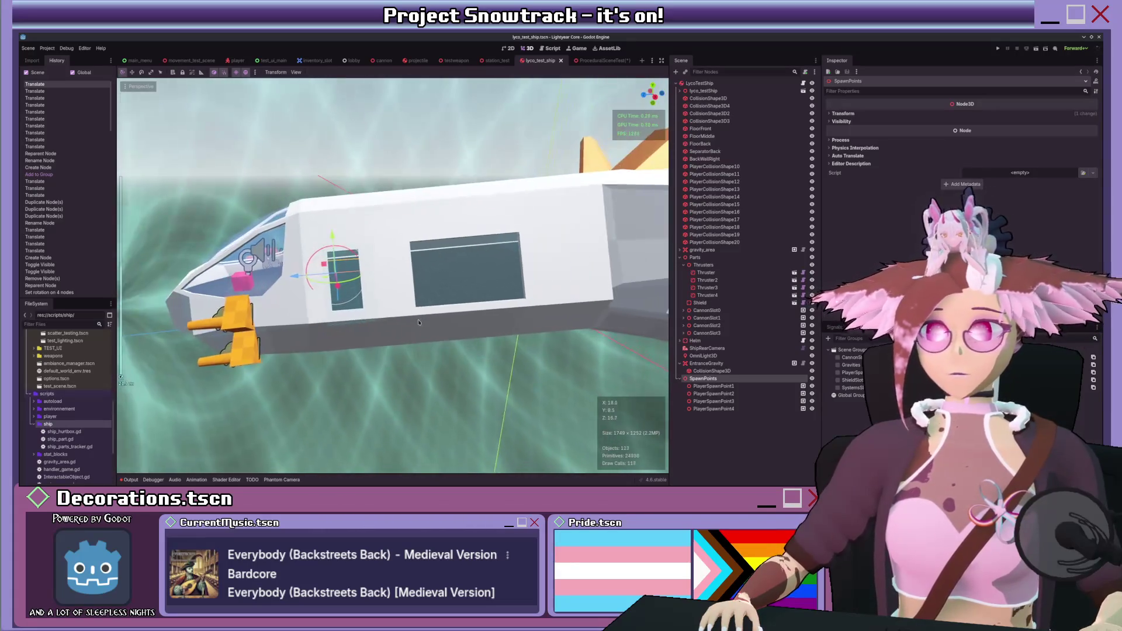
{"action": "left_click_drag", "start_coordinate": [418, 321], "coordinate": [462, 311]}
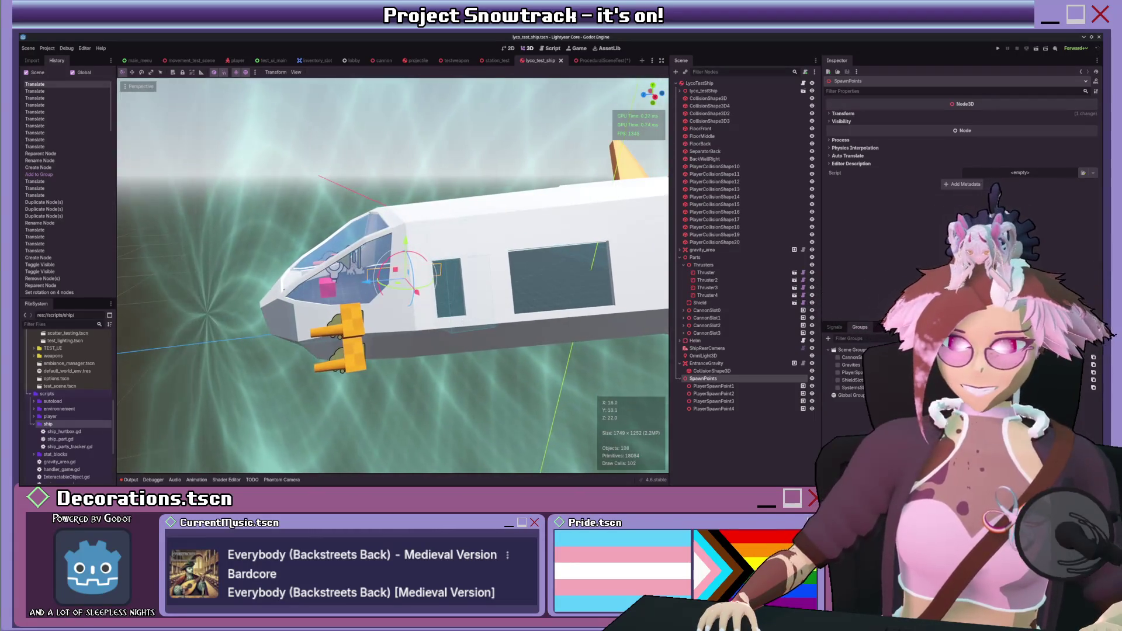
- Switch to the ProceduralSceneTest scene and orbit the ship inside its sphere
{"action": "left_click", "coordinate": [596, 60]}
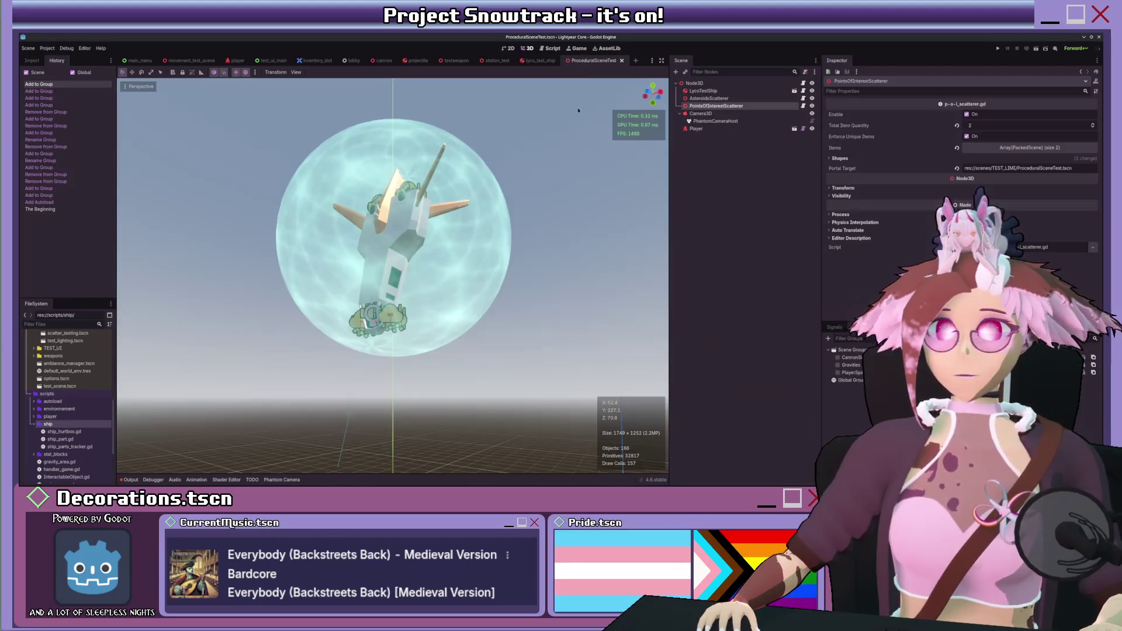
{"action": "mouse_move", "coordinate": [578, 110]}
{"action": "left_mouse_down"}
{"action": "mouse_move", "coordinate": [517, 260]}
{"action": "mouse_move", "coordinate": [503, 257]}
{"action": "left_mouse_up"}
{"action": "scroll", "coordinate": [502, 257], "scroll_direction": "down", "scroll_amount": 3}
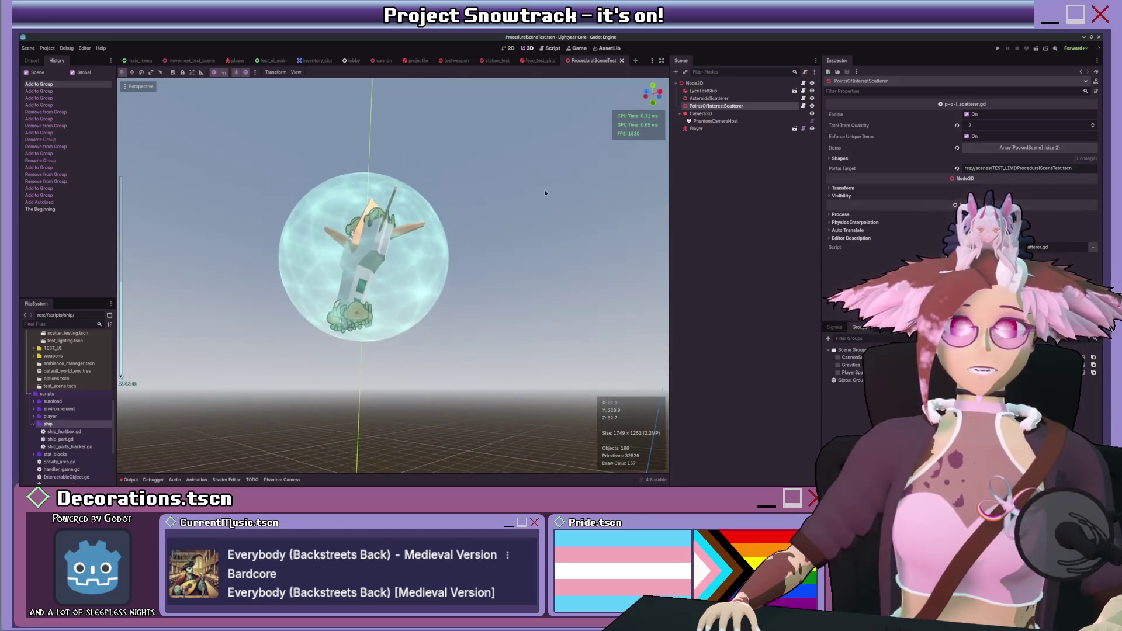
- Open ProcGenTest_playerSpawner.gd and delete the spawn_player() call from _ready()
{"action": "left_click", "coordinate": [803, 83]}
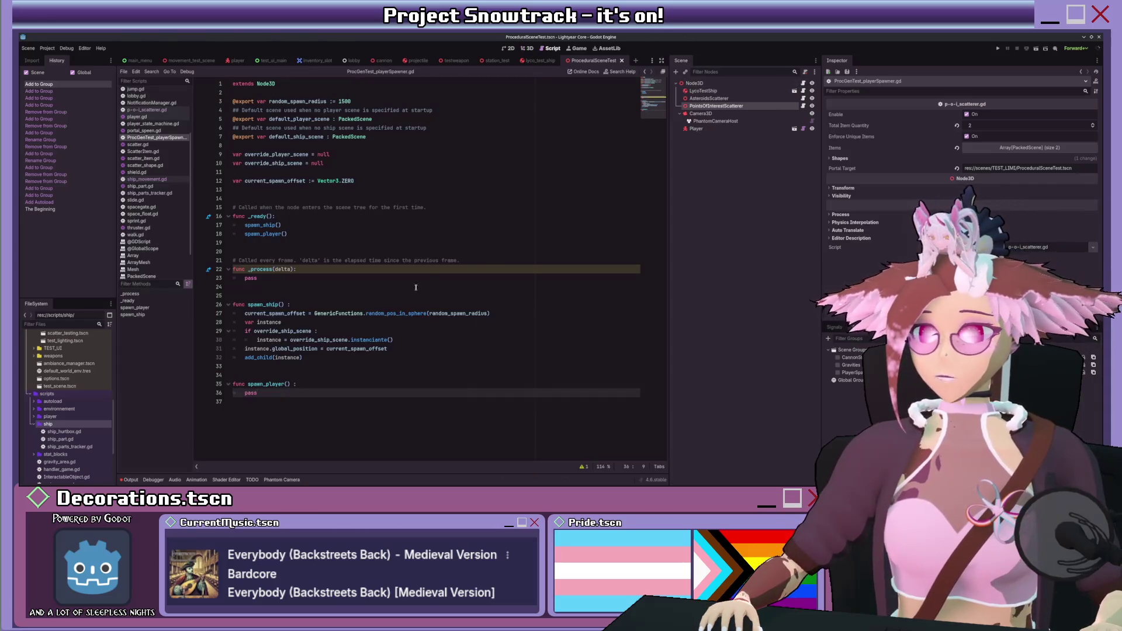
{"action": "left_click", "coordinate": [313, 372]}
{"action": "left_click", "coordinate": [295, 393]}
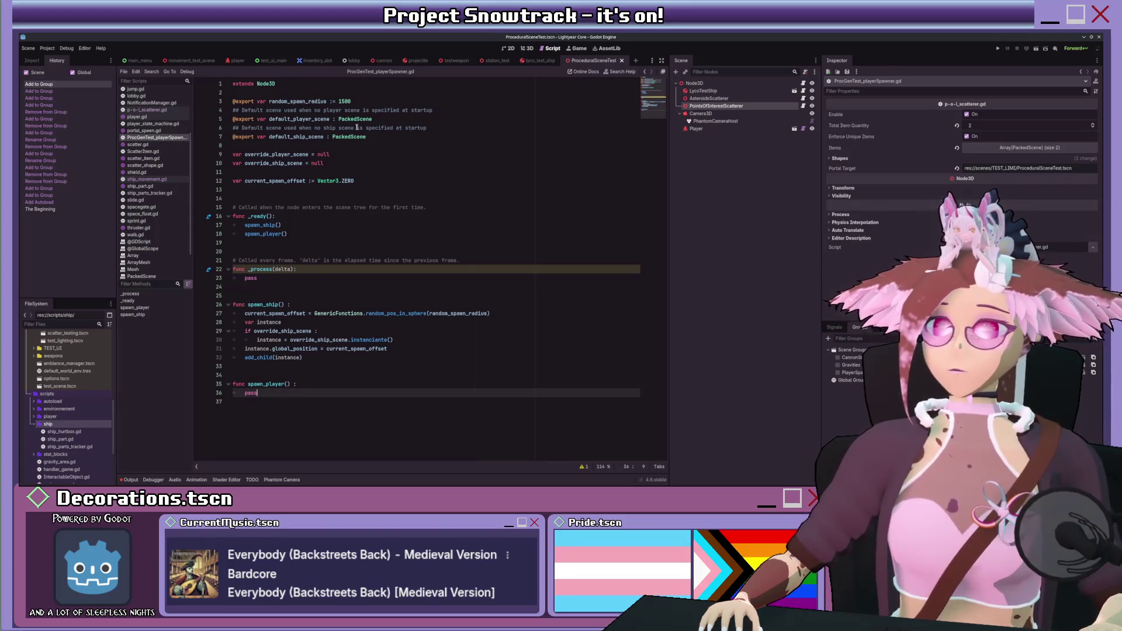
{"action": "left_click", "coordinate": [344, 188]}
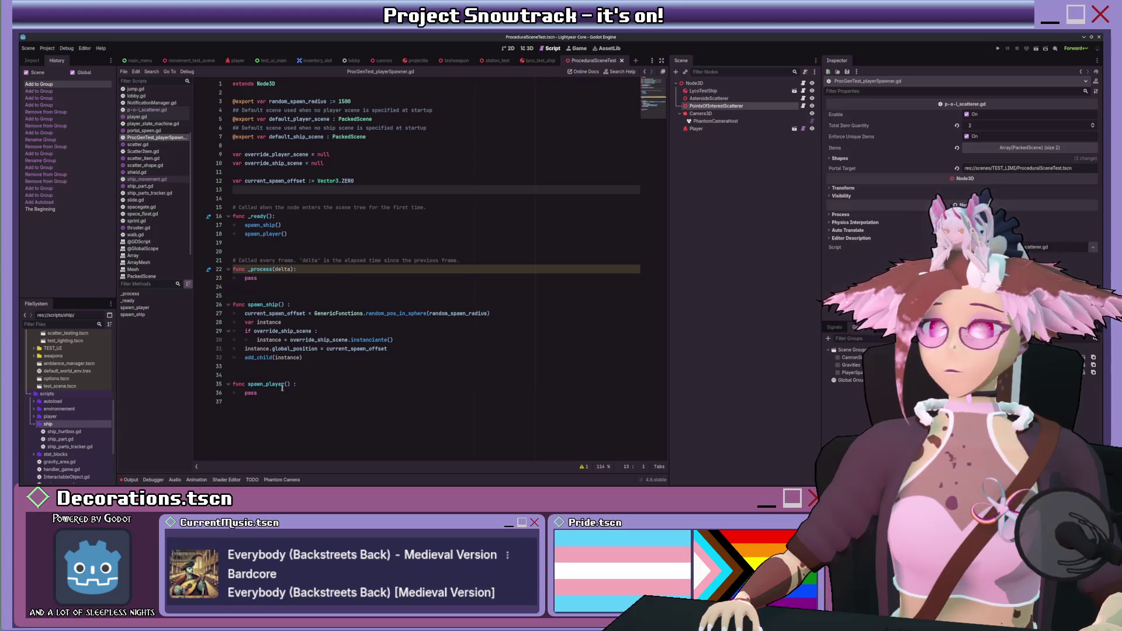
{"action": "left_click_drag", "start_coordinate": [288, 234], "coordinate": [267, 233]}
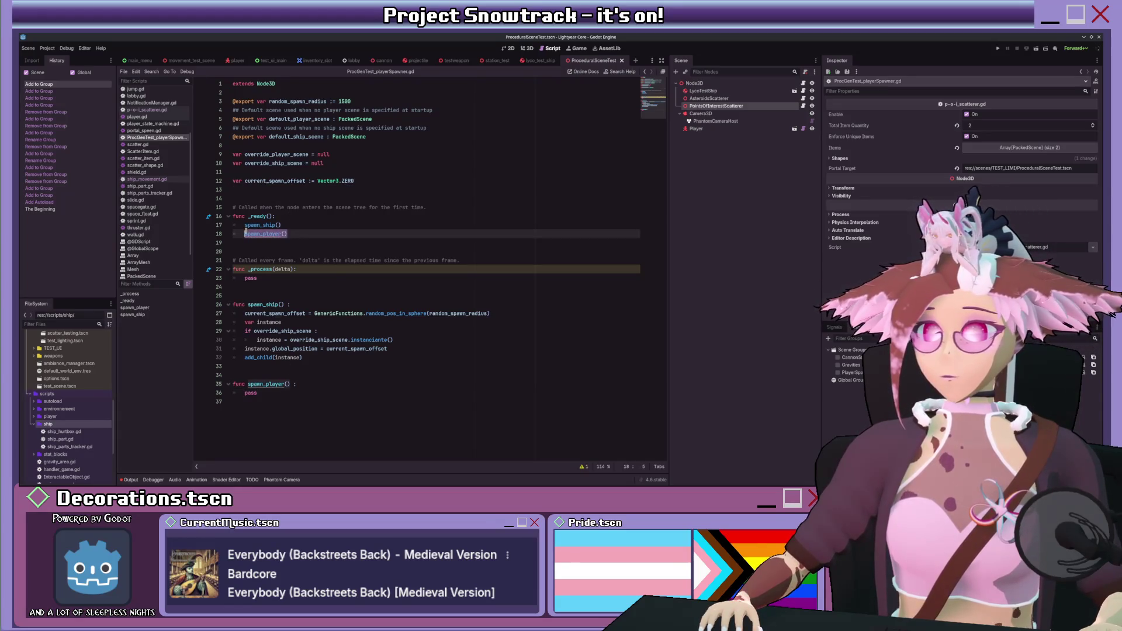
{"action": "left_click", "coordinate": [332, 355]}
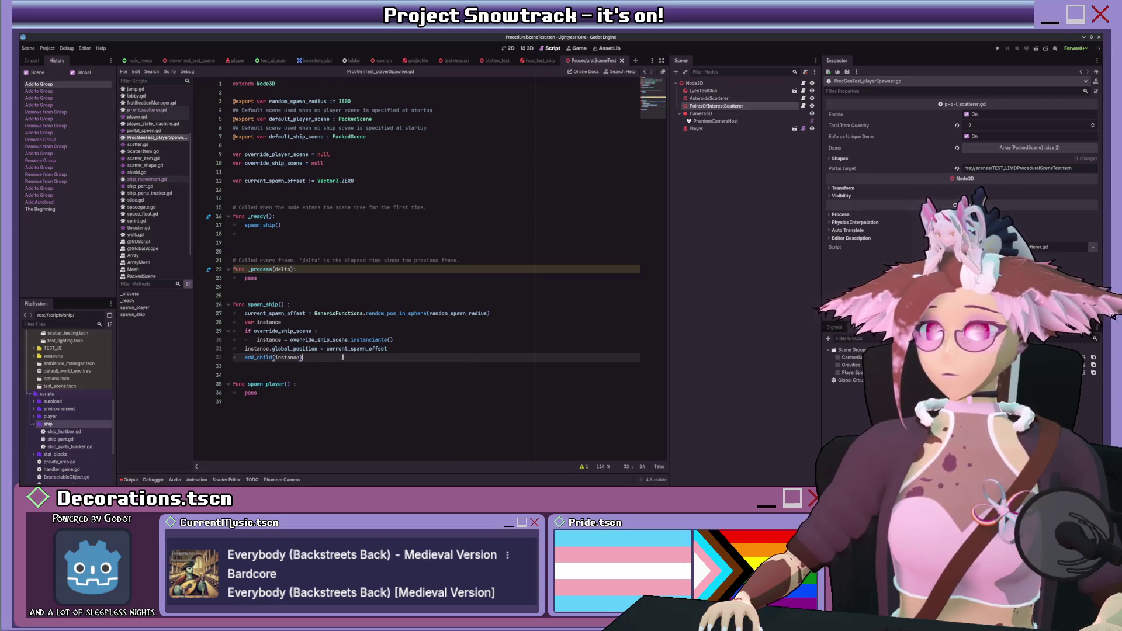
- Add a line after add_child(instance) beginning var spawnpoint1 = instance.get_node
{"action": "key", "text": "Return"}
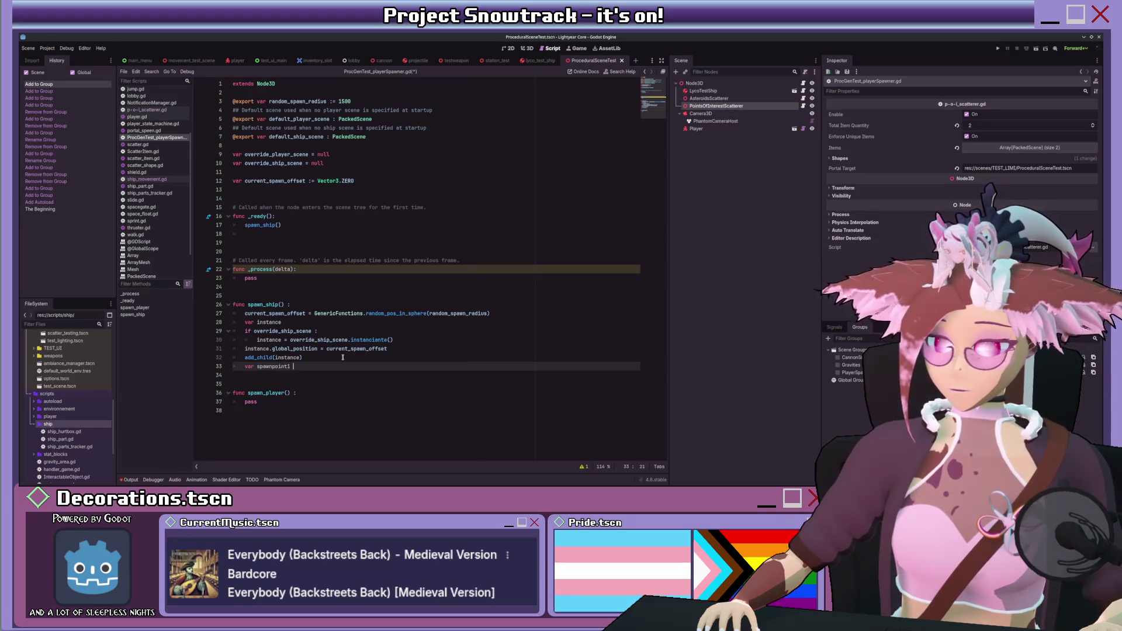
{"action": "type", "text": "= instance"}
{"action": "type", "text": "."}
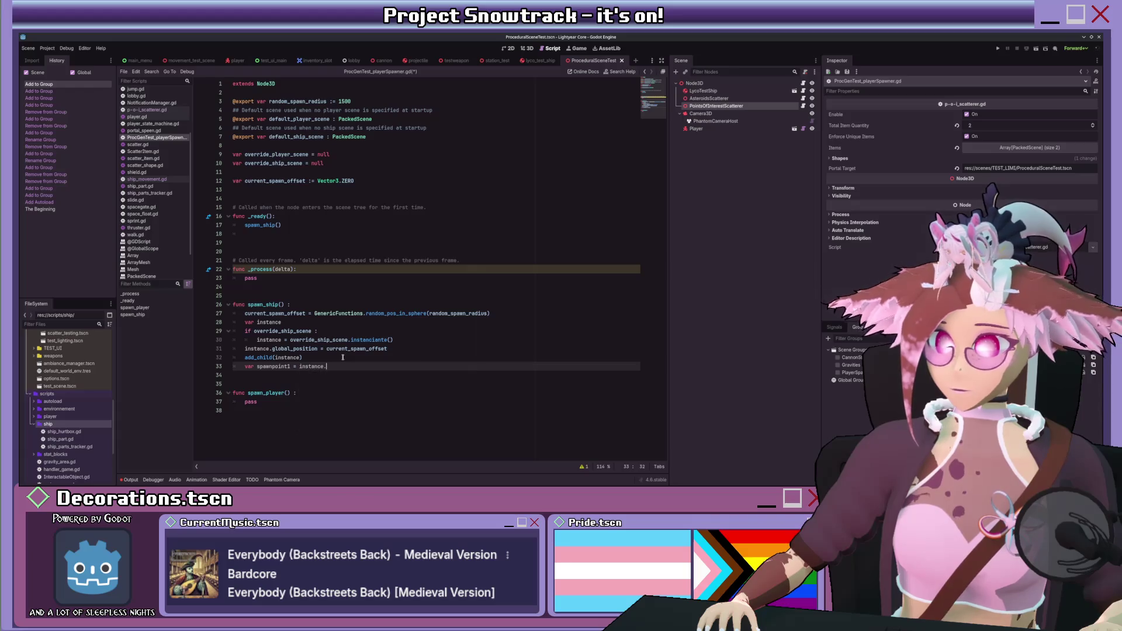
{"action": "type", "text": "get_node_in"}
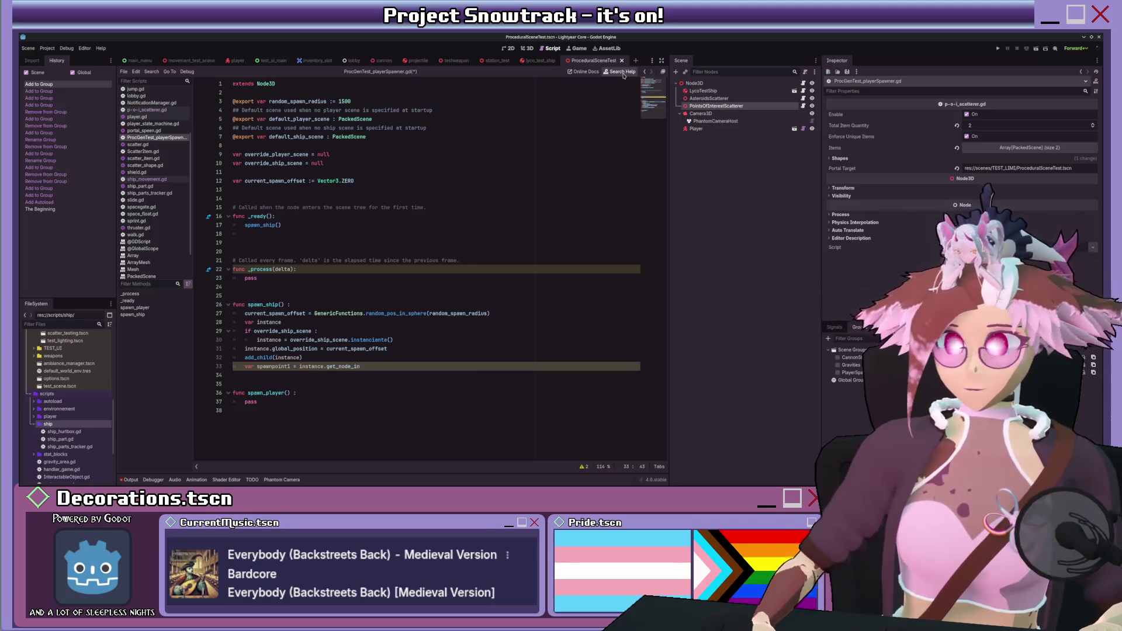
{"action": "left_click", "coordinate": [623, 71]}
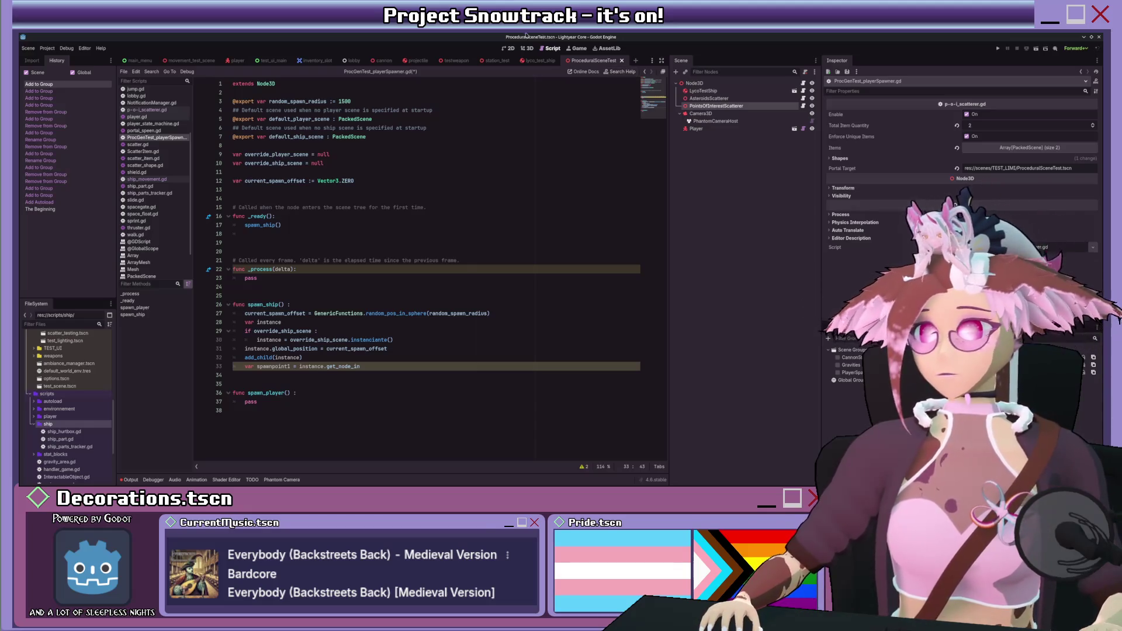
- Open the SceneState get_node_instance help page, then step back toward the Node docs
{"action": "double_click", "coordinate": [406, 231]}
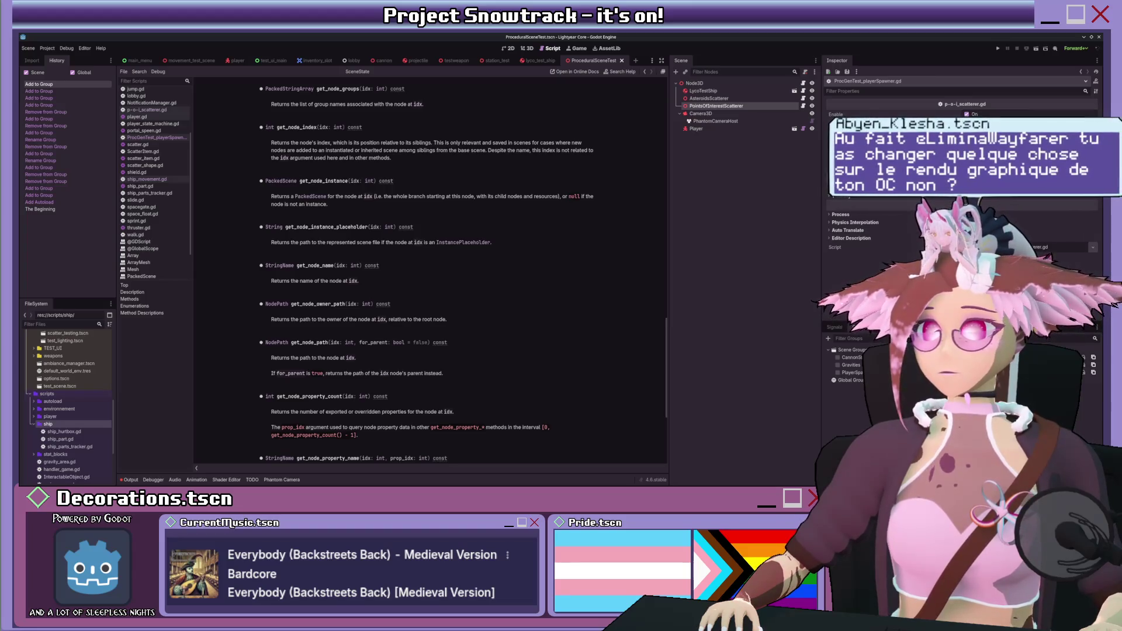
{"action": "key", "text": "alt+Left"}
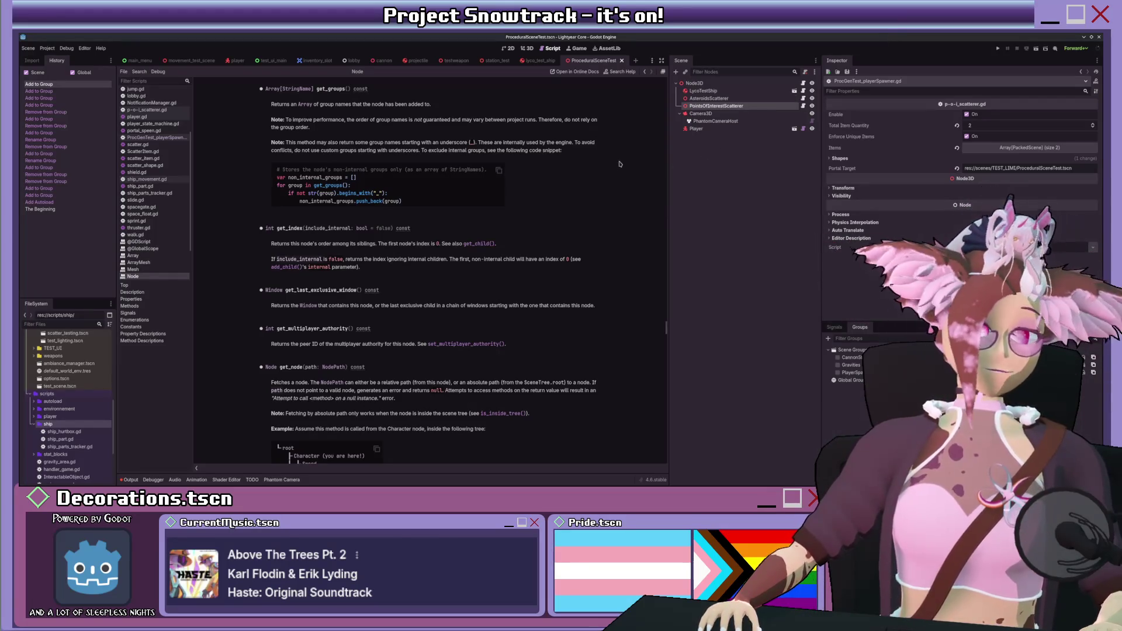
{"action": "scroll", "coordinate": [509, 222], "scroll_direction": "down", "scroll_amount": 2}
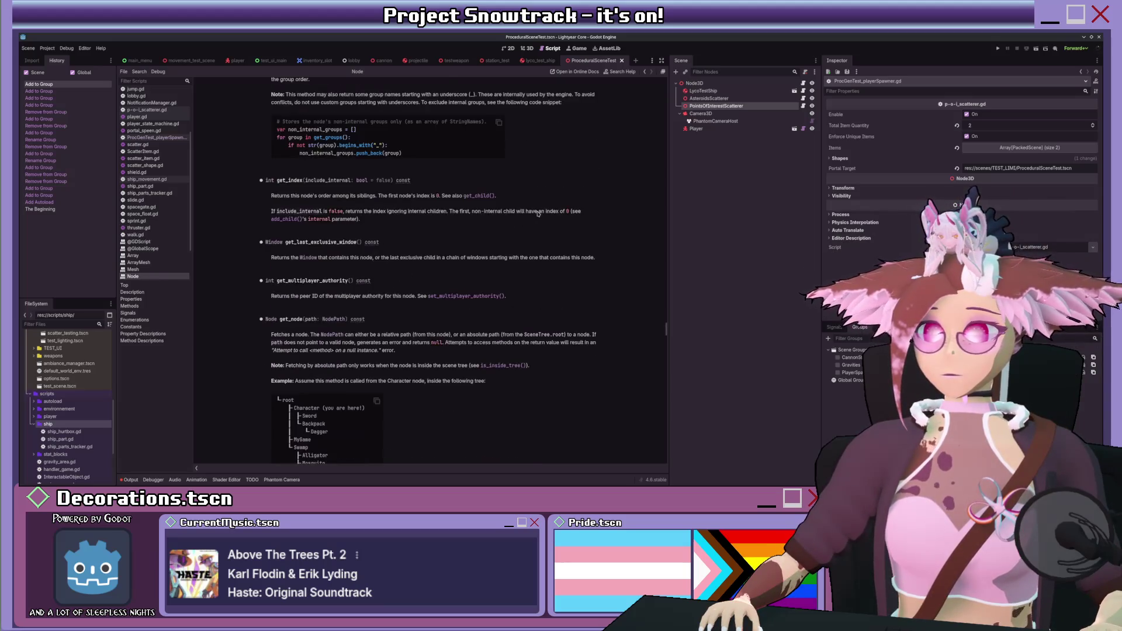
{"action": "scroll", "coordinate": [537, 214], "scroll_direction": "down", "scroll_amount": 7}
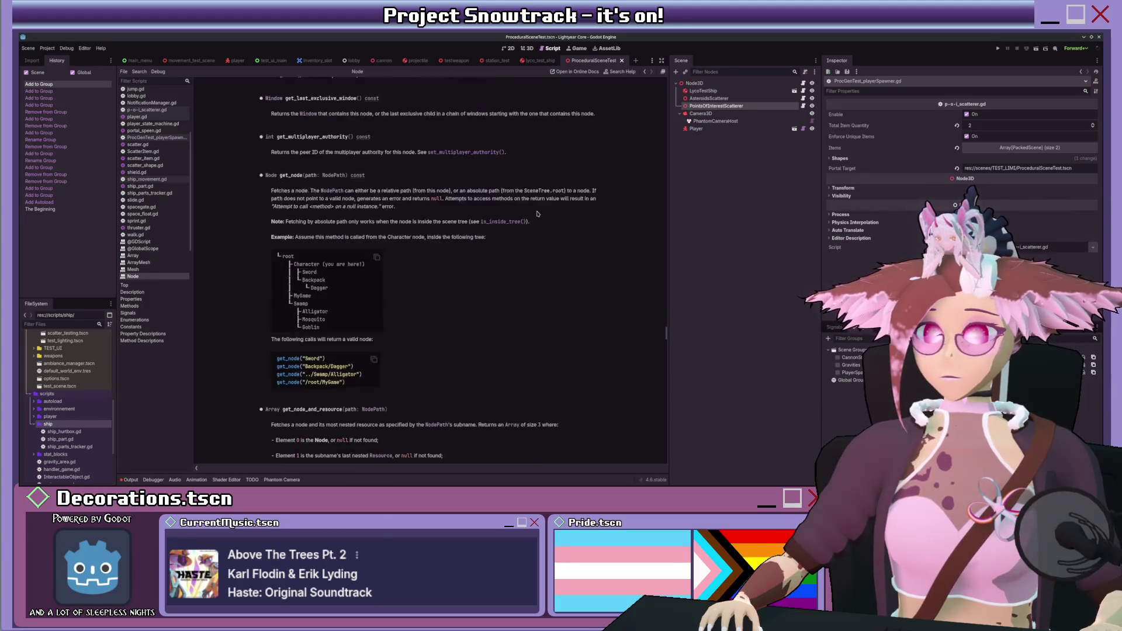
{"action": "scroll", "coordinate": [537, 214], "scroll_direction": "up", "scroll_amount": 15}
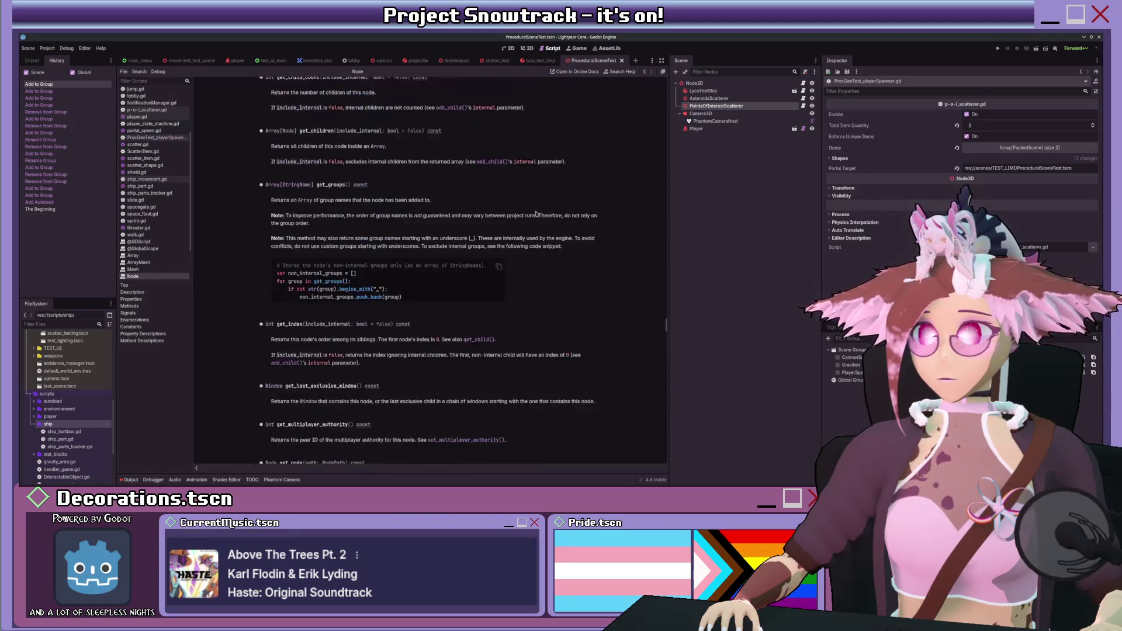
{"action": "scroll", "coordinate": [536, 214], "scroll_direction": "up", "scroll_amount": 5}
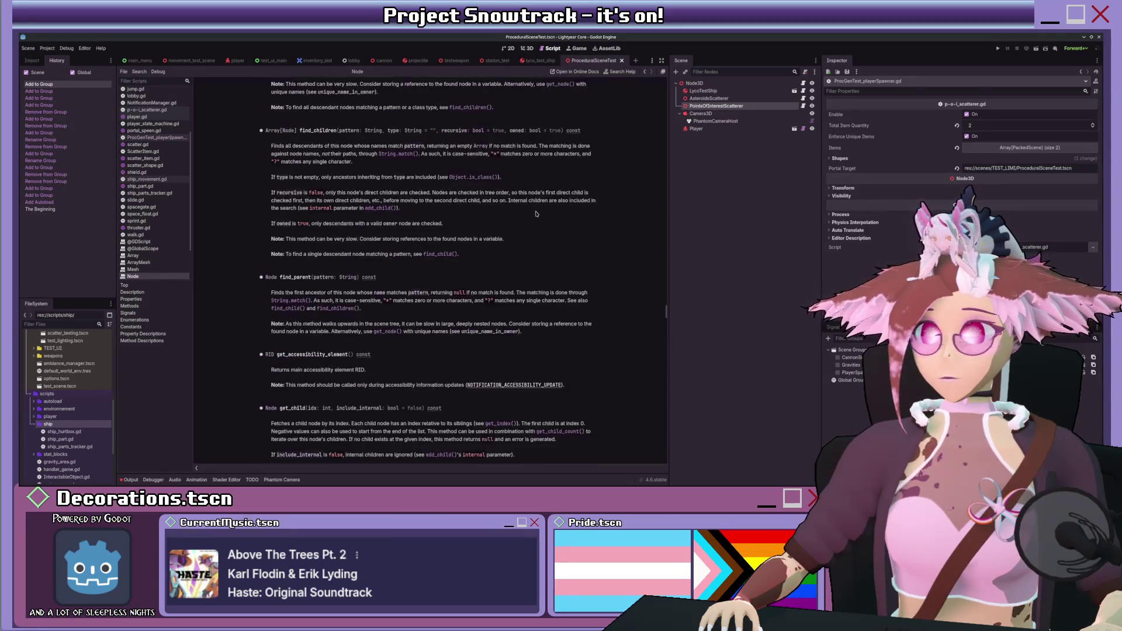
{"action": "scroll", "coordinate": [537, 214], "scroll_direction": "down", "scroll_amount": 7}
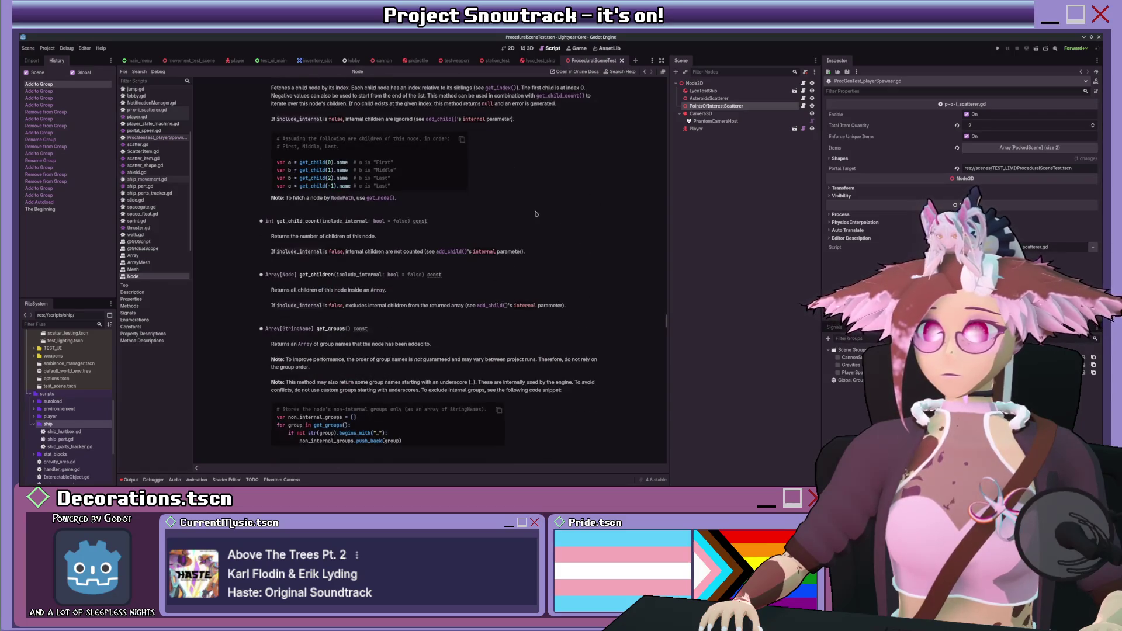
{"action": "scroll", "coordinate": [537, 214], "scroll_direction": "down", "scroll_amount": 1}
{"action": "scroll", "coordinate": [181, 143], "scroll_direction": "down", "scroll_amount": 3}
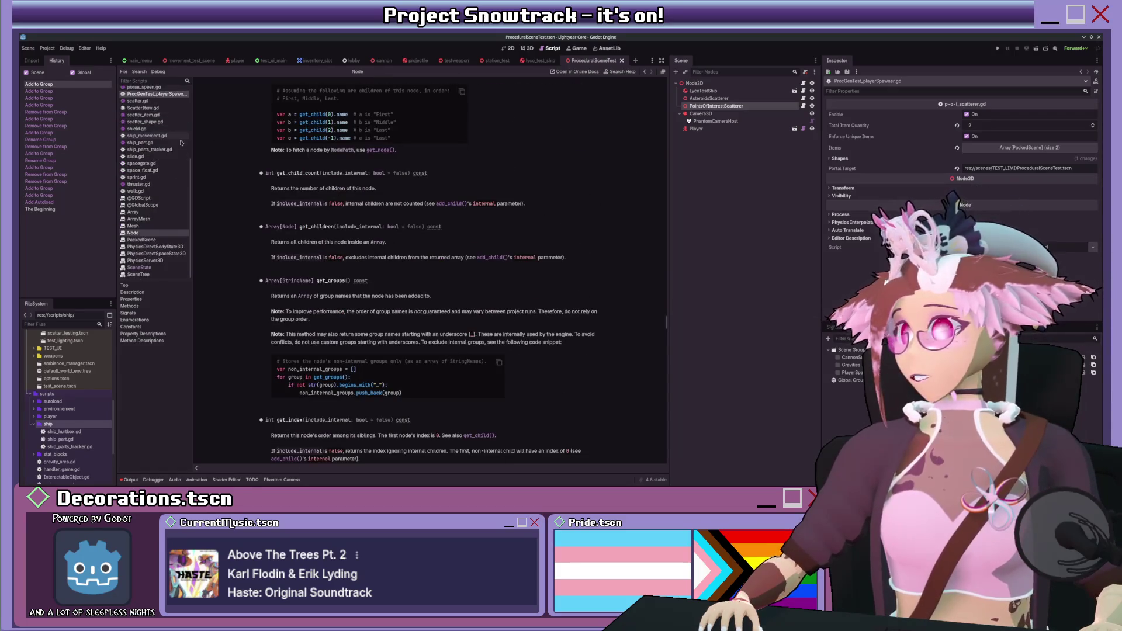
{"action": "scroll", "coordinate": [181, 142], "scroll_direction": "up", "scroll_amount": 8}
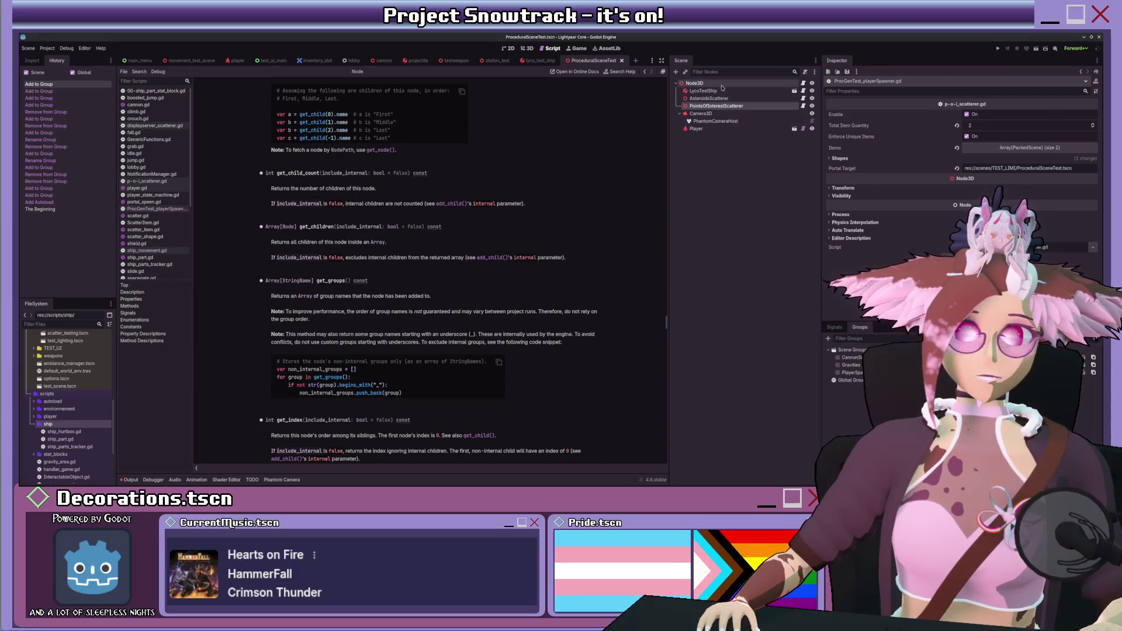
{"action": "left_click", "coordinate": [782, 92]}
- Open the LycoTestShip scene for editing and step back through the help pages
{"action": "left_click", "coordinate": [794, 92]}
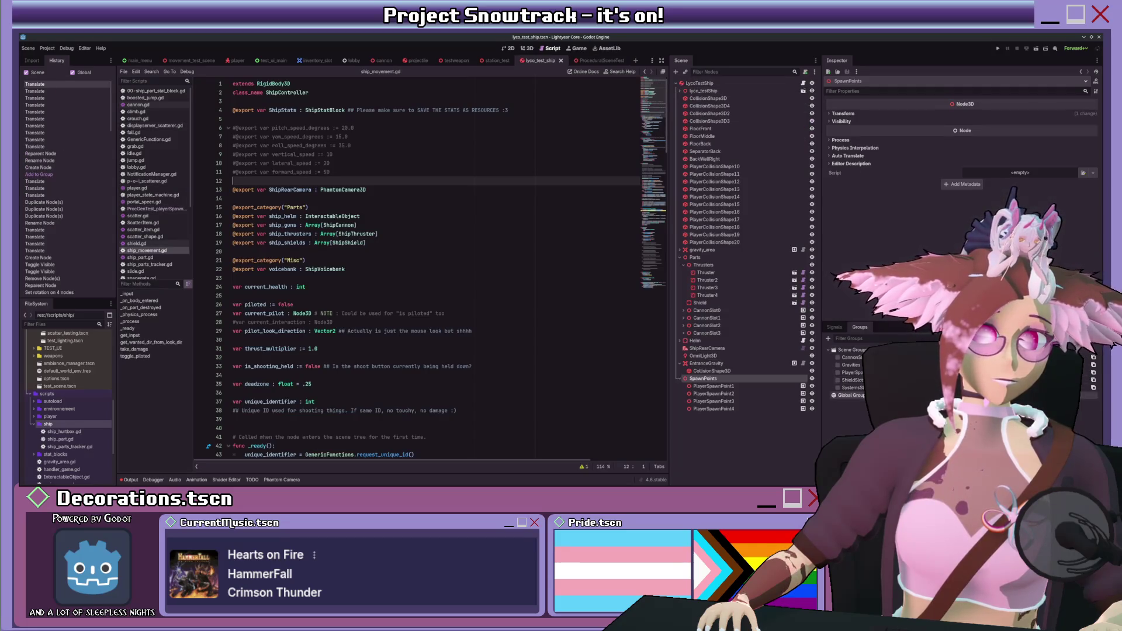
{"action": "key", "text": "alt+Left"}
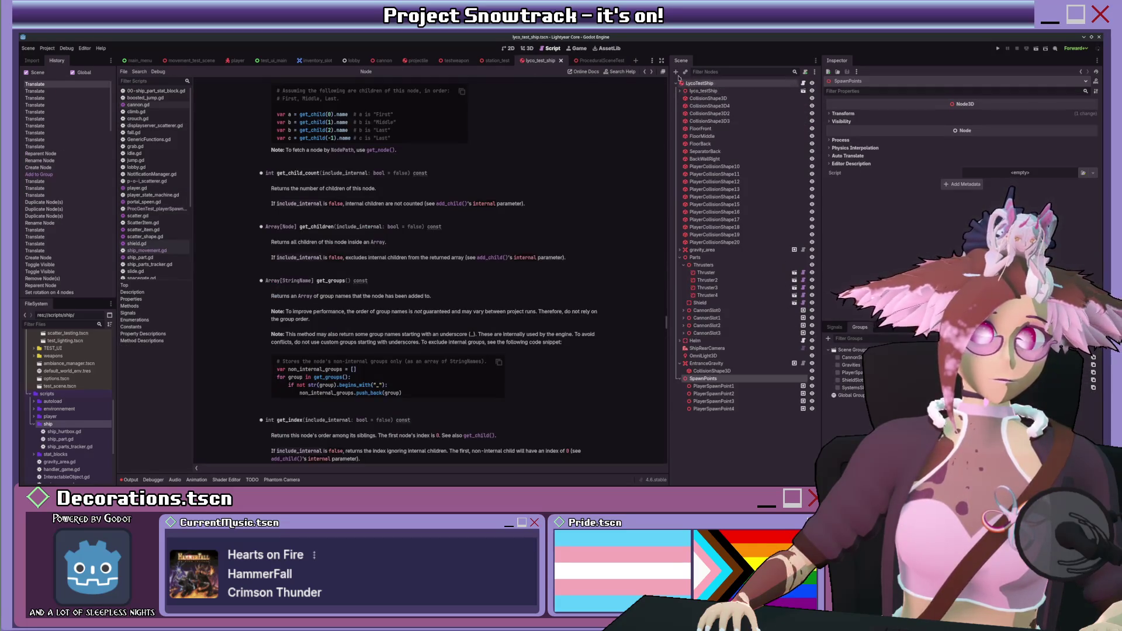
{"action": "key", "text": "alt+Left"}
{"action": "key", "text": "alt+Left"}
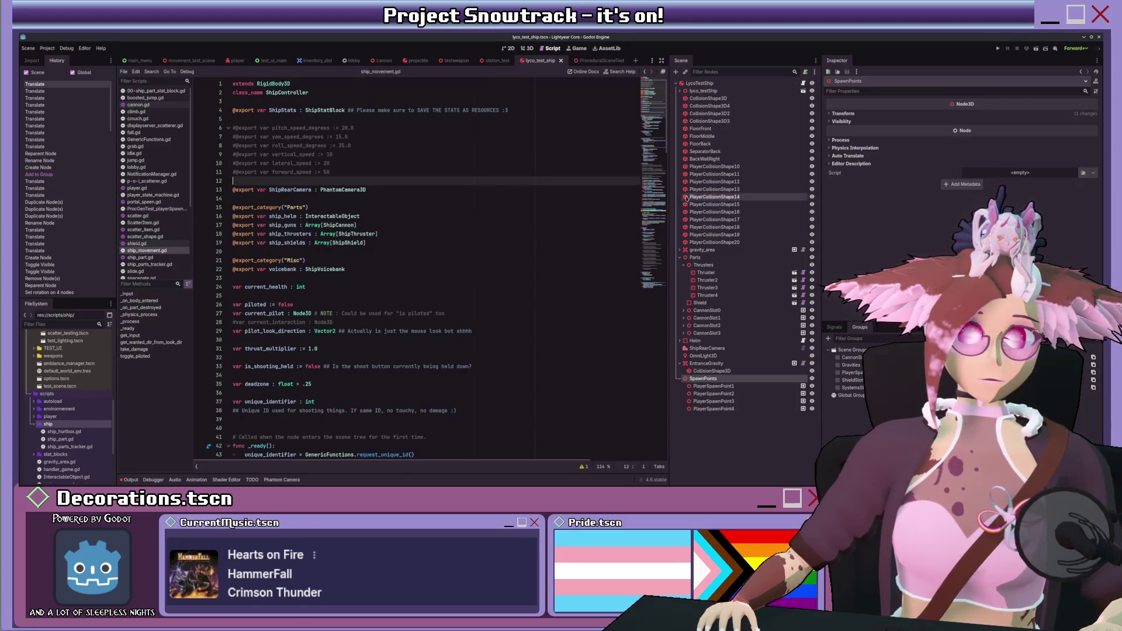
- Add Shield to the ShieldSlot group and Helm to SystemsSlot, then return to ProceduralSceneTest
{"action": "left_click", "coordinate": [700, 302]}
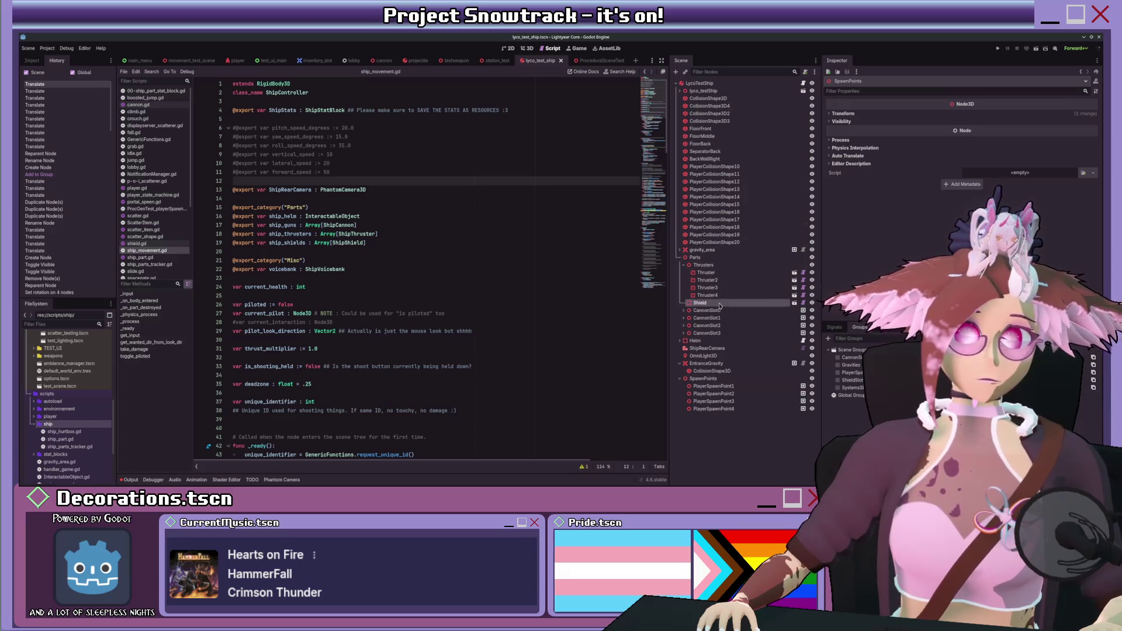
{"action": "left_click", "coordinate": [837, 380]}
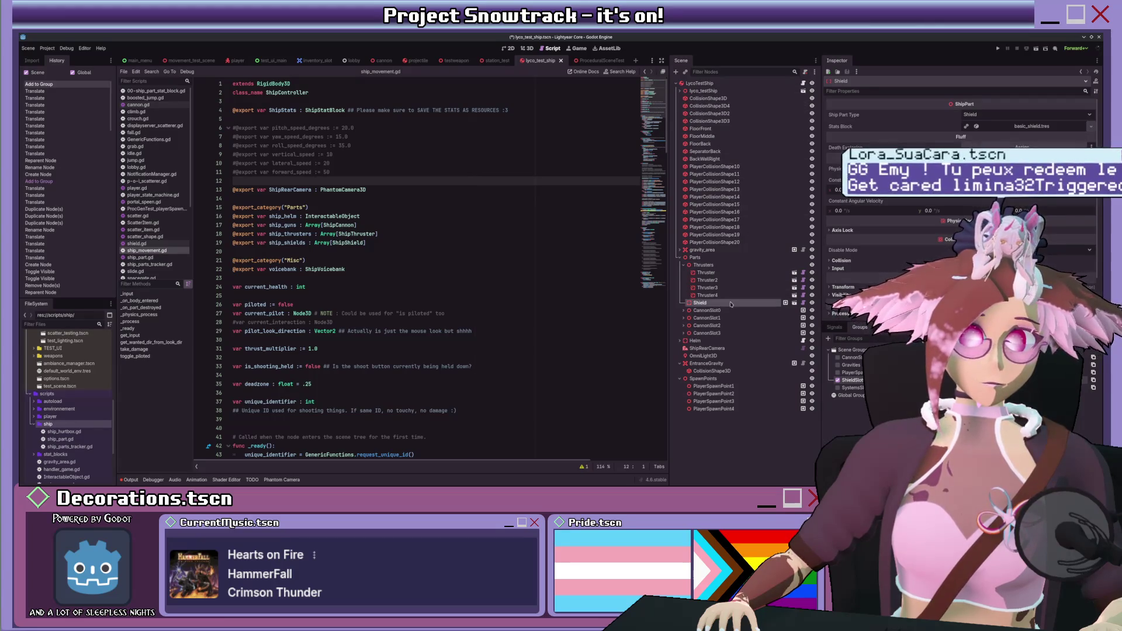
{"action": "left_click", "coordinate": [695, 341]}
{"action": "left_click", "coordinate": [838, 387]}
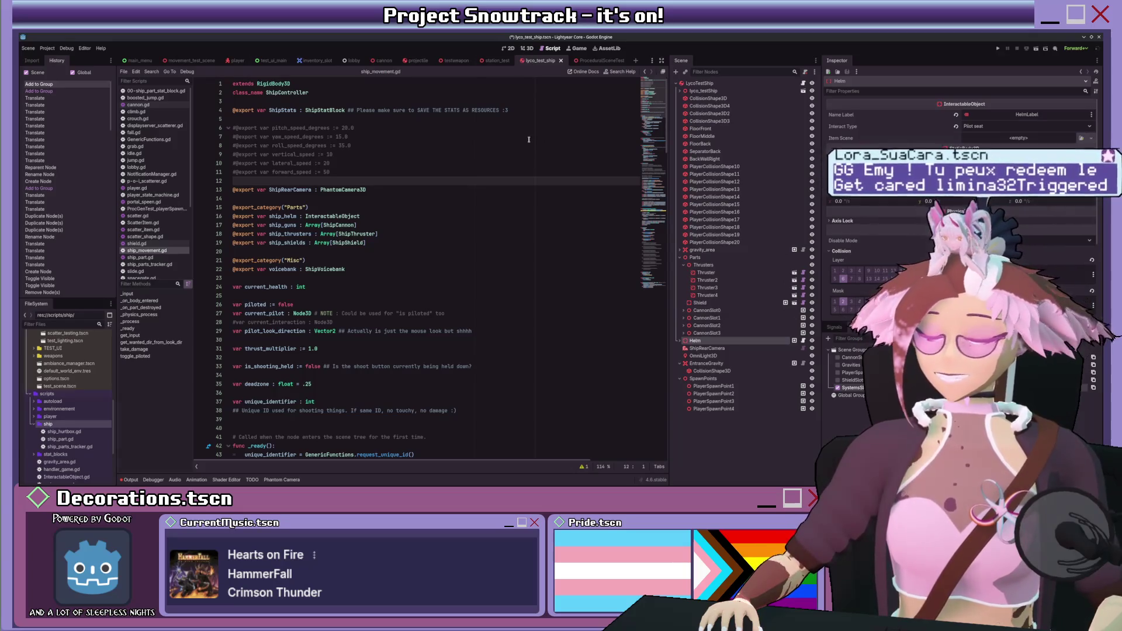
{"action": "left_click", "coordinate": [594, 61]}
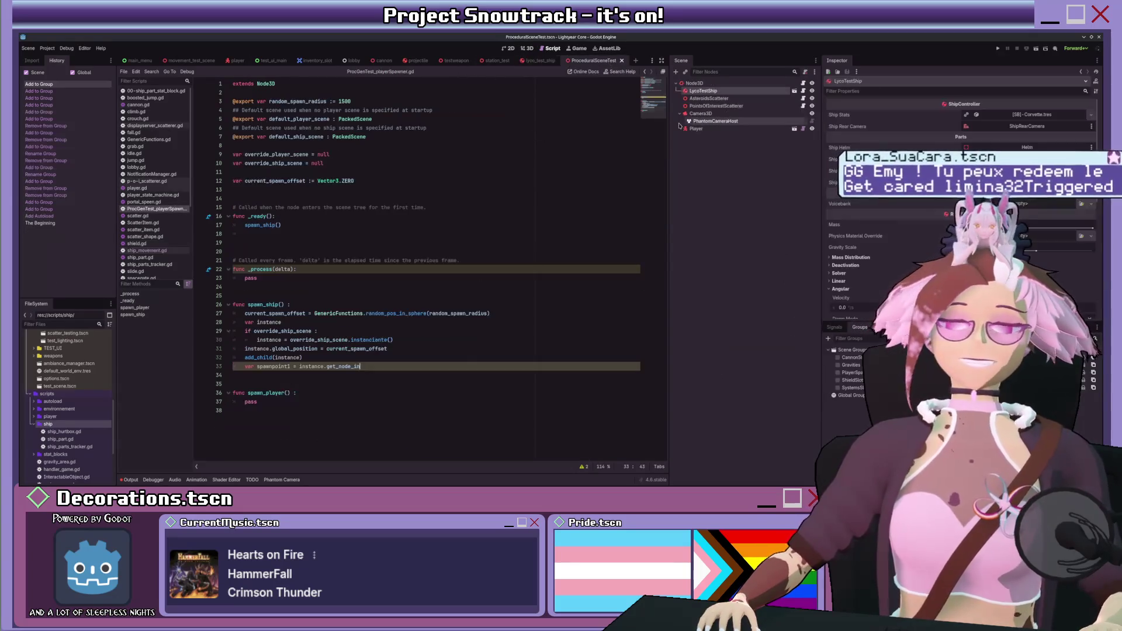
- Inspect AsteroidsScatterer, the root Node3D and LycoTestShip, then switch to the 3D view
{"action": "left_click", "coordinate": [708, 99]}
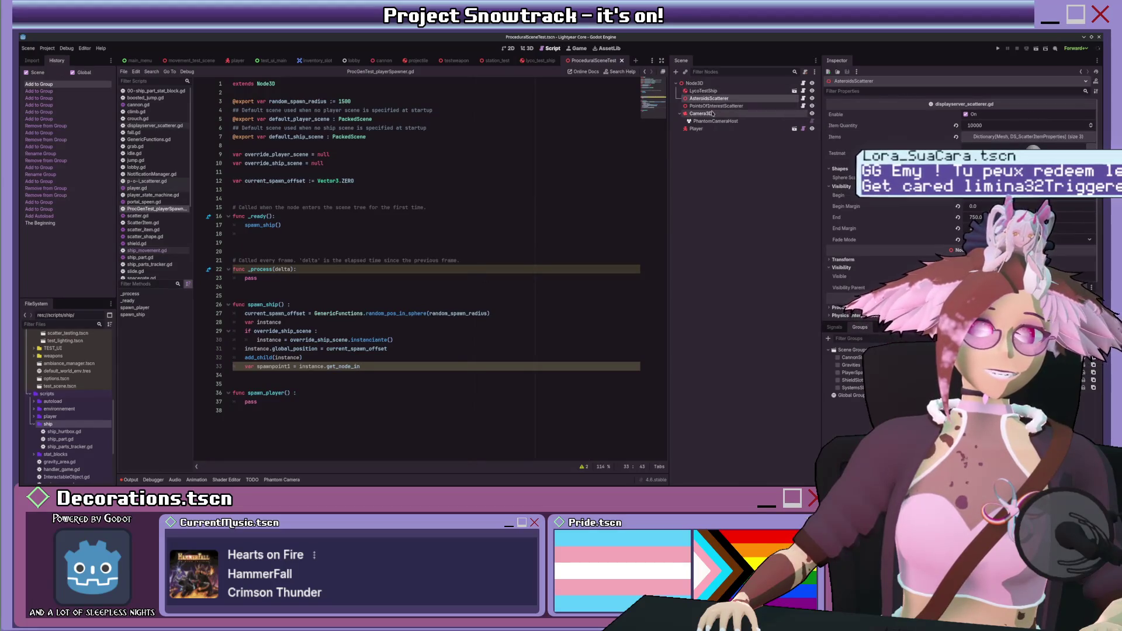
{"action": "left_click", "coordinate": [713, 113]}
{"action": "left_click", "coordinate": [708, 83]}
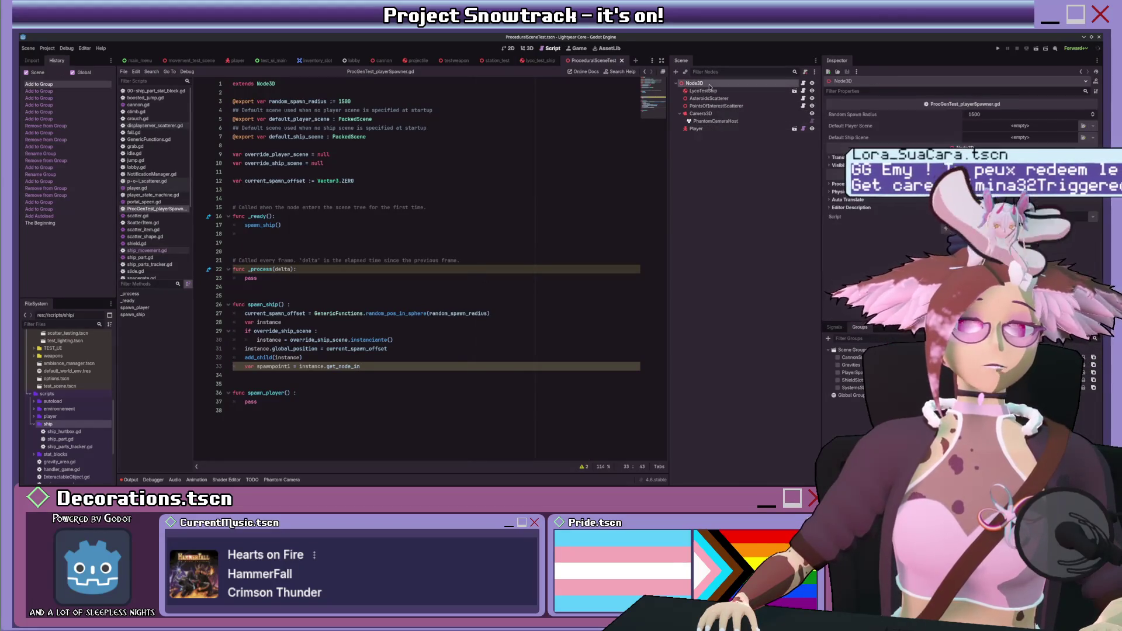
{"action": "left_click", "coordinate": [704, 91]}
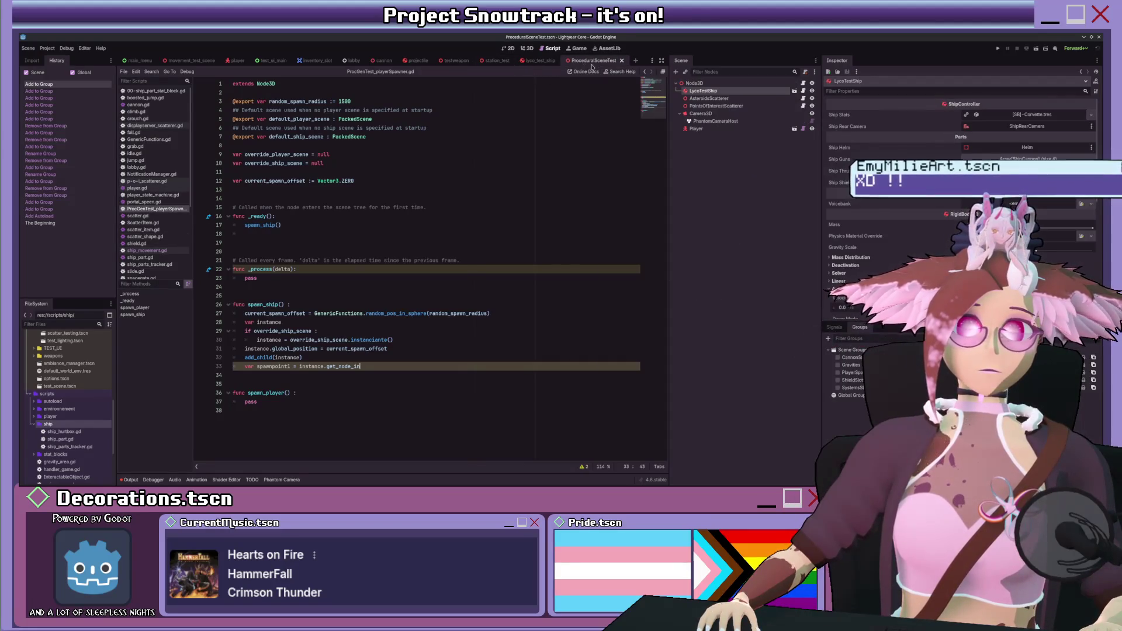
{"action": "left_click", "coordinate": [709, 98]}
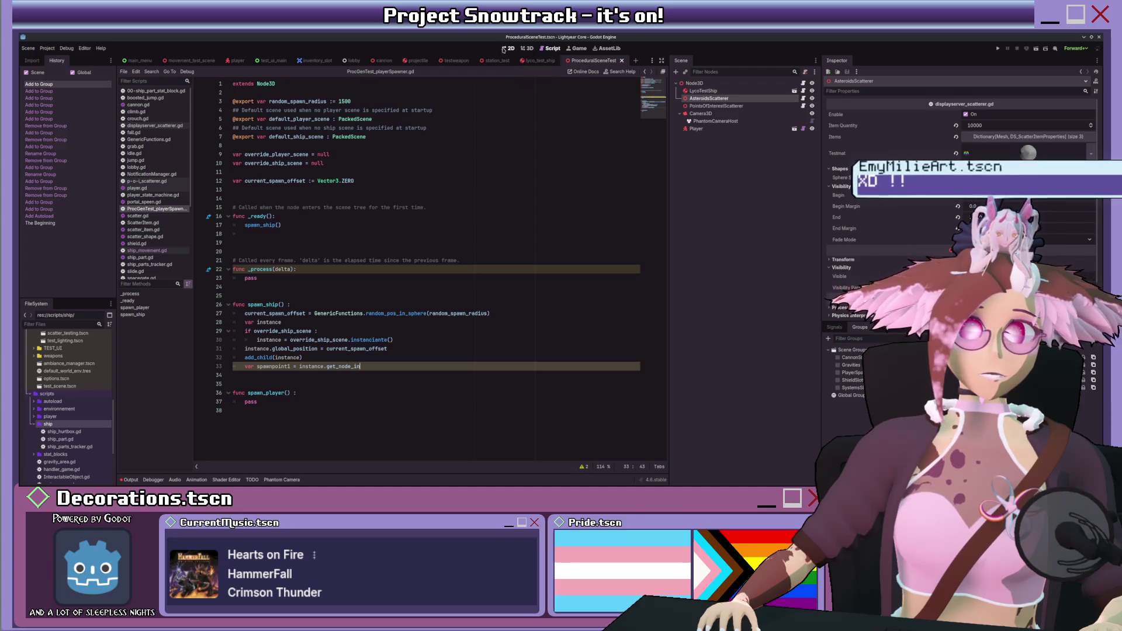
{"action": "left_click", "coordinate": [527, 48]}
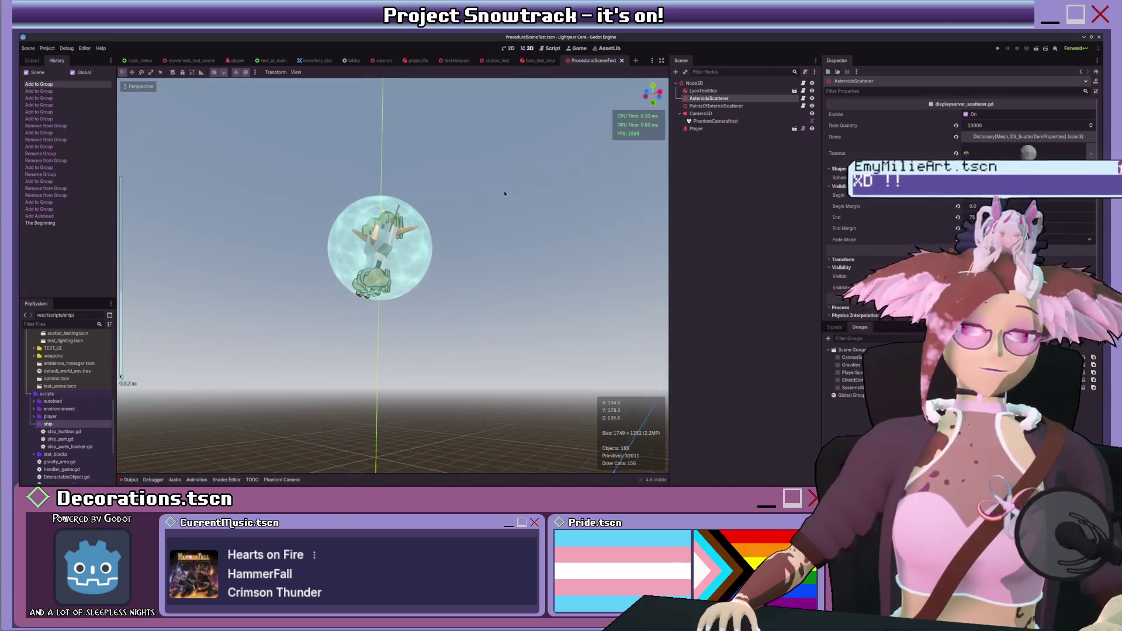
- Duplicate LycoTestShip and drag the copy beside the original ship
{"action": "left_click", "coordinate": [707, 91]}
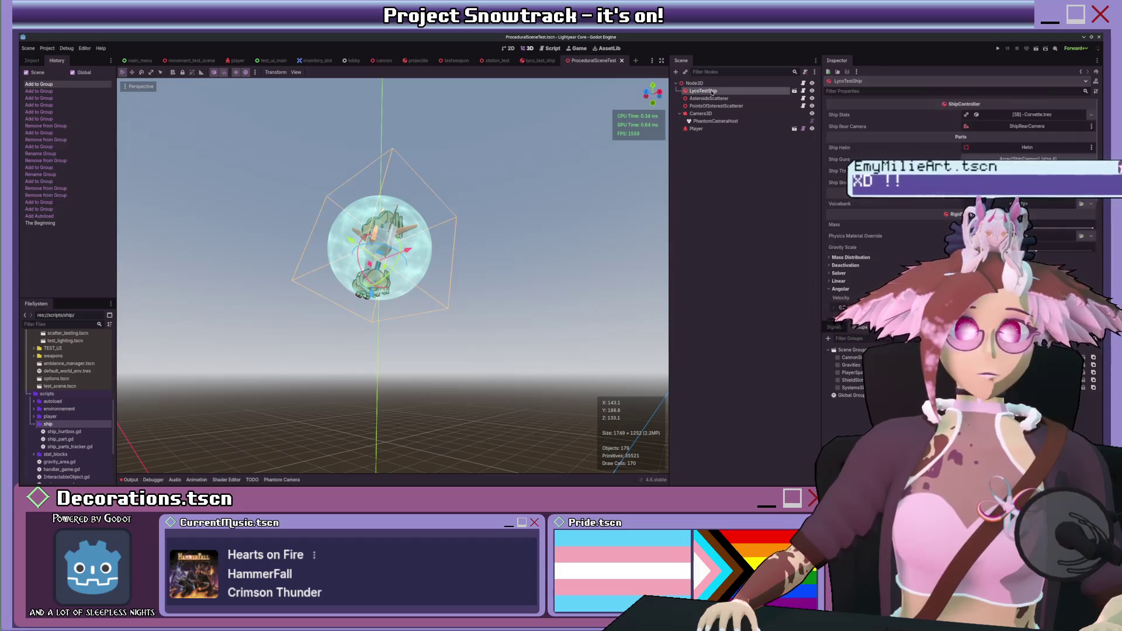
{"action": "scroll", "coordinate": [478, 192], "scroll_direction": "down", "scroll_amount": 3}
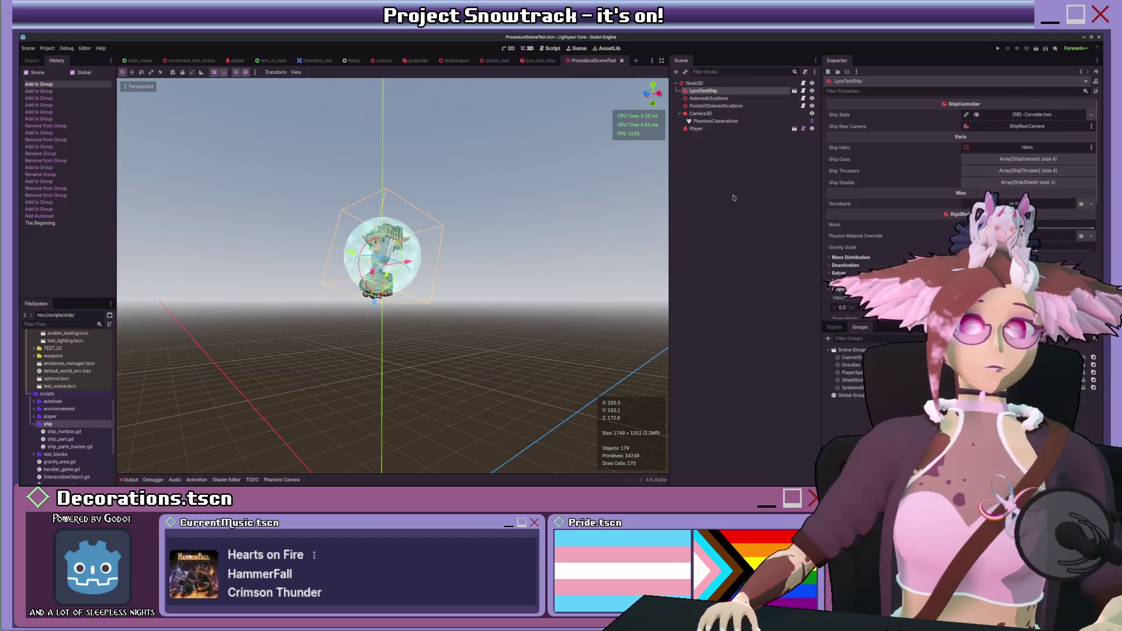
{"action": "key", "text": "ctrl+d"}
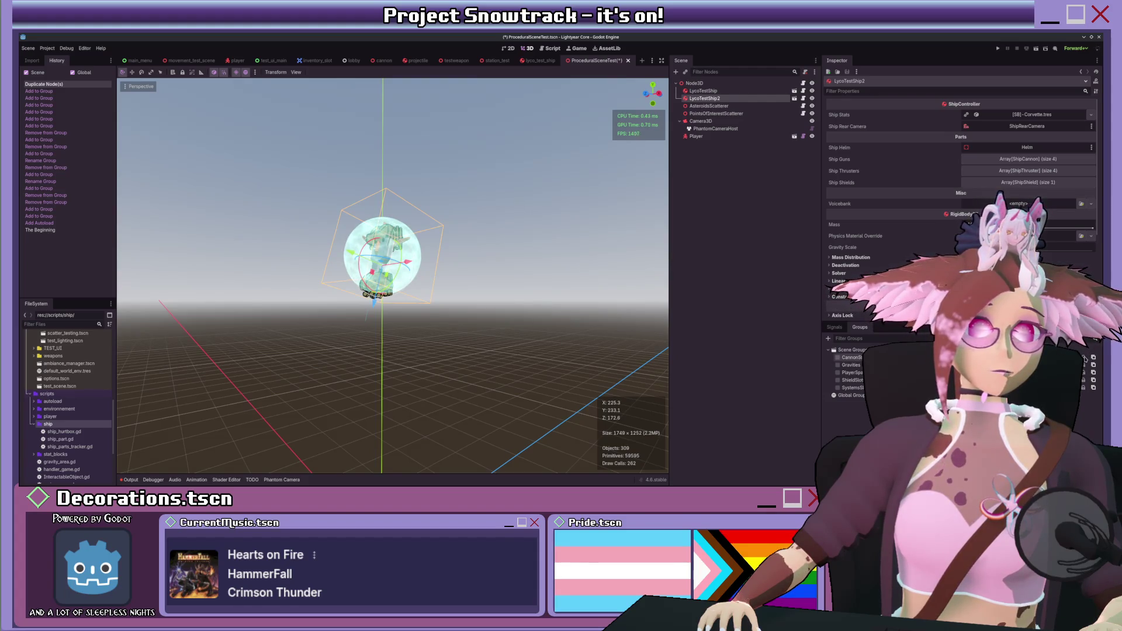
{"action": "left_click_drag", "start_coordinate": [420, 259], "coordinate": [510, 253]}
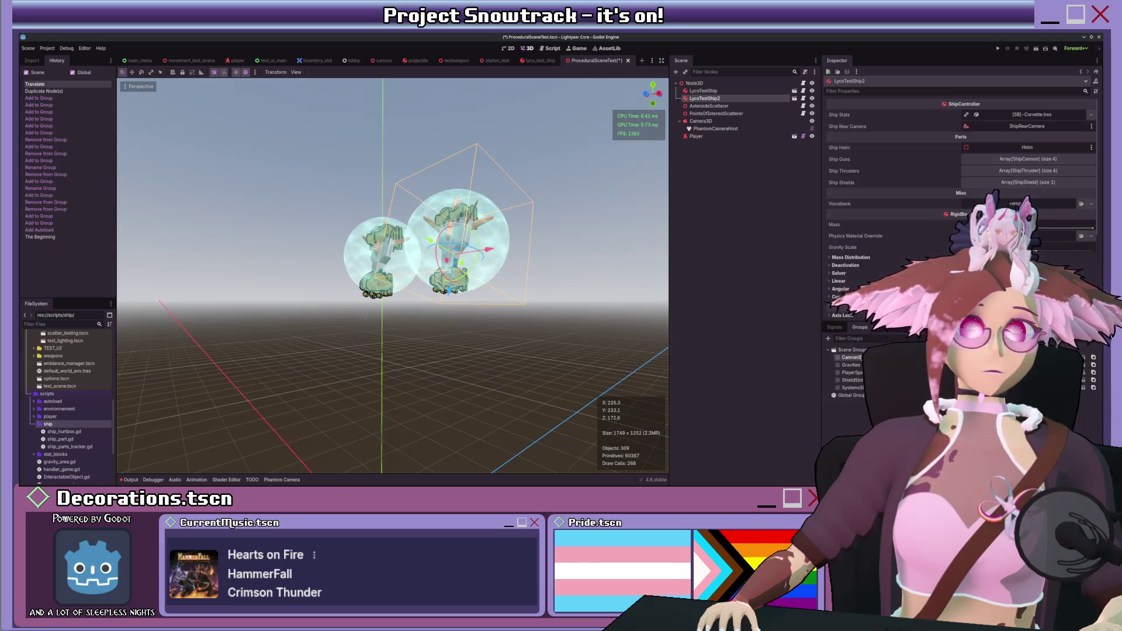
{"action": "left_click", "coordinate": [859, 357]}
{"action": "left_click", "coordinate": [859, 358]}
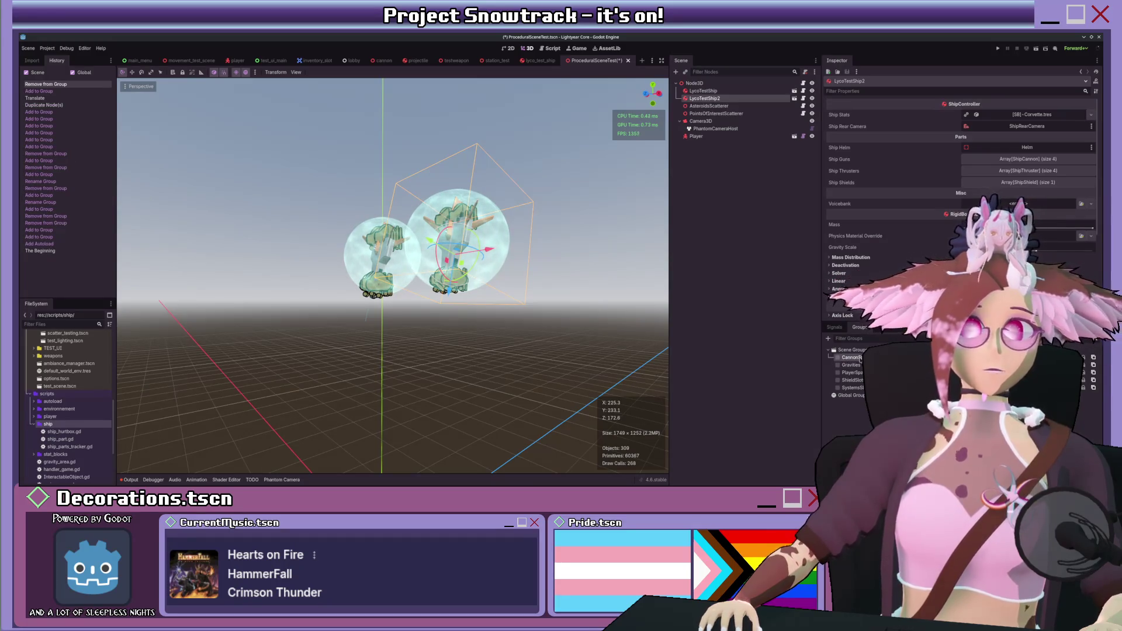
- Reframe the view around both ships, then delete the duplicate LycoTestShip2
{"action": "scroll", "coordinate": [624, 320], "scroll_direction": "up", "scroll_amount": 5}
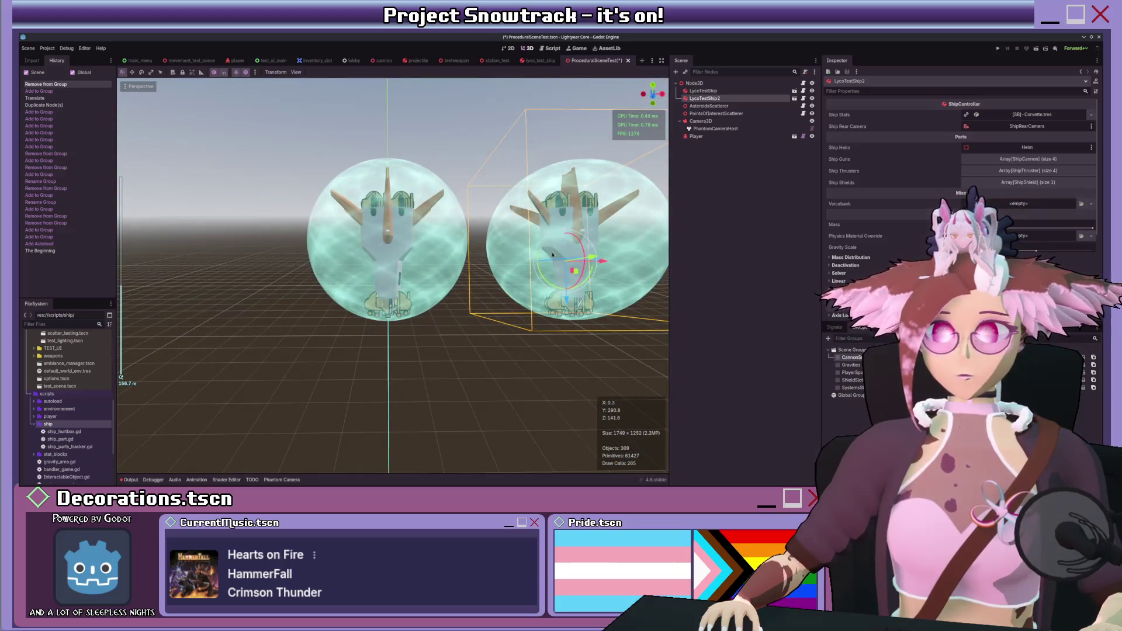
{"action": "scroll", "coordinate": [519, 328], "scroll_direction": "up", "scroll_amount": 5}
{"action": "scroll", "coordinate": [519, 328], "scroll_direction": "down", "scroll_amount": 2}
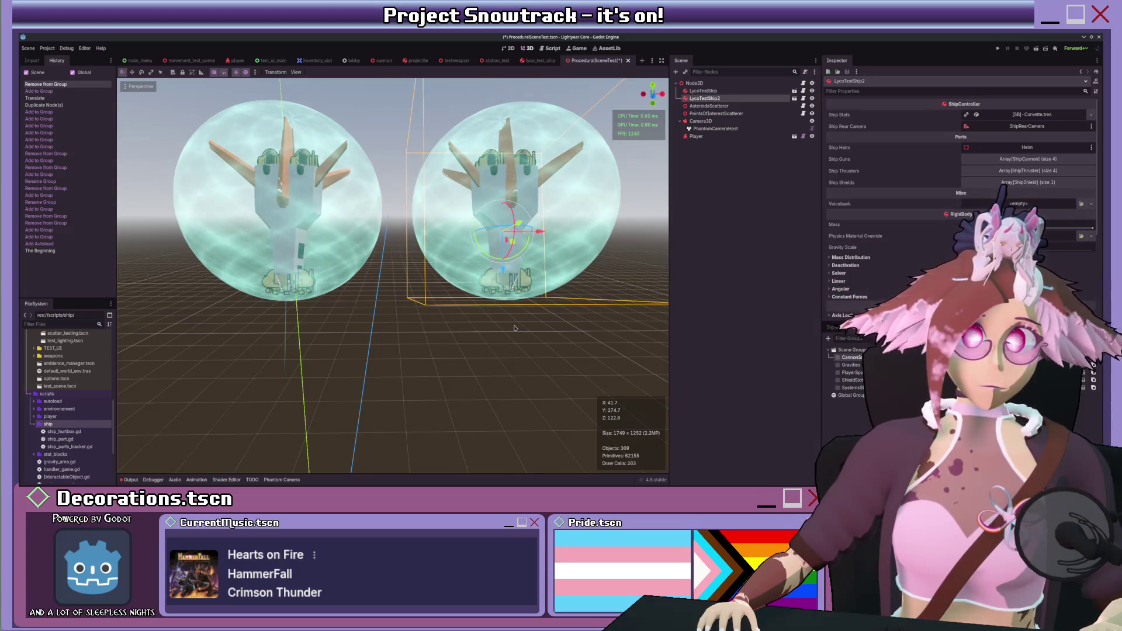
{"action": "left_click_drag", "start_coordinate": [515, 327], "coordinate": [508, 327]}
{"action": "scroll", "coordinate": [508, 327], "scroll_direction": "down", "scroll_amount": 3}
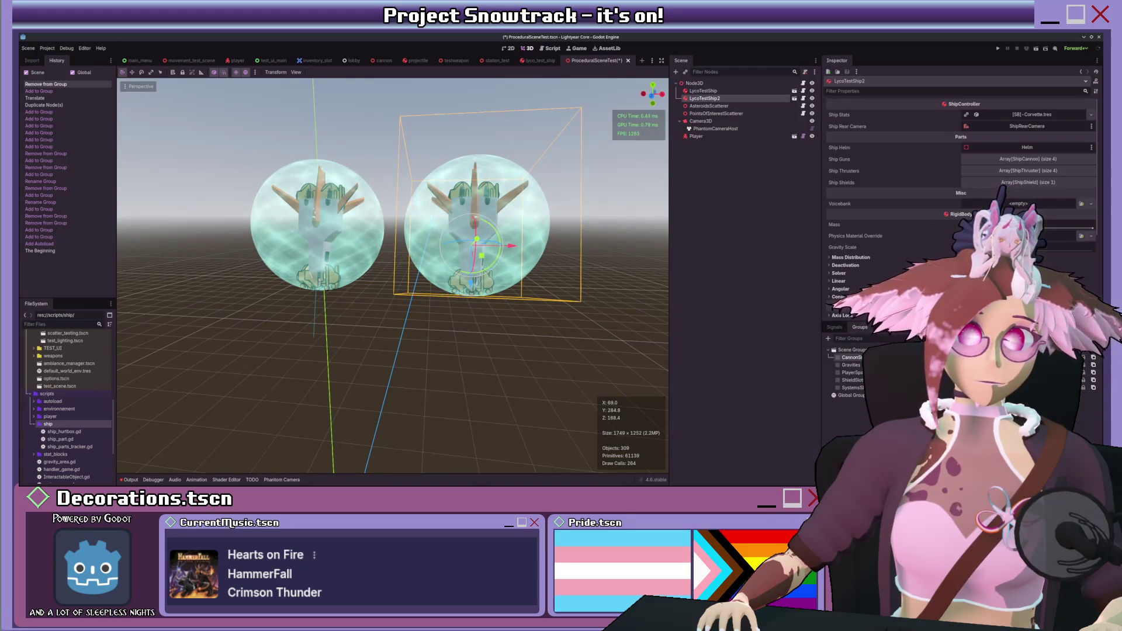
{"action": "key", "text": "Delete"}
- Select the remaining LycoTestShip, then erase the unfinished spawnpoint line in the player spawner script
{"action": "left_click", "coordinate": [717, 92]}
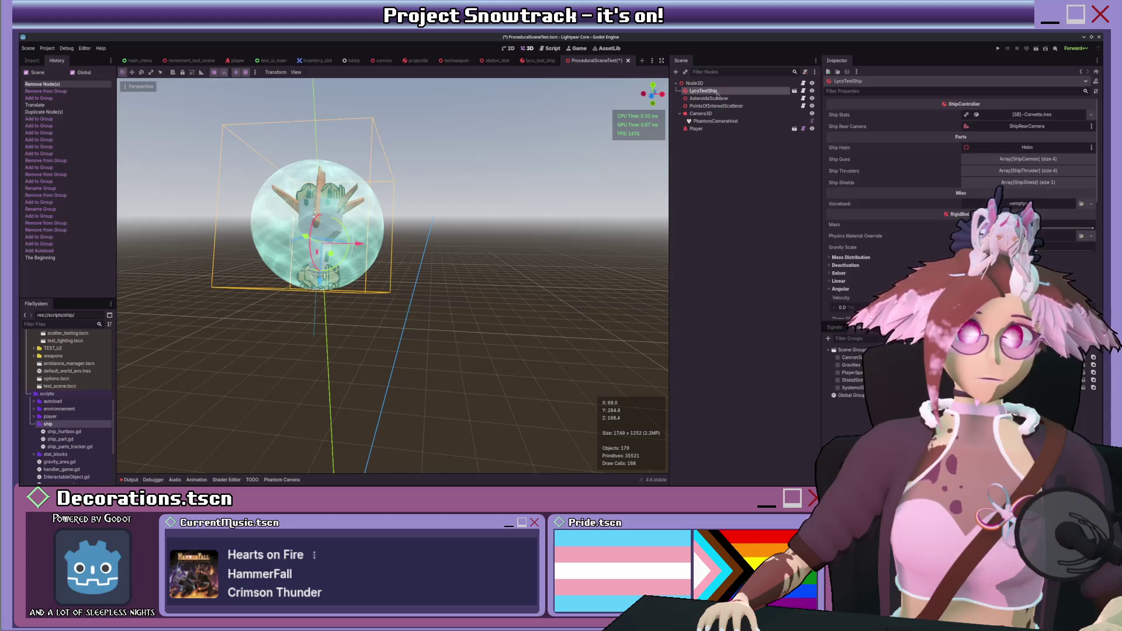
{"action": "left_click", "coordinate": [550, 49]}
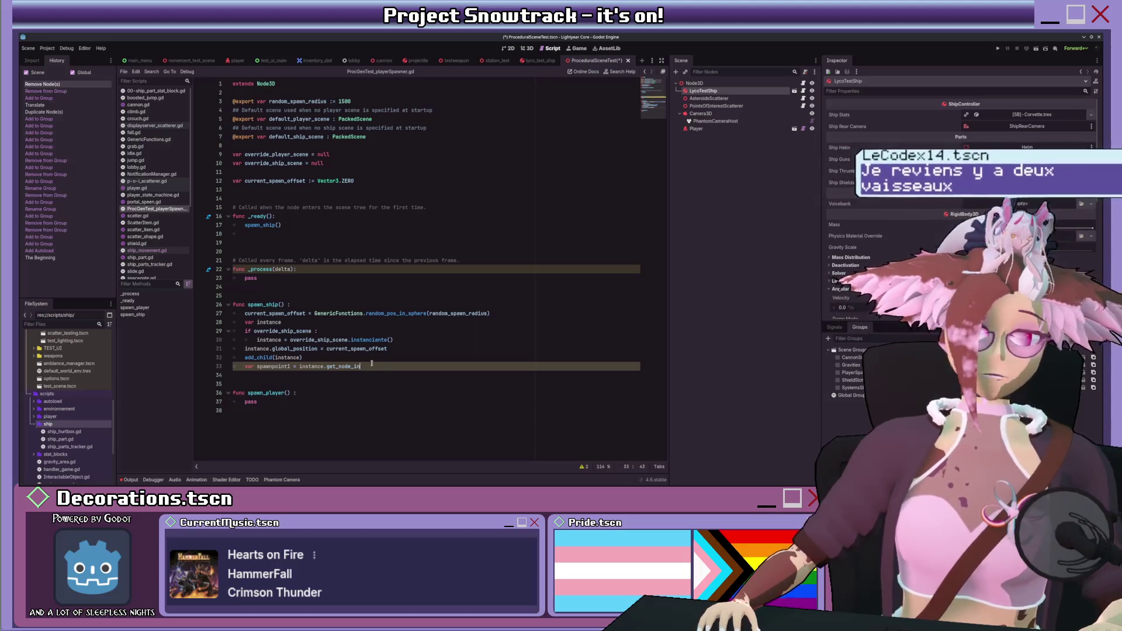
{"action": "key", "text": "BackSpace"}
{"action": "key", "text": "BackSpace"}
{"action": "key", "text": "BackSpace"}
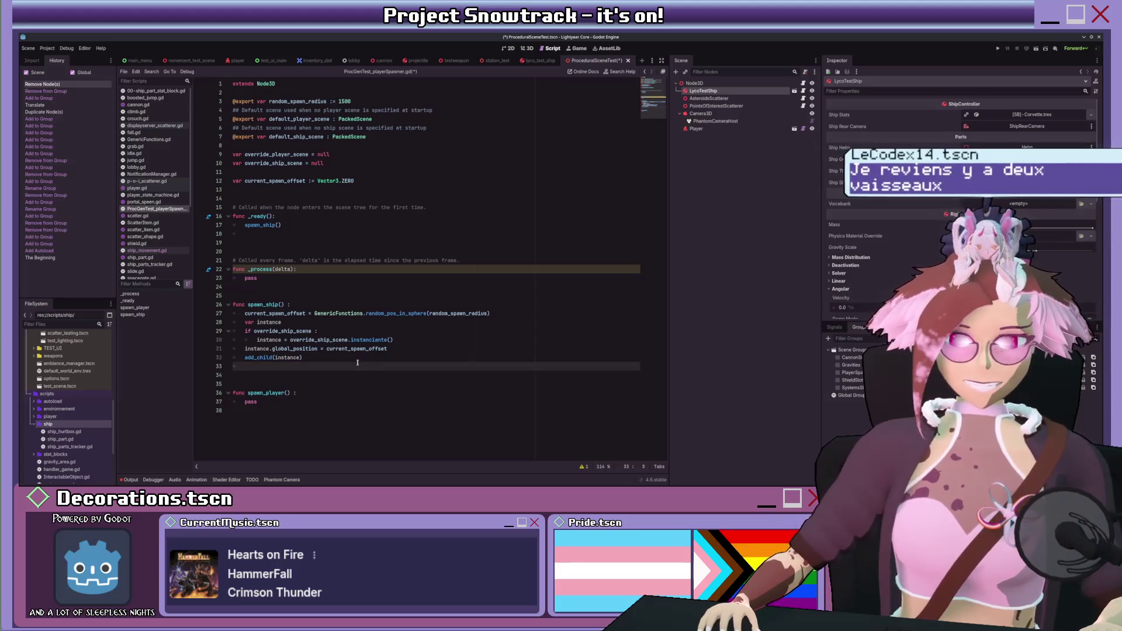
- Open ship_movement.gd and scroll down toward get_wanted_dir_from_look_dir()
{"action": "left_click", "coordinate": [803, 91]}
{"action": "scroll", "coordinate": [448, 226], "scroll_direction": "down", "scroll_amount": 5}
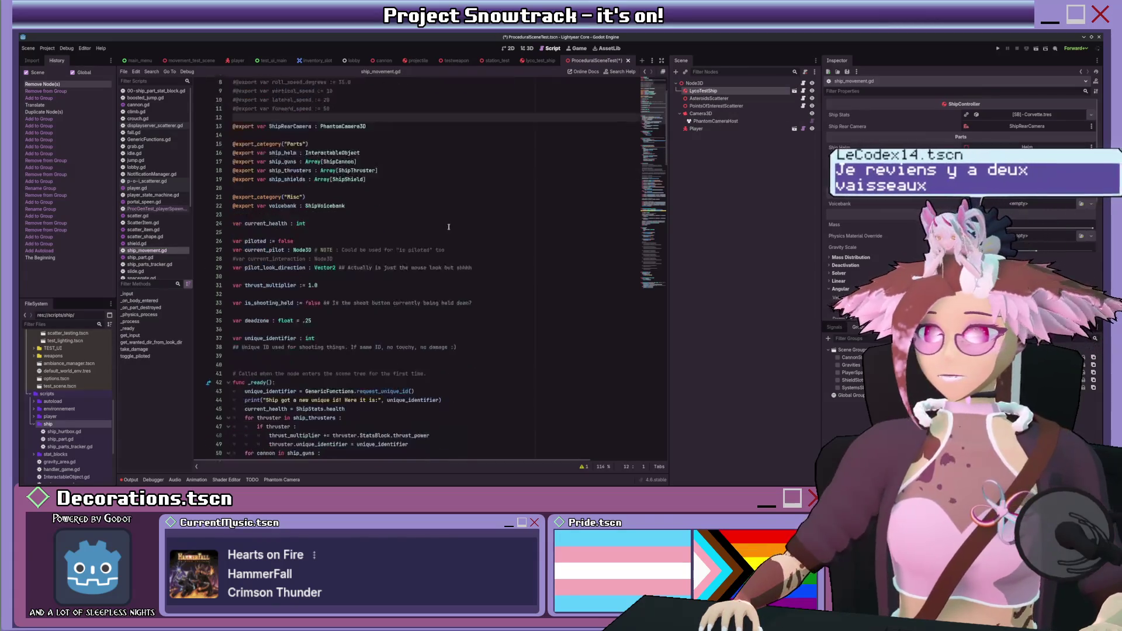
{"action": "scroll", "coordinate": [448, 227], "scroll_direction": "down", "scroll_amount": 10}
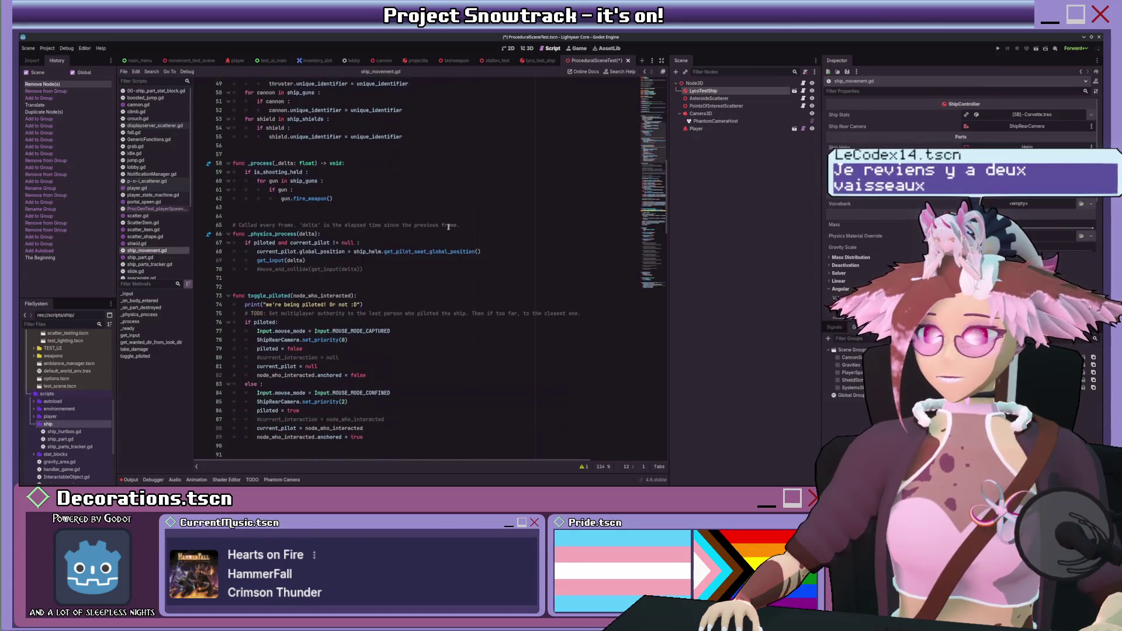
{"action": "scroll", "coordinate": [448, 226], "scroll_direction": "down", "scroll_amount": 20}
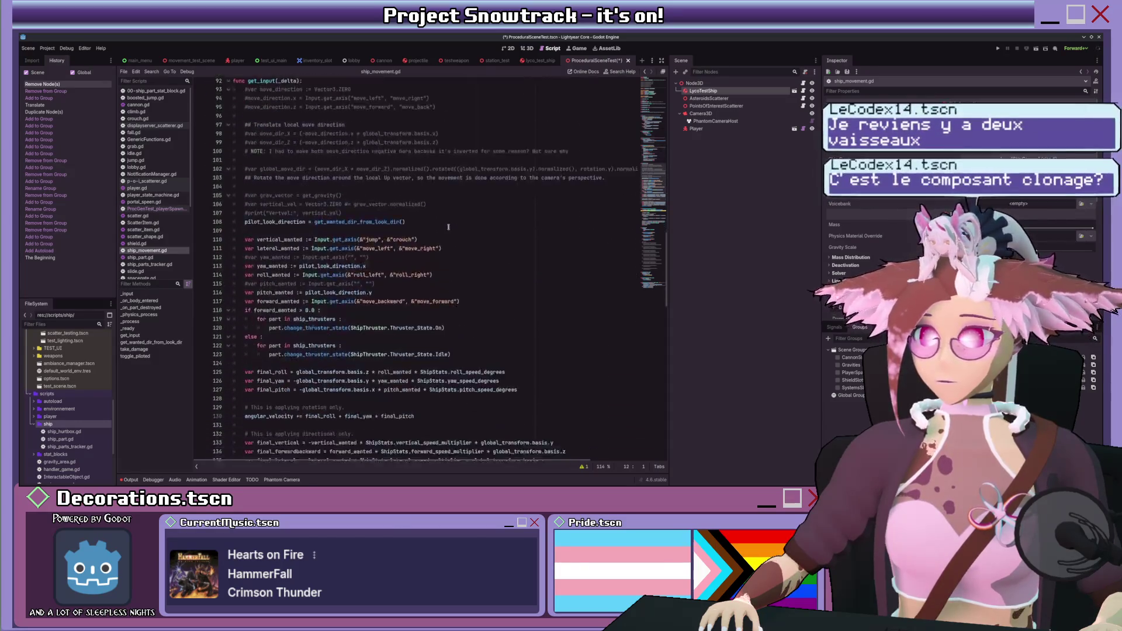
{"action": "scroll", "coordinate": [447, 228], "scroll_direction": "down", "scroll_amount": 20}
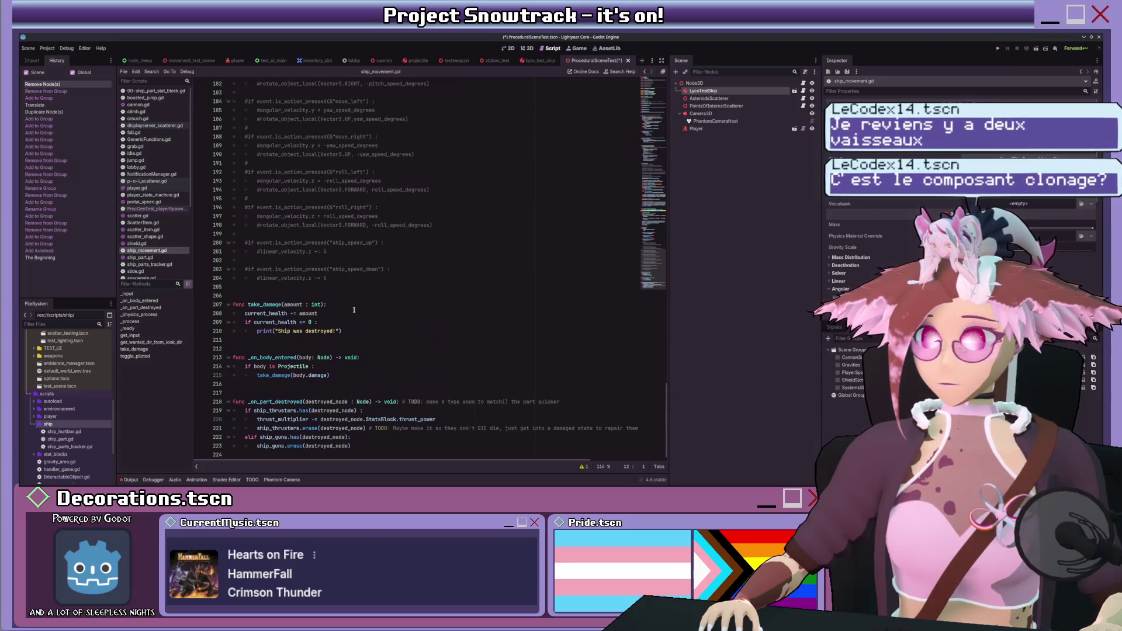
- Insert blank lines above get_wanted_dir_from_look_dir() and move into the gap
{"action": "left_click", "coordinate": [353, 295]}
{"action": "scroll", "coordinate": [351, 299], "scroll_direction": "up", "scroll_amount": 16}
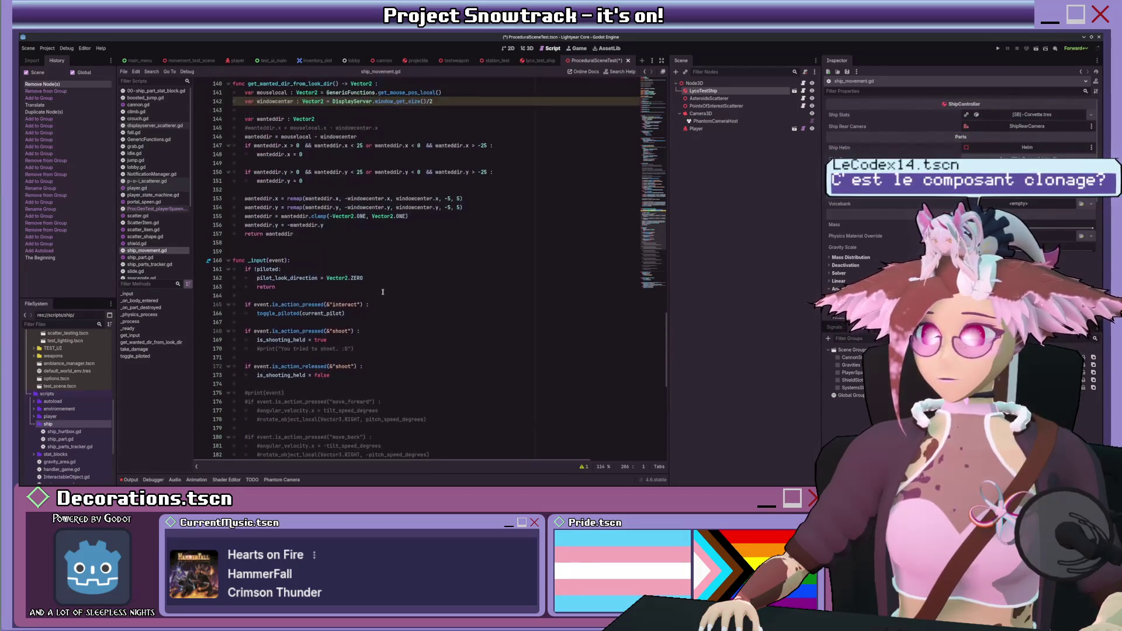
{"action": "scroll", "coordinate": [350, 300], "scroll_direction": "up", "scroll_amount": 12}
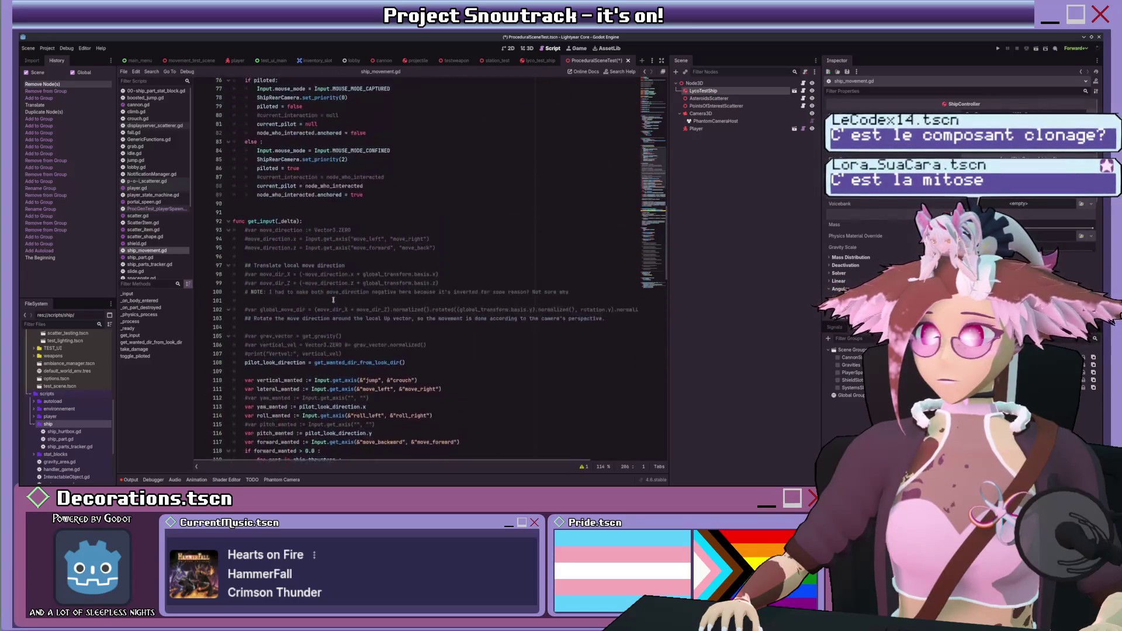
{"action": "scroll", "coordinate": [316, 306], "scroll_direction": "down", "scroll_amount": 5}
{"action": "left_click", "coordinate": [289, 312]}
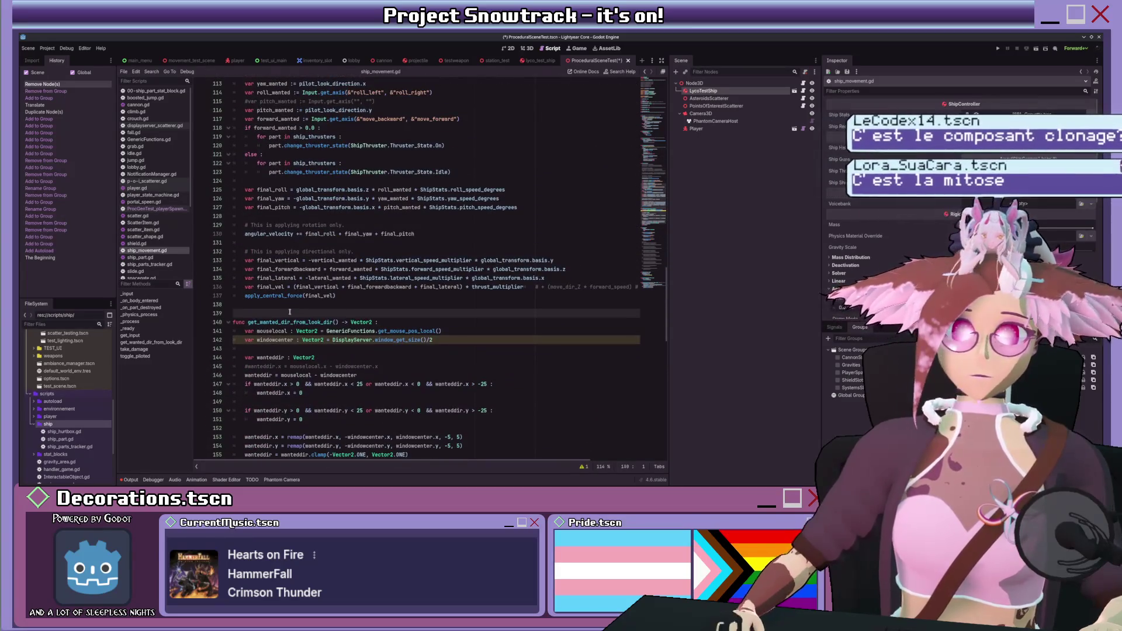
{"action": "key", "text": "Return"}
{"action": "key", "text": "Return"}
{"action": "key", "text": "Return"}
{"action": "key", "text": "Up"}
{"action": "key", "text": "Up"}
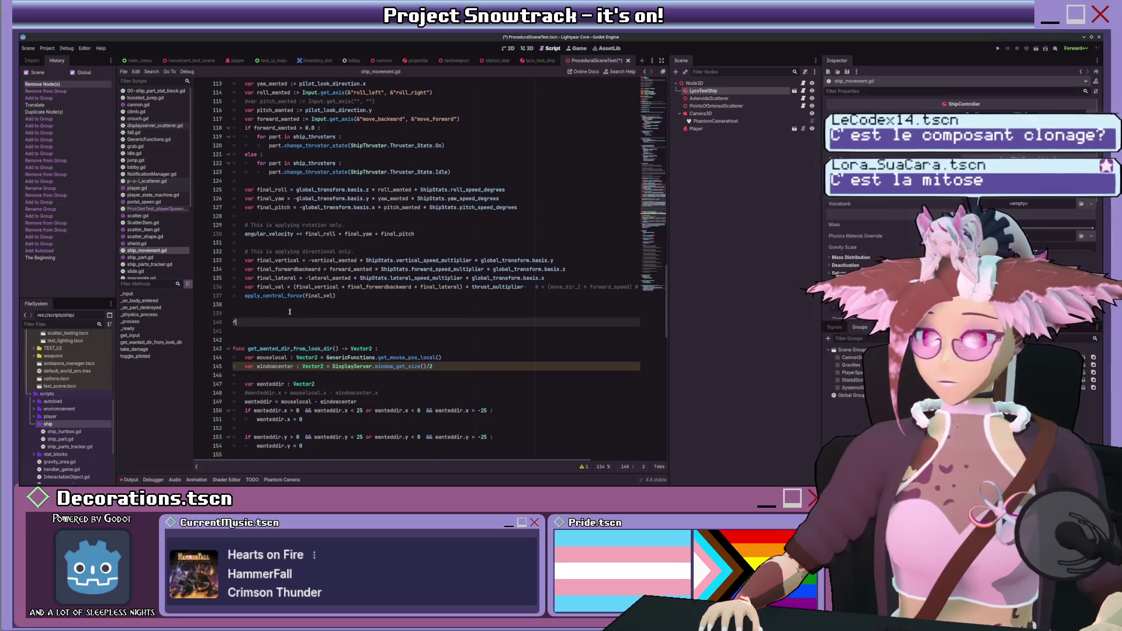
- Write the signature func get_spawnpoint() -> Vector3: and start its body
{"action": "type", "text": "unc get_"}
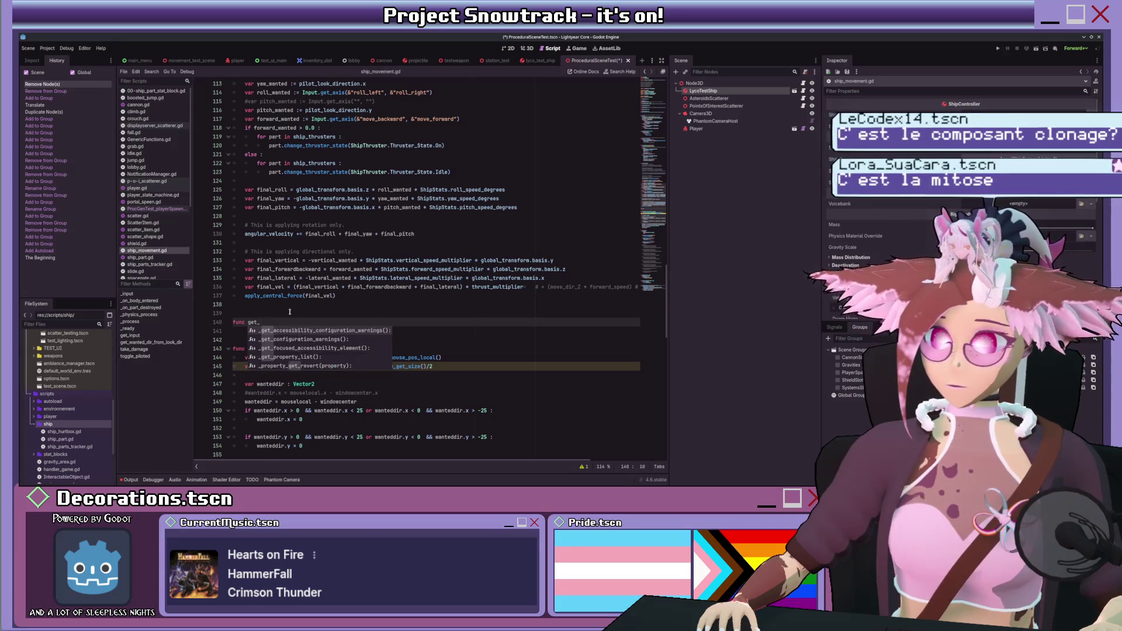
{"action": "type", "text": "spaw"}
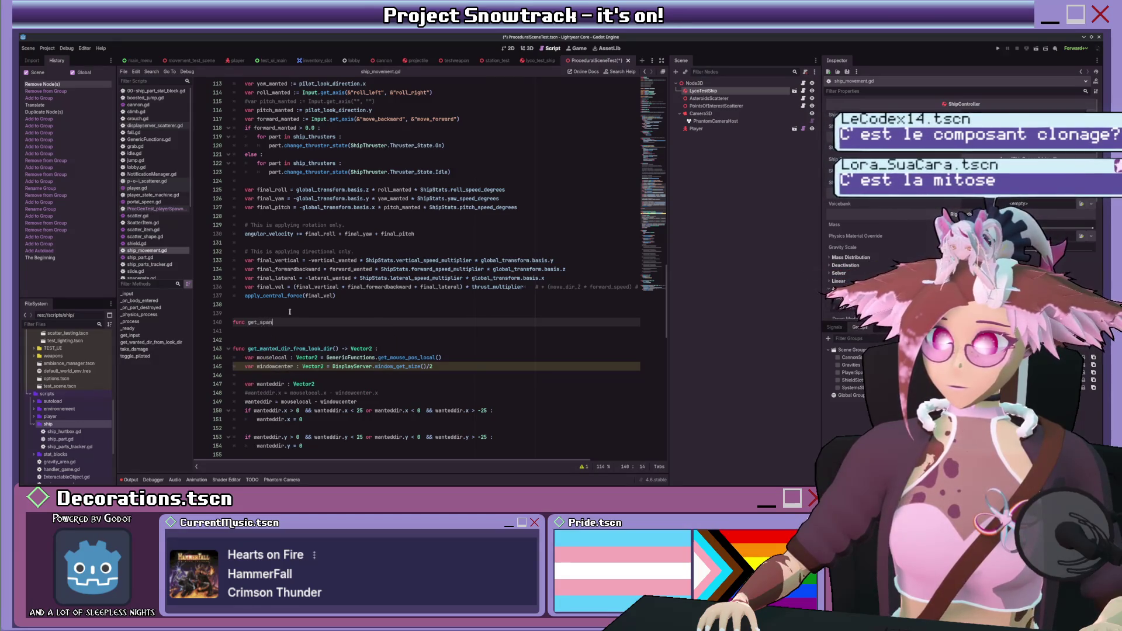
{"action": "type", "text": "npoint() "}
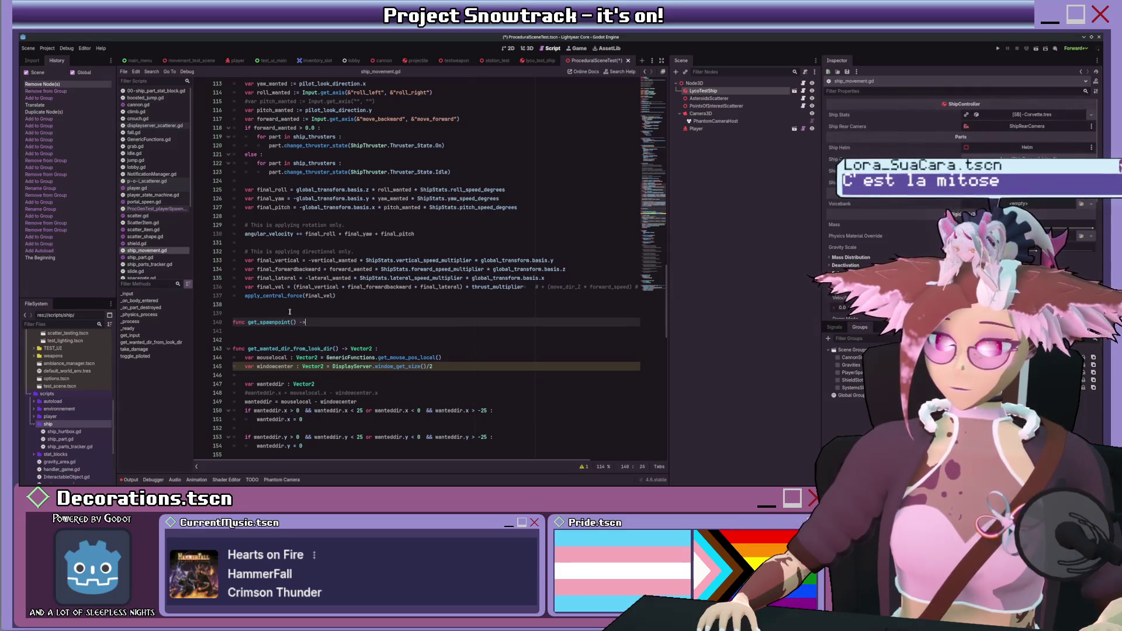
{"action": "type", "text": "-> "}
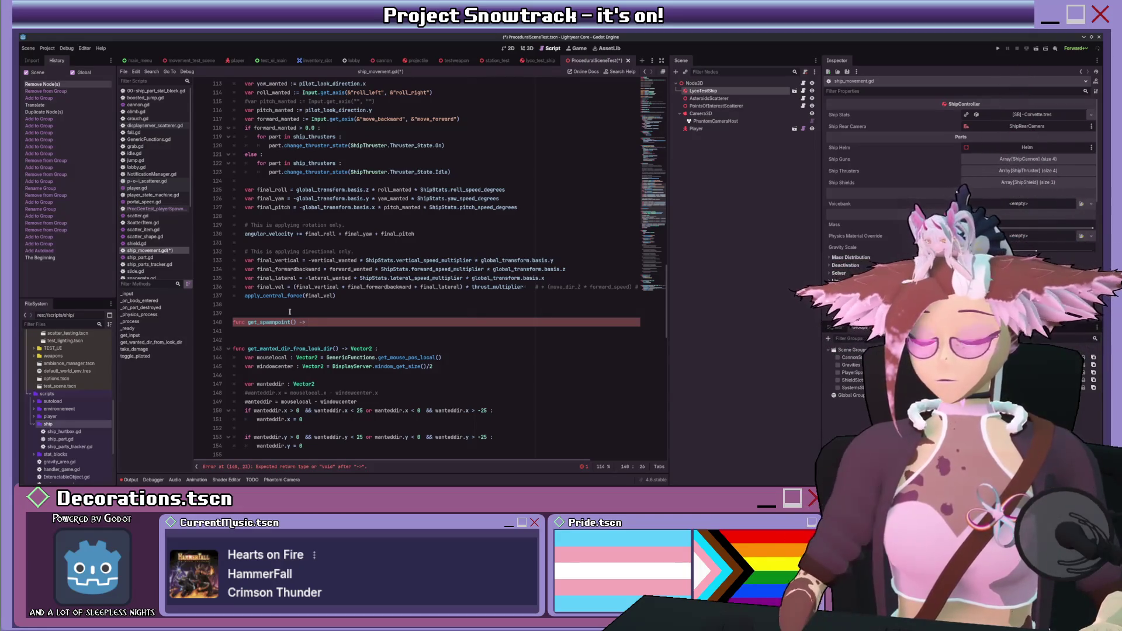
{"action": "type", "text": "Vector3"}
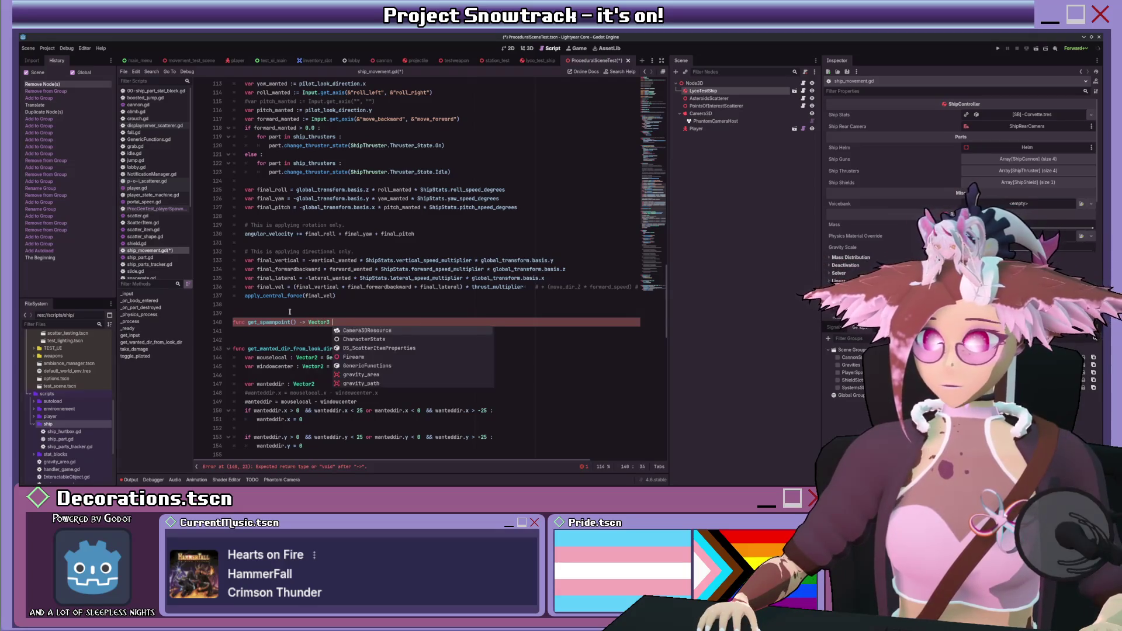
{"action": "type", "text": ":"}
{"action": "key", "text": "Return"}
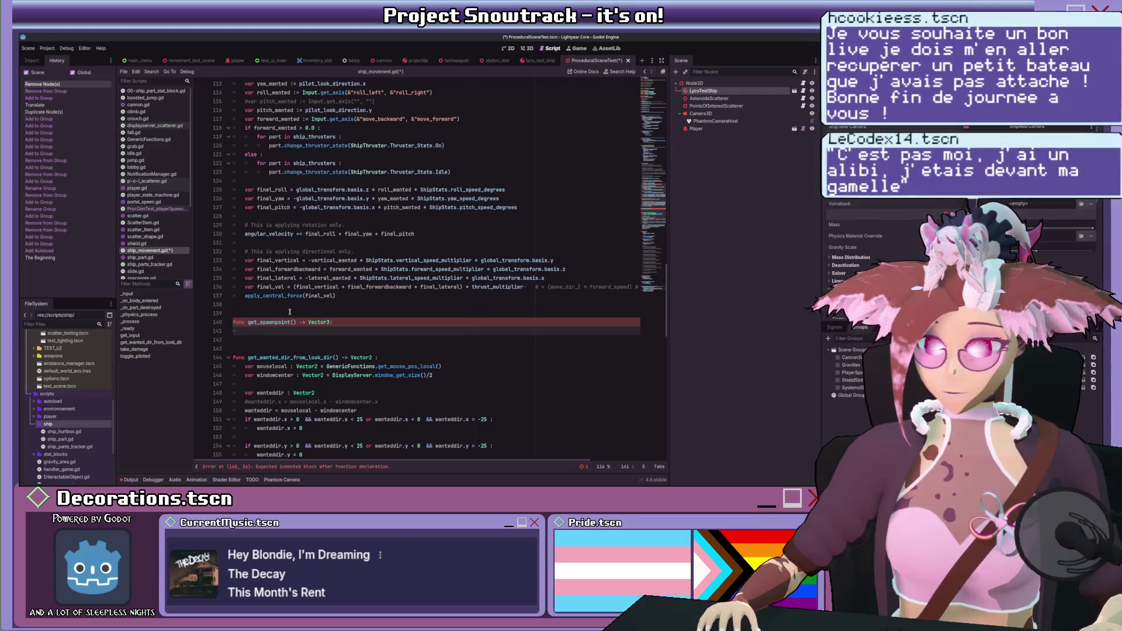
- Make the body call get_tree().get_nodes_in_group("PlayerSpawnPoint")
{"action": "type", "text": "get_tre"}
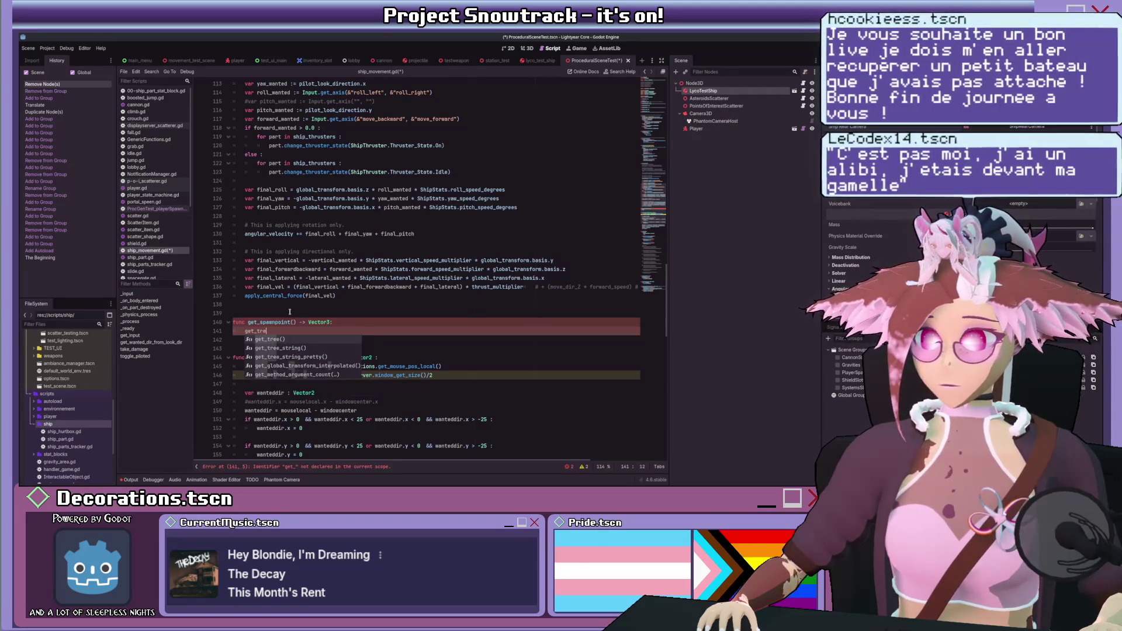
{"action": "key", "text": "Return"}
{"action": "type", "text": ".get"}
{"action": "key", "text": "Down"}
{"action": "key", "text": "Down"}
{"action": "key", "text": "Down"}
{"action": "key", "text": "Return"}
{"action": "type", "text": "\""}
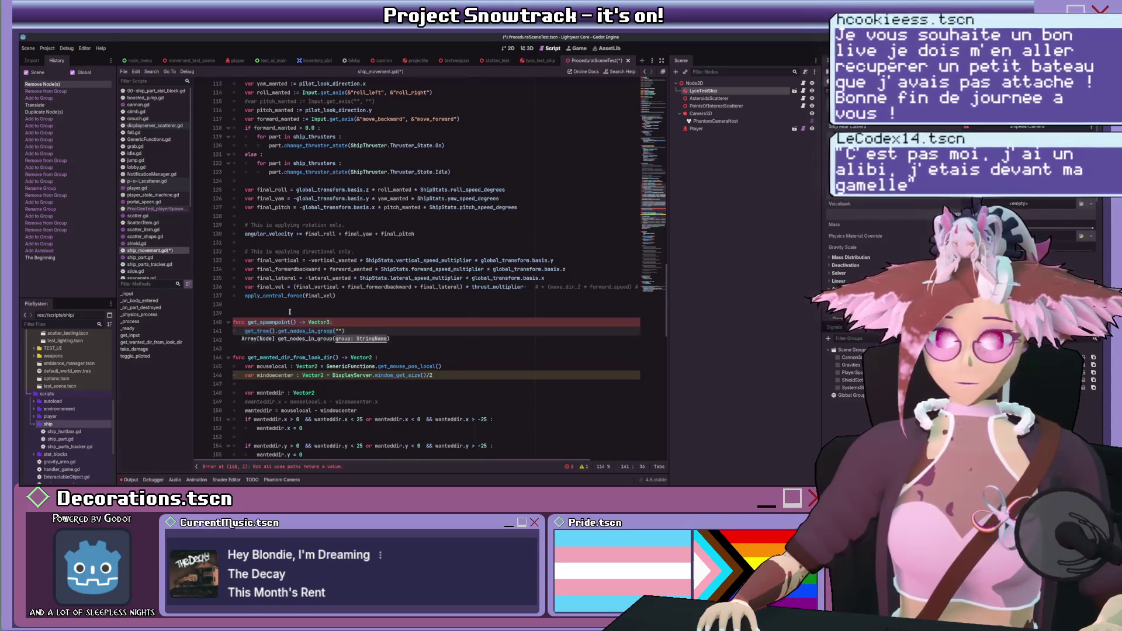
{"action": "type", "text": "PlayerS"}
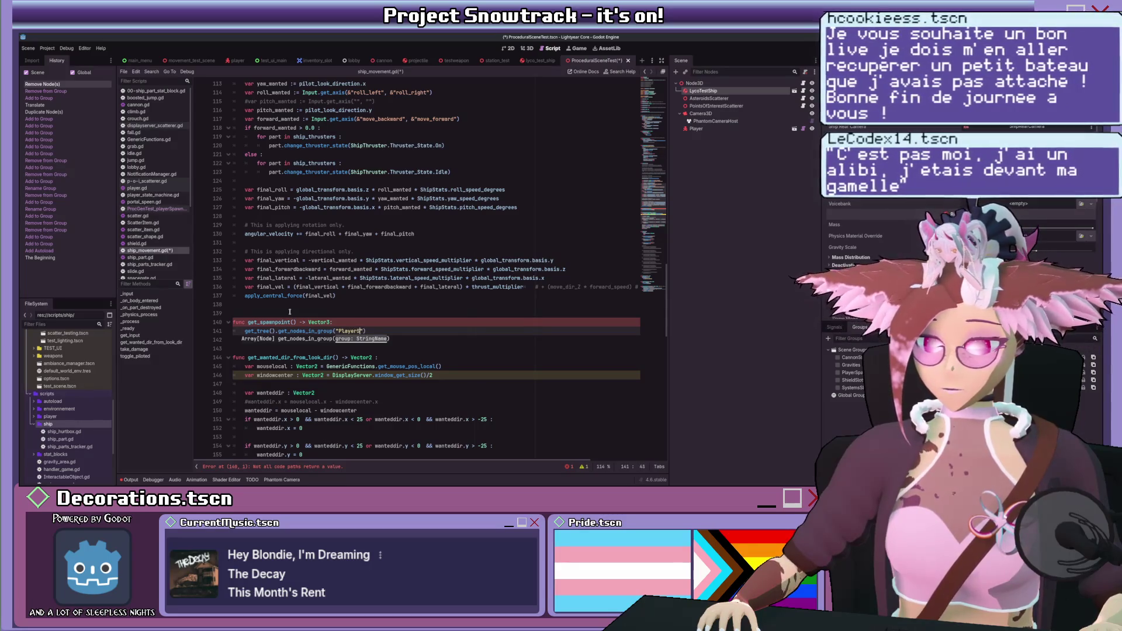
{"action": "type", "text": "pawnPoint"}
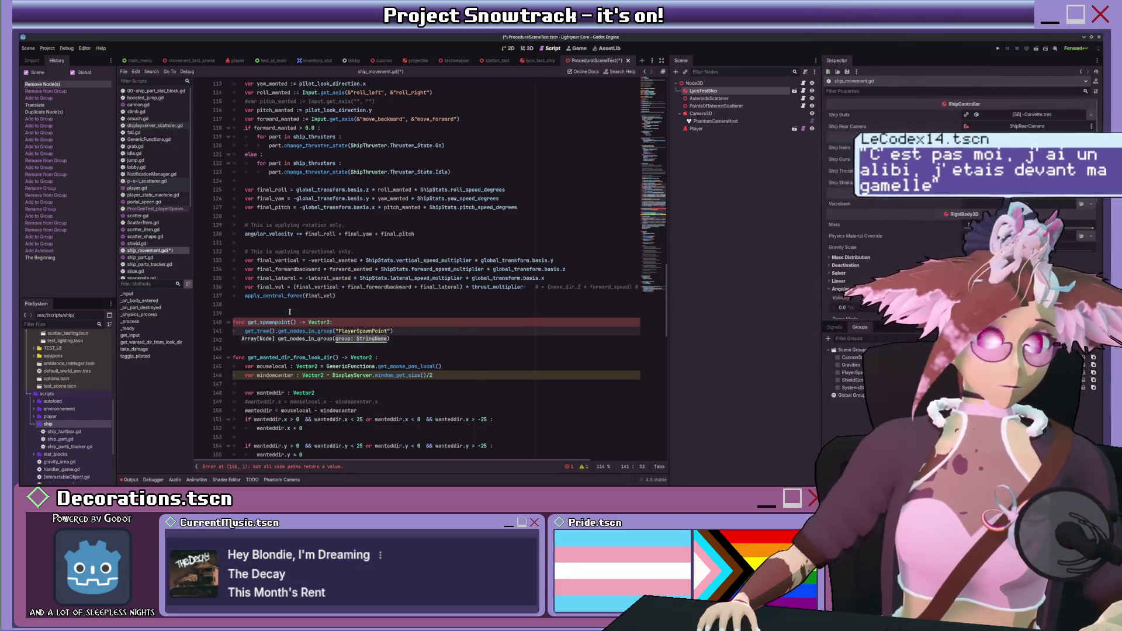
{"action": "key", "text": "End"}
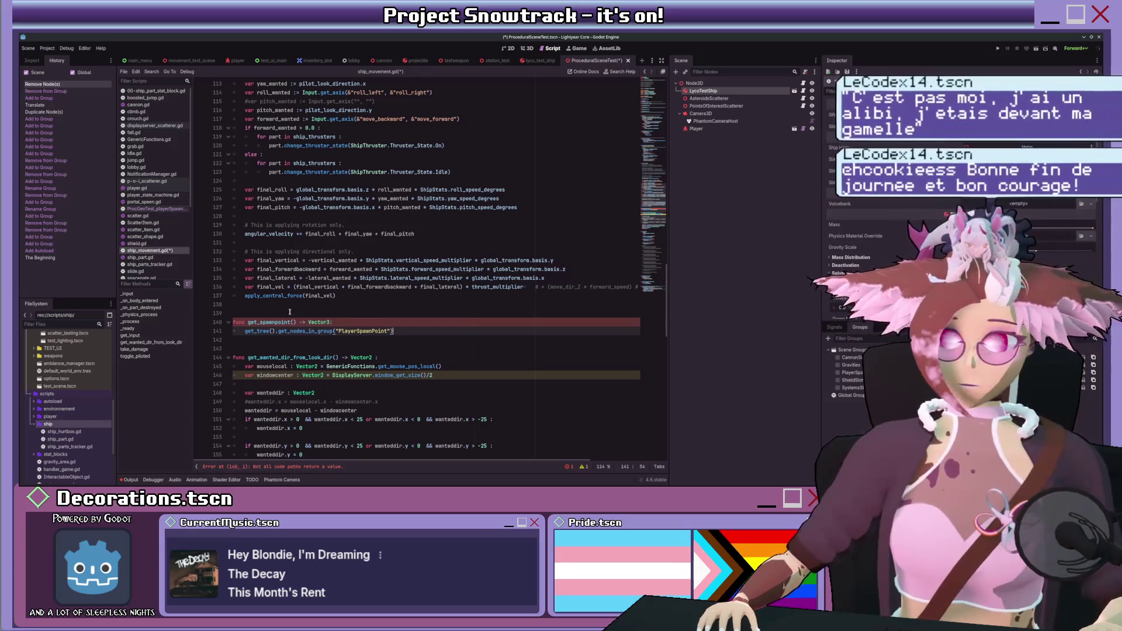
- Store the group nodes in var spawnpoints and return spawnpoints.pick_random()
{"action": "key", "text": "Home"}
{"action": "key", "text": "Home"}
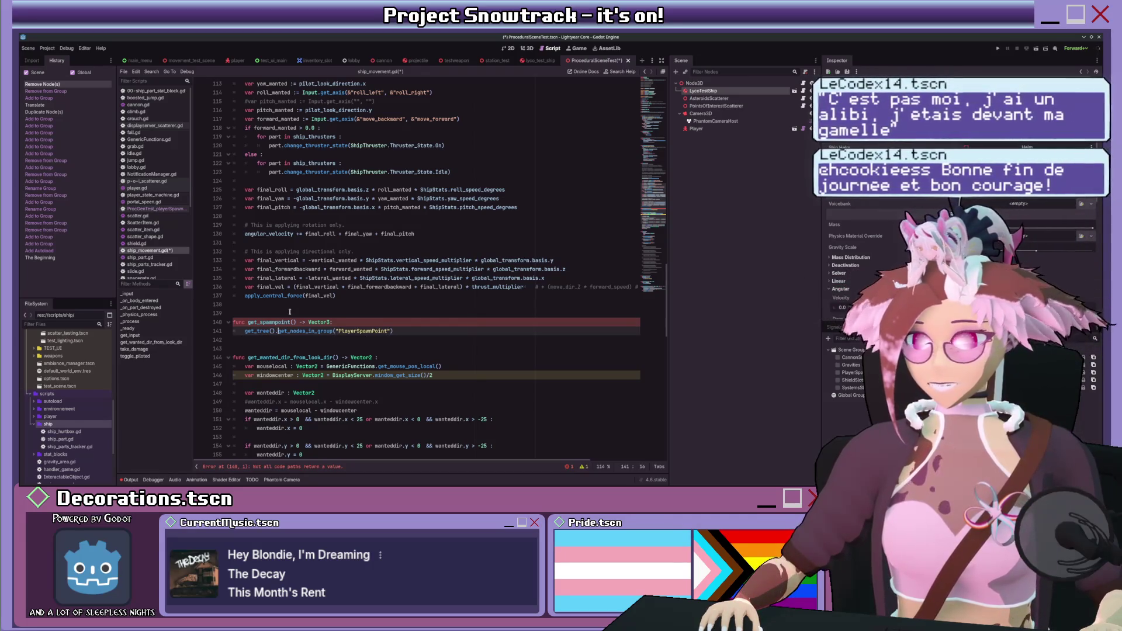
{"action": "type", "text": "vc"}
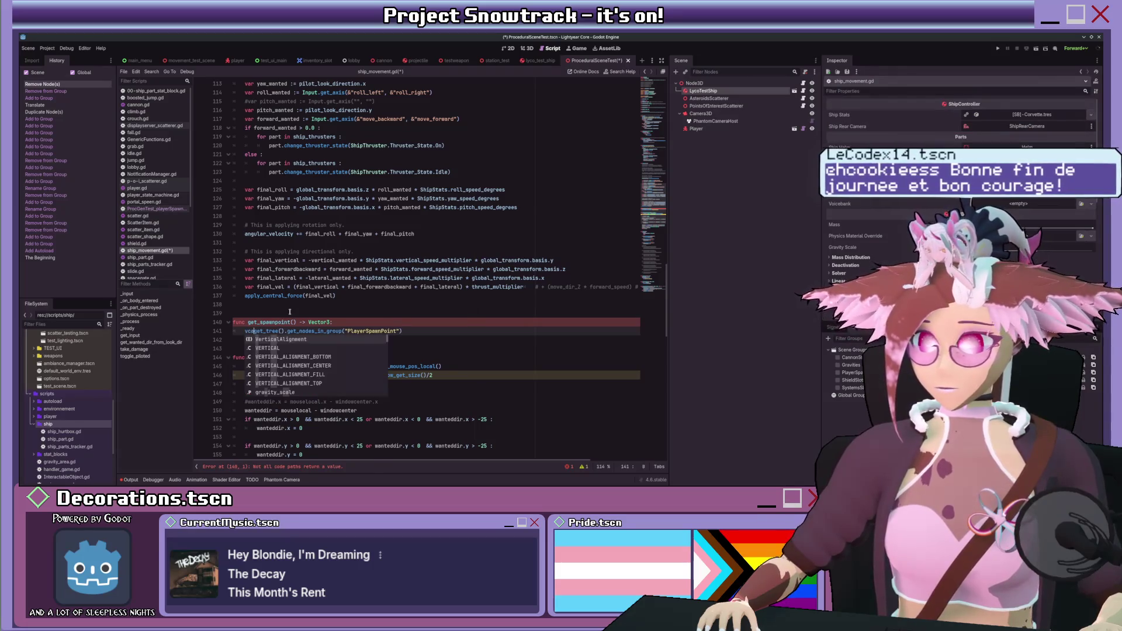
{"action": "key", "text": "BackSpace"}
{"action": "type", "text": "ar spawn"}
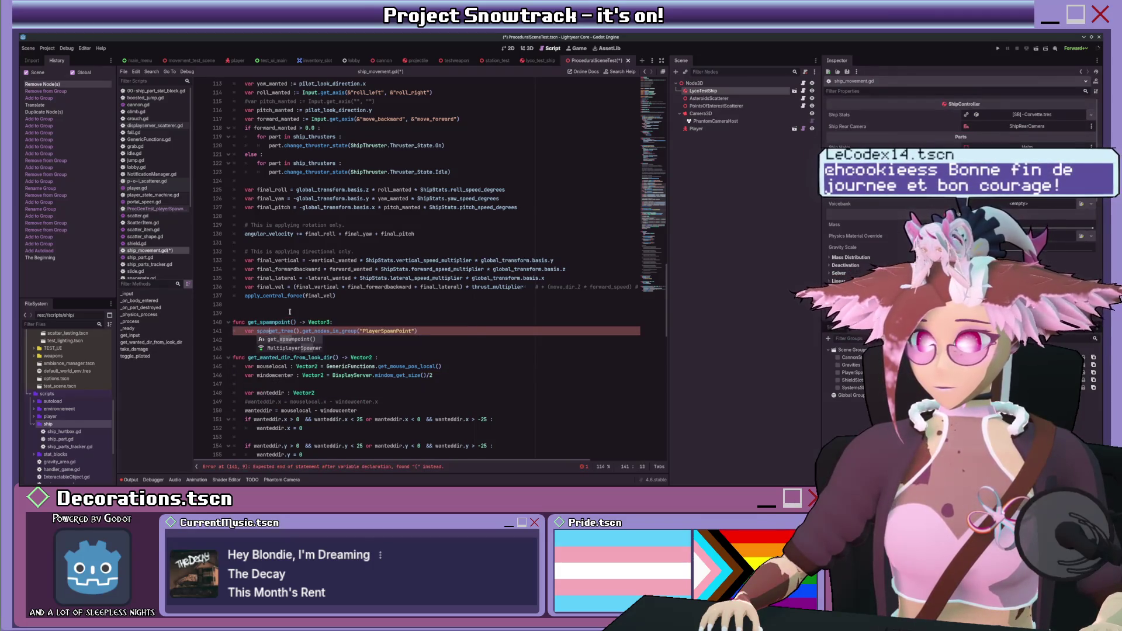
{"action": "type", "text": "points "}
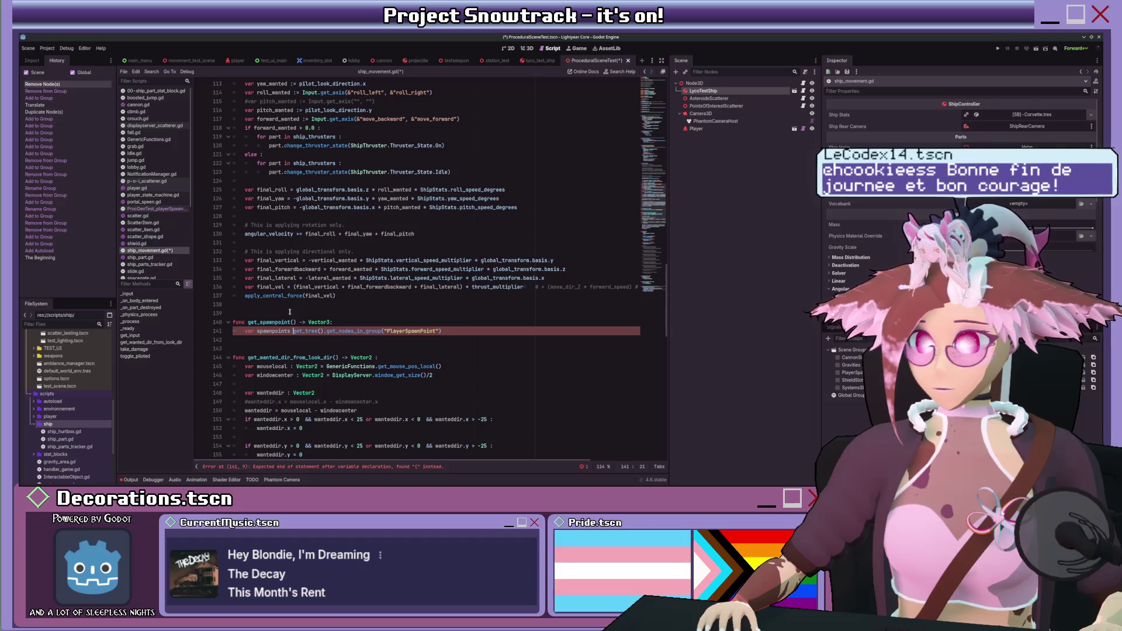
{"action": "type", "text": "="}
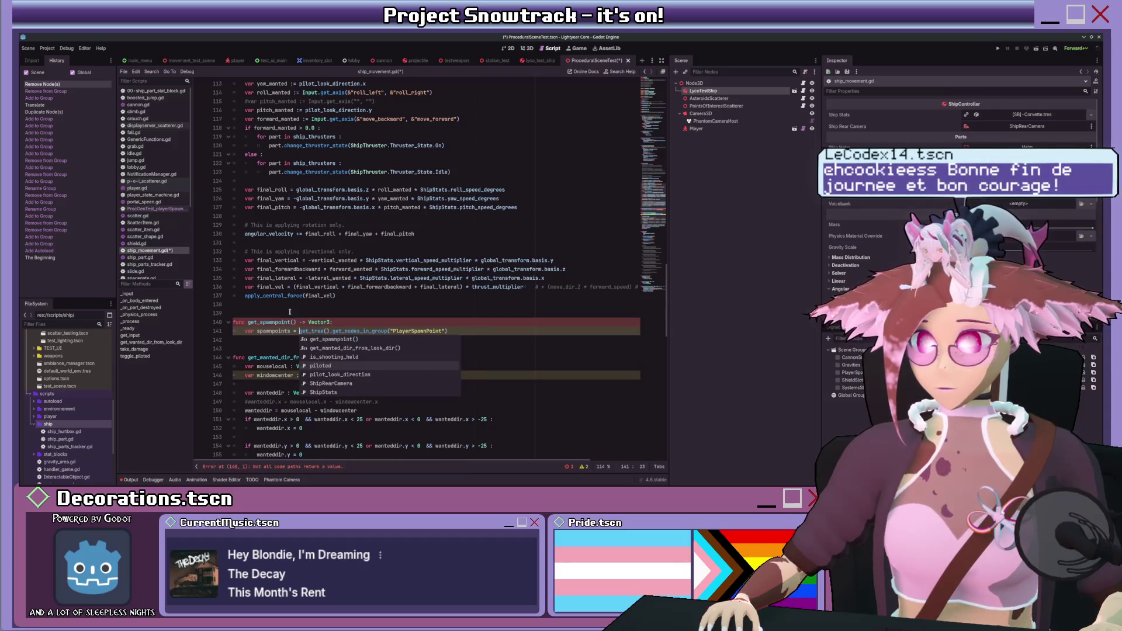
{"action": "key", "text": "End"}
{"action": "key", "text": "Return"}
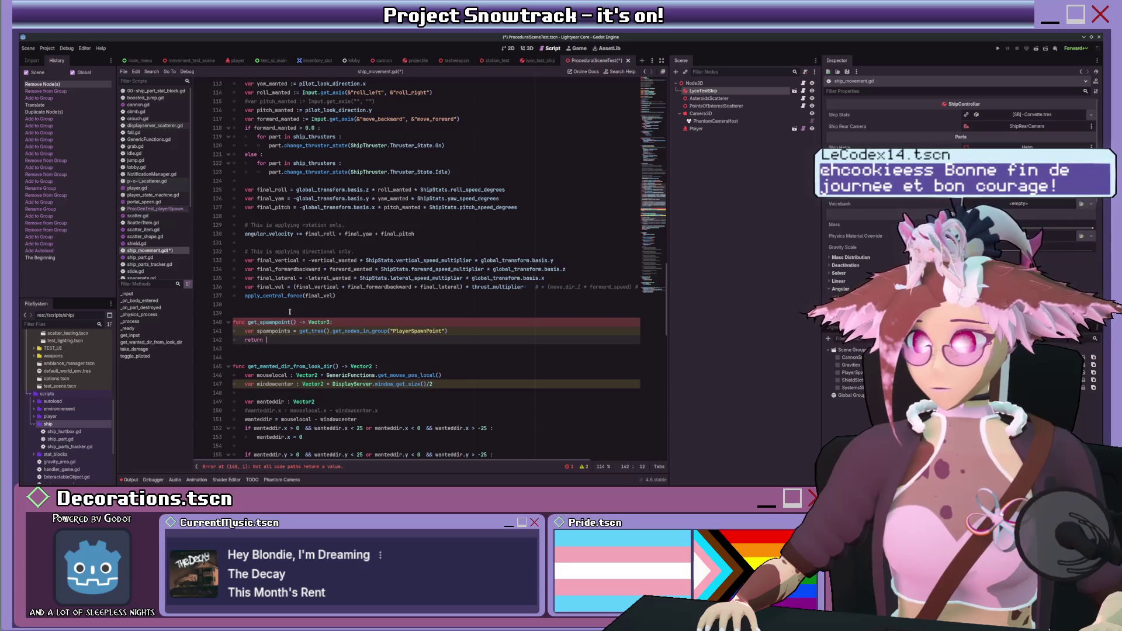
{"action": "type", "text": "spawnpoints.pick_random()"}
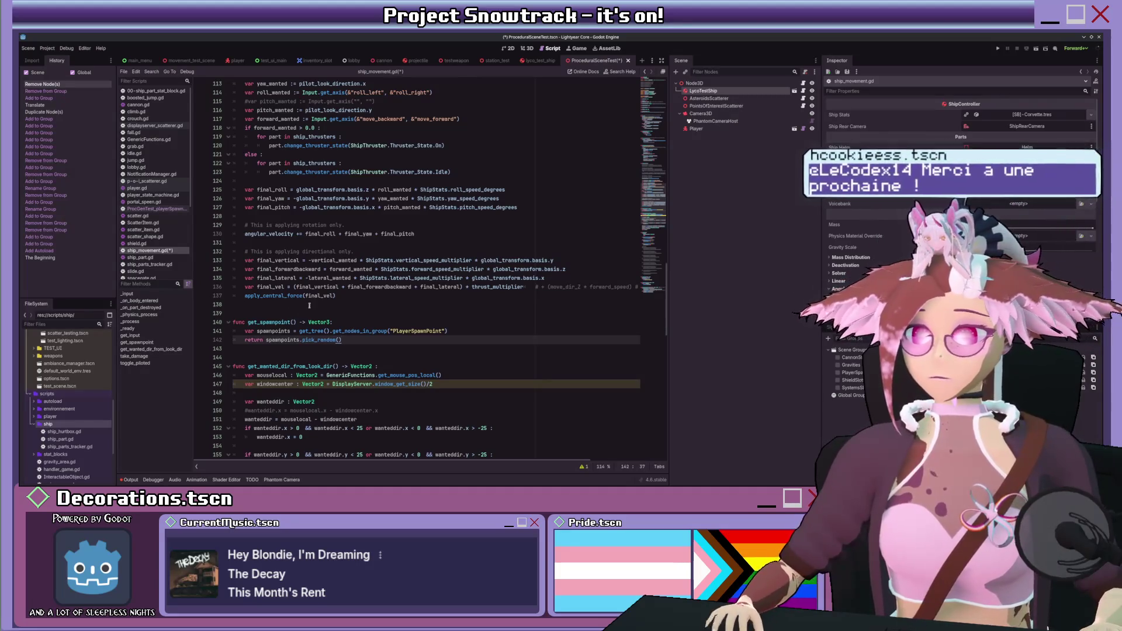
- Append .global_position to the pick_random() return line and save ship_movement.gd
{"action": "scroll", "coordinate": [289, 311], "scroll_direction": "down", "scroll_amount": 5}
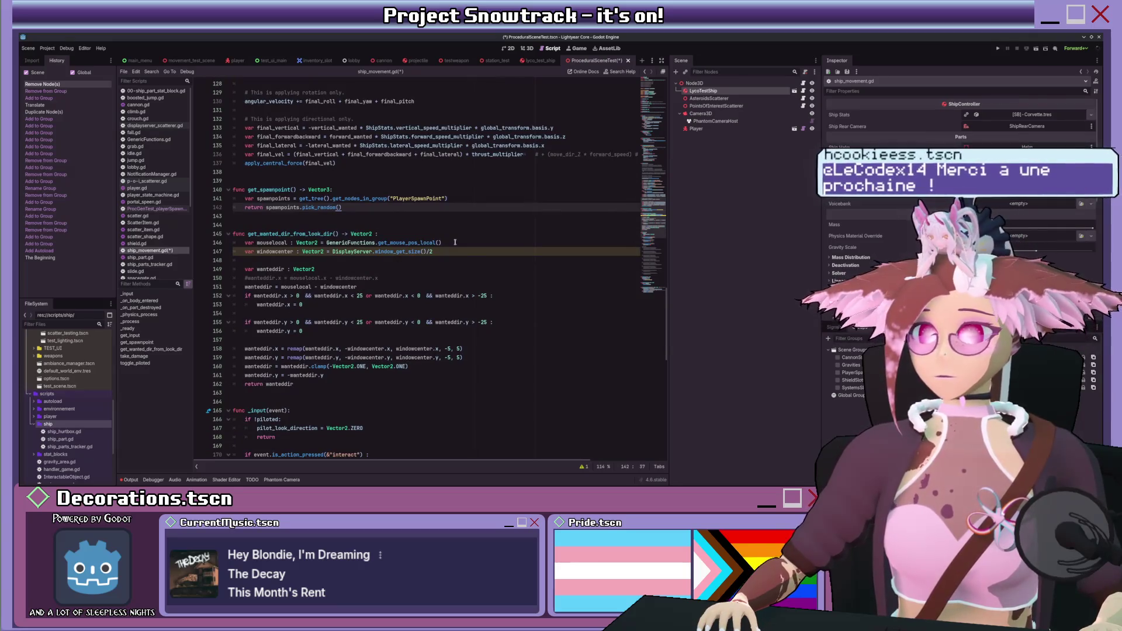
{"action": "scroll", "coordinate": [457, 234], "scroll_direction": "up", "scroll_amount": 2}
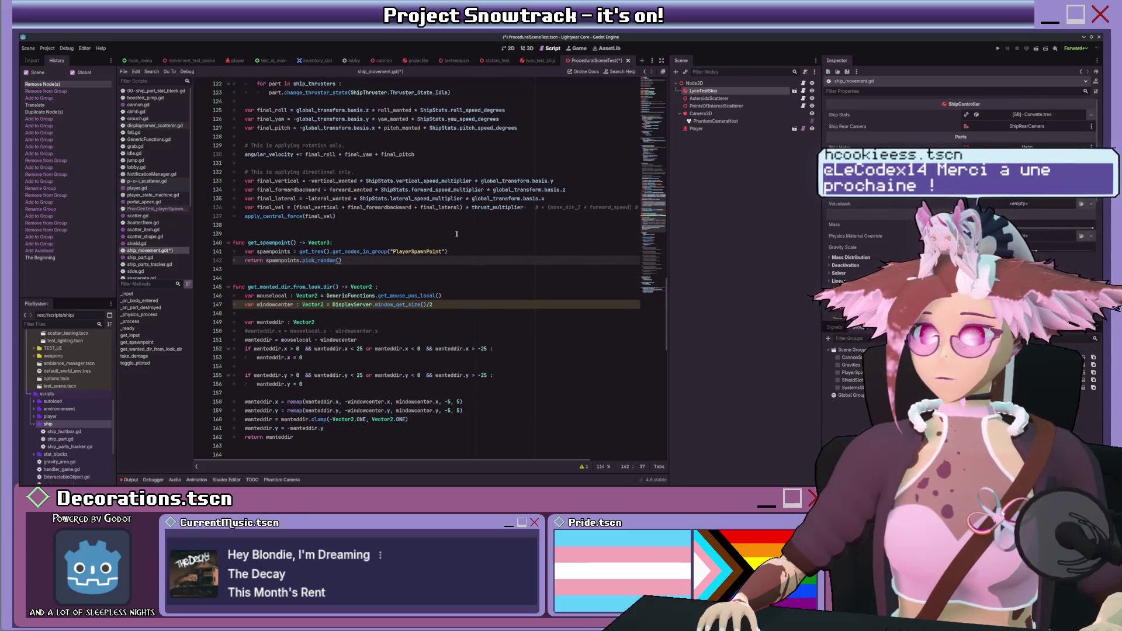
{"action": "double_click", "coordinate": [319, 242]}
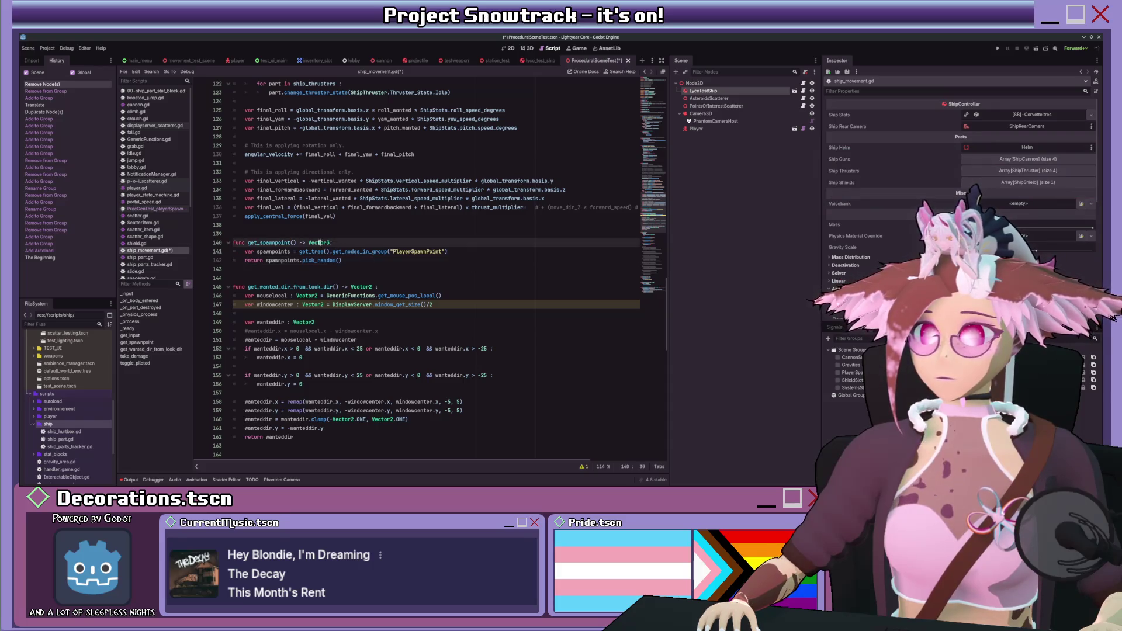
{"action": "left_click", "coordinate": [300, 260]}
{"action": "type", "text": ".global_position"}
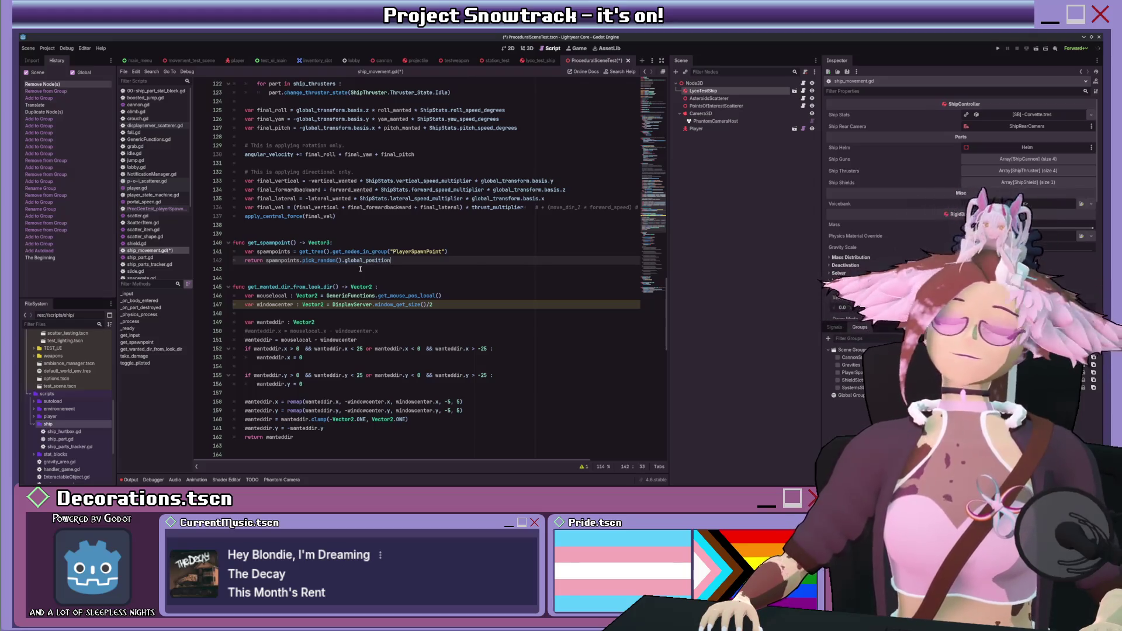
{"action": "key", "text": "ctrl+s"}
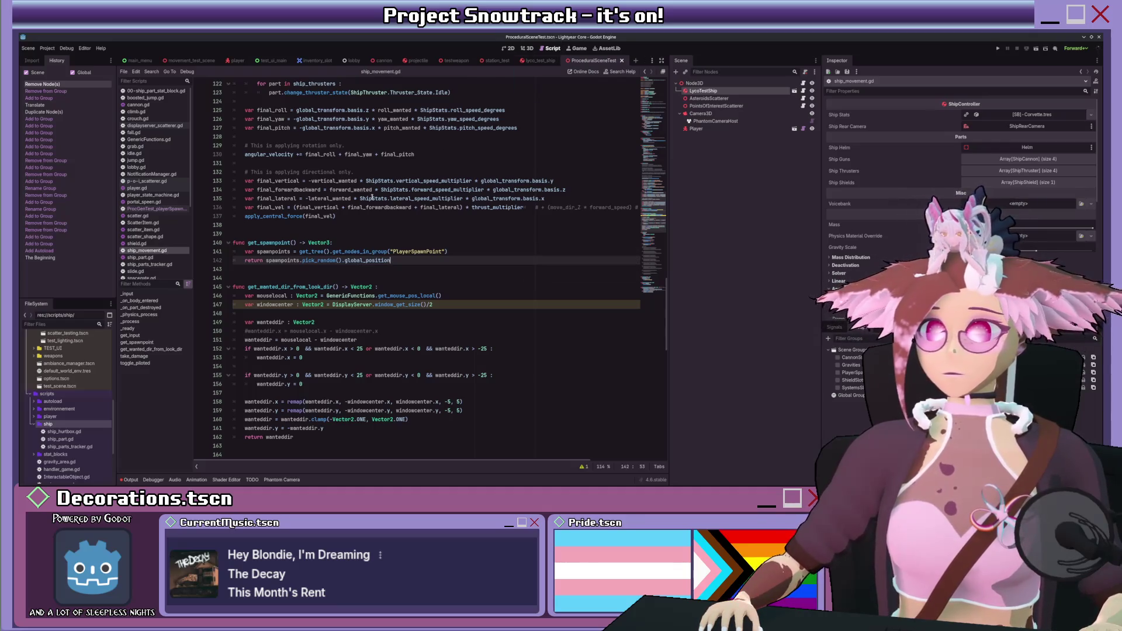
{"action": "left_click_drag", "start_coordinate": [248, 243], "coordinate": [299, 242]}
{"action": "key", "text": "ctrl+c"}
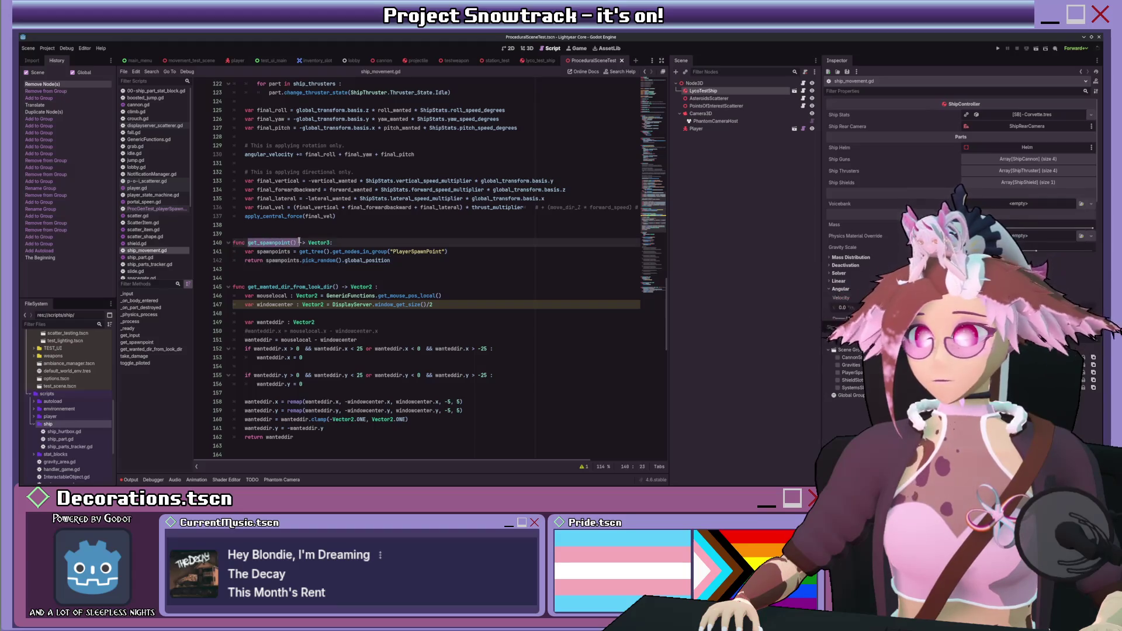
- In the player spawner, end spawn_ship() with spawn_player(instance.get_spawnpoint())
{"action": "key", "text": "alt+Left"}
{"action": "key", "text": "alt+Left"}
{"action": "key", "text": "alt+Left"}
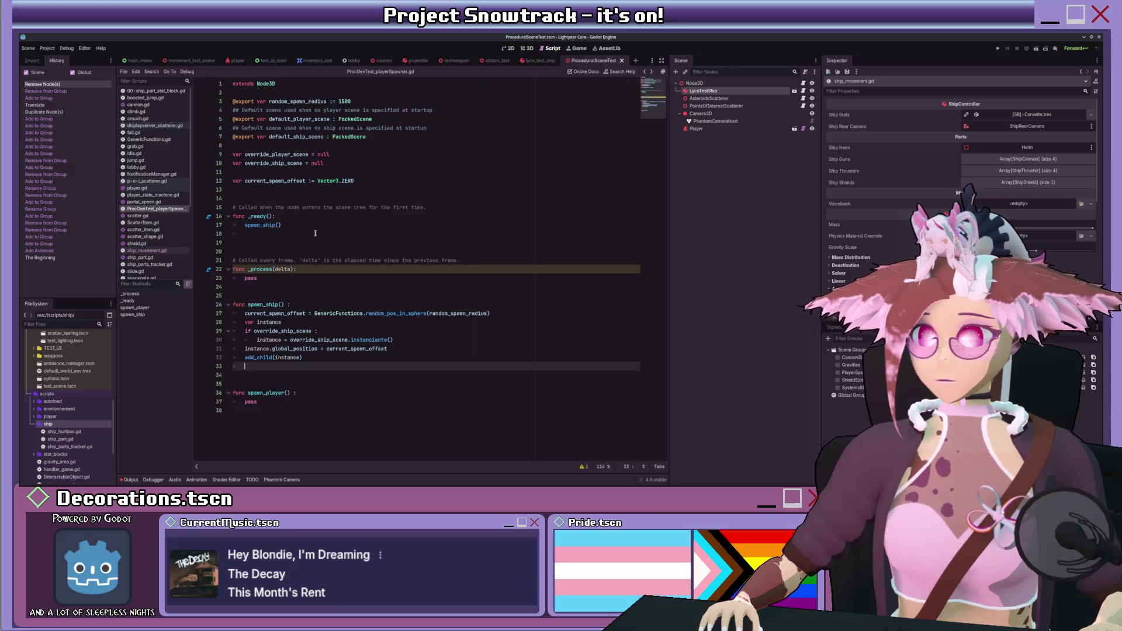
{"action": "type", "text": "instance"}
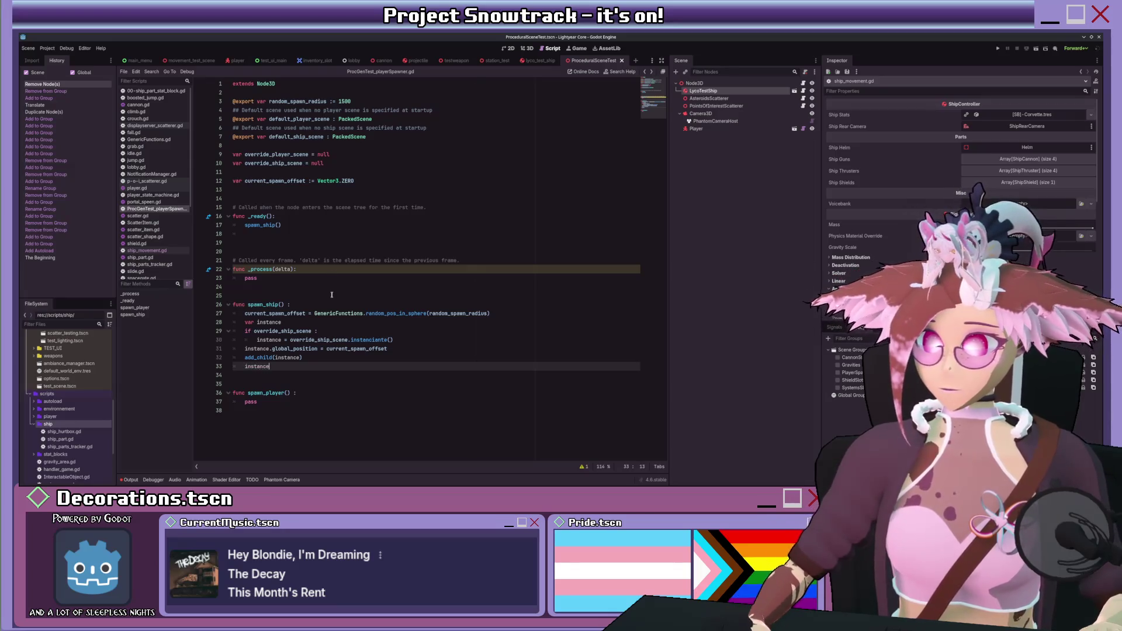
{"action": "type", "text": ".get_s"}
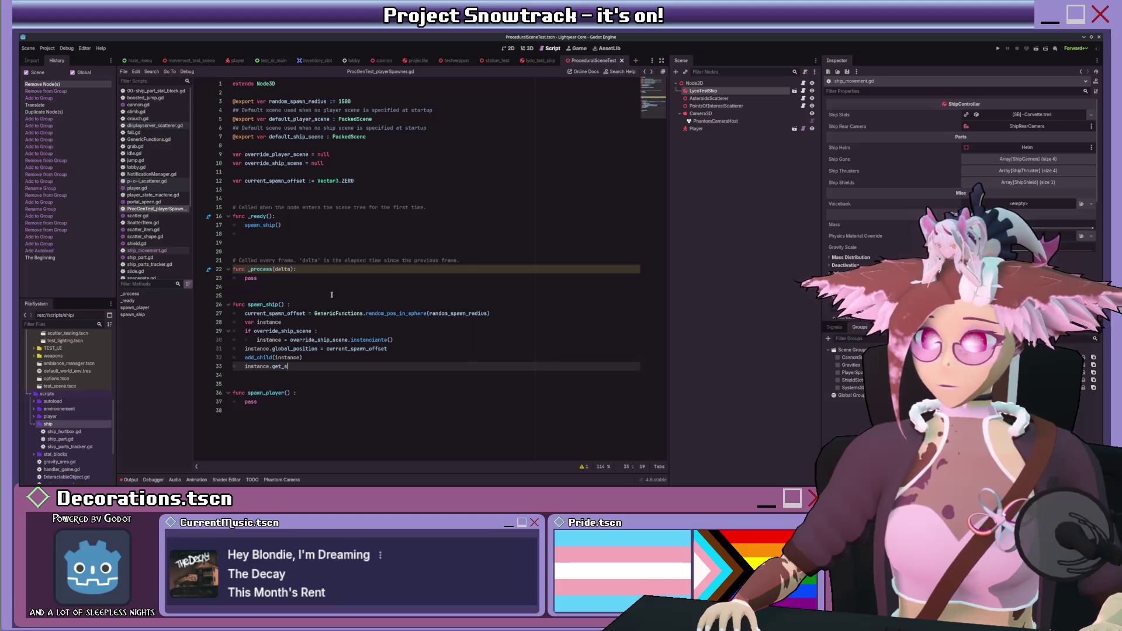
{"action": "key", "text": "BackSpace"}
{"action": "key", "text": "BackSpace"}
{"action": "key", "text": "BackSpace"}
{"action": "key", "text": "ctrl+v"}
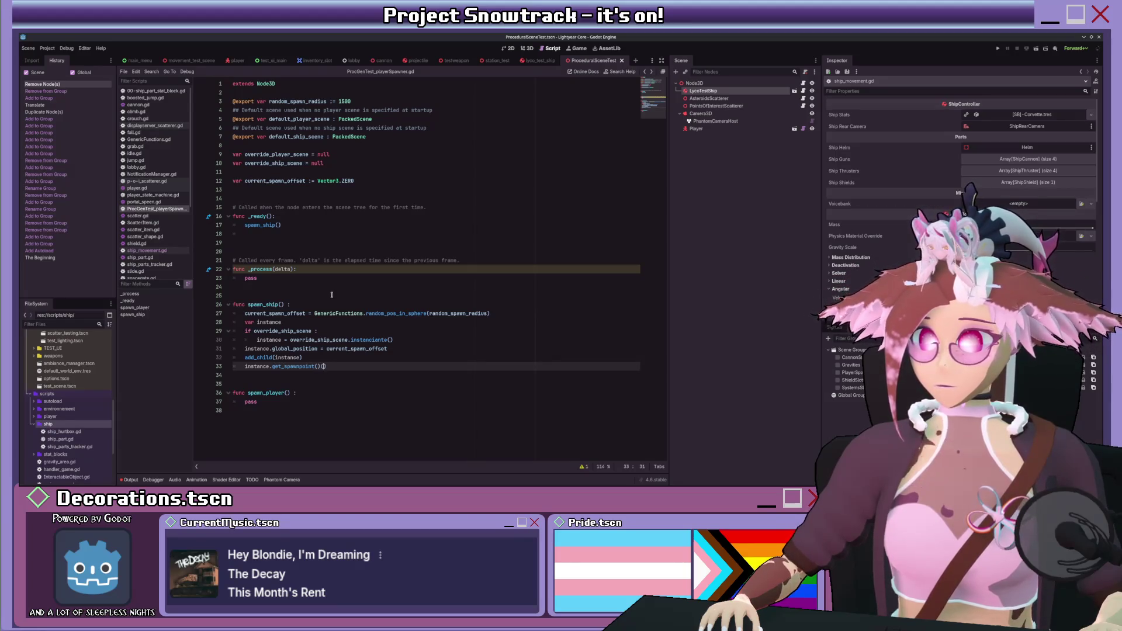
{"action": "key", "text": "Home"}
{"action": "type", "text": "spawn_"}
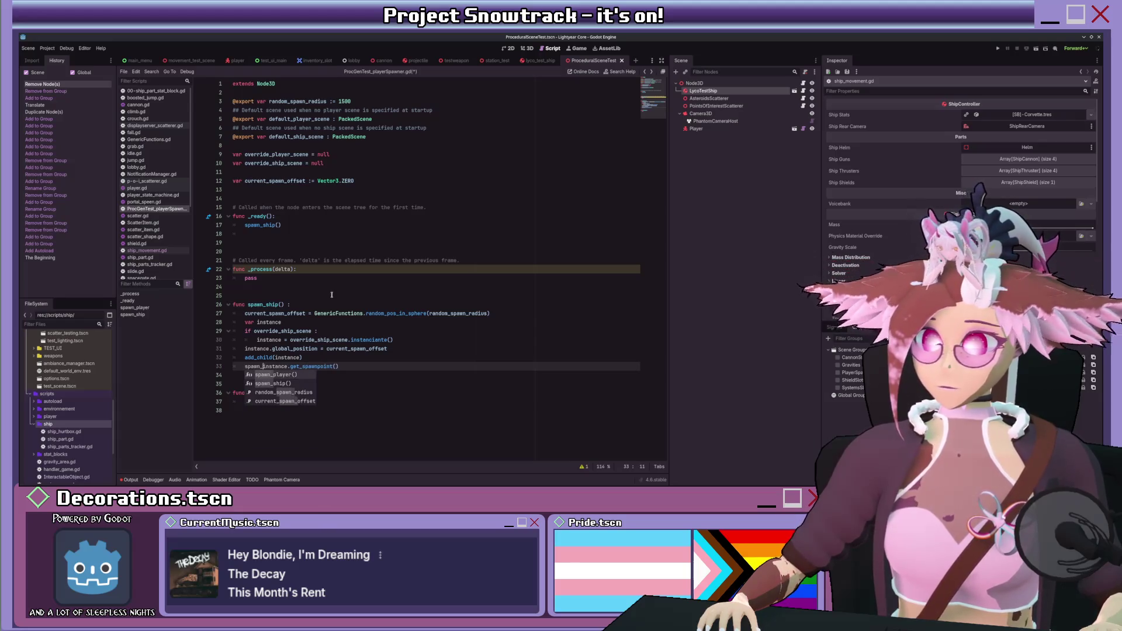
{"action": "key", "text": "Return"}
{"action": "key", "text": "End"}
{"action": "type", "text": ")"}
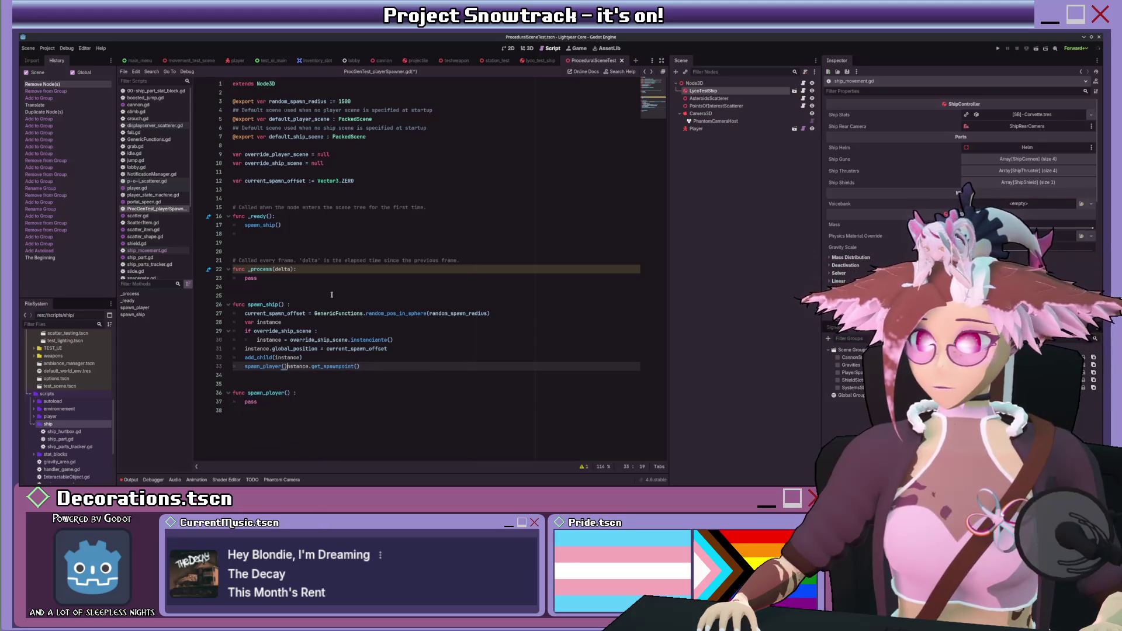
{"action": "key", "text": "BackSpace"}
{"action": "key", "text": "BackSpace"}
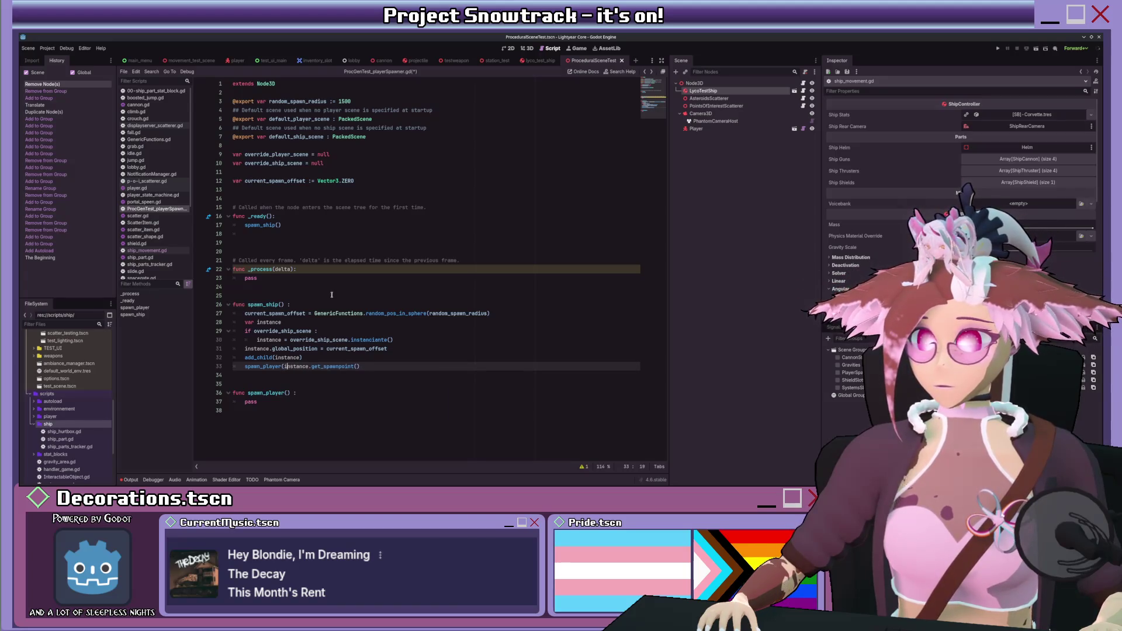
{"action": "key", "text": "End"}
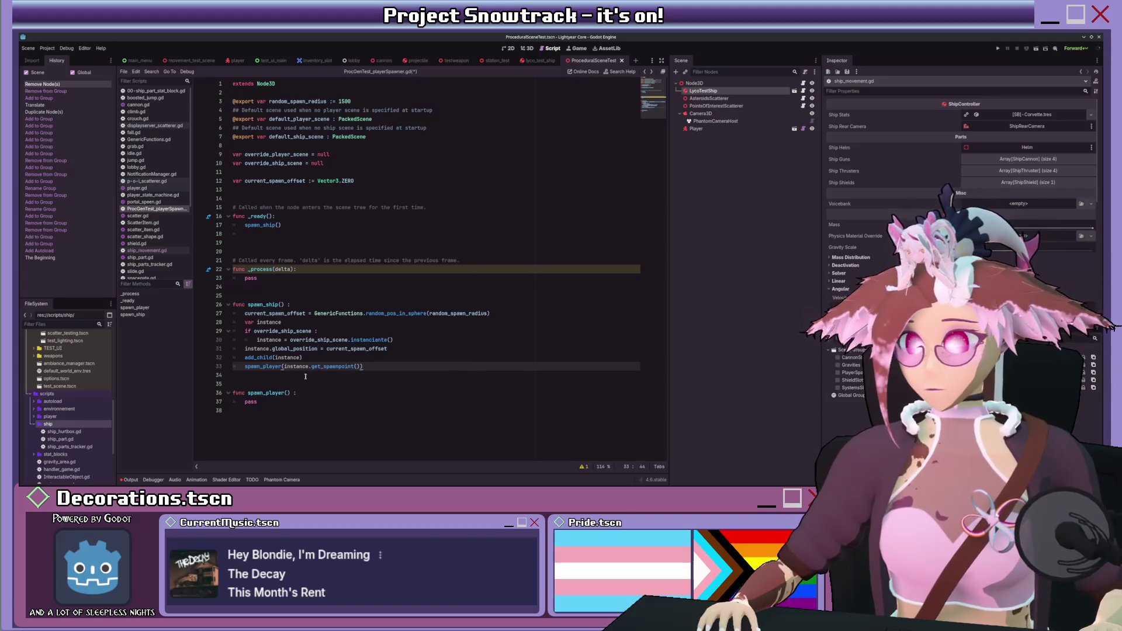
- Start typing an at_coords : Vector3 parameter in spawn_player()
{"action": "left_click", "coordinate": [285, 393]}
{"action": "type", "text": "at_coords : Vectoe"}
{"action": "key", "text": "BackSpace"}
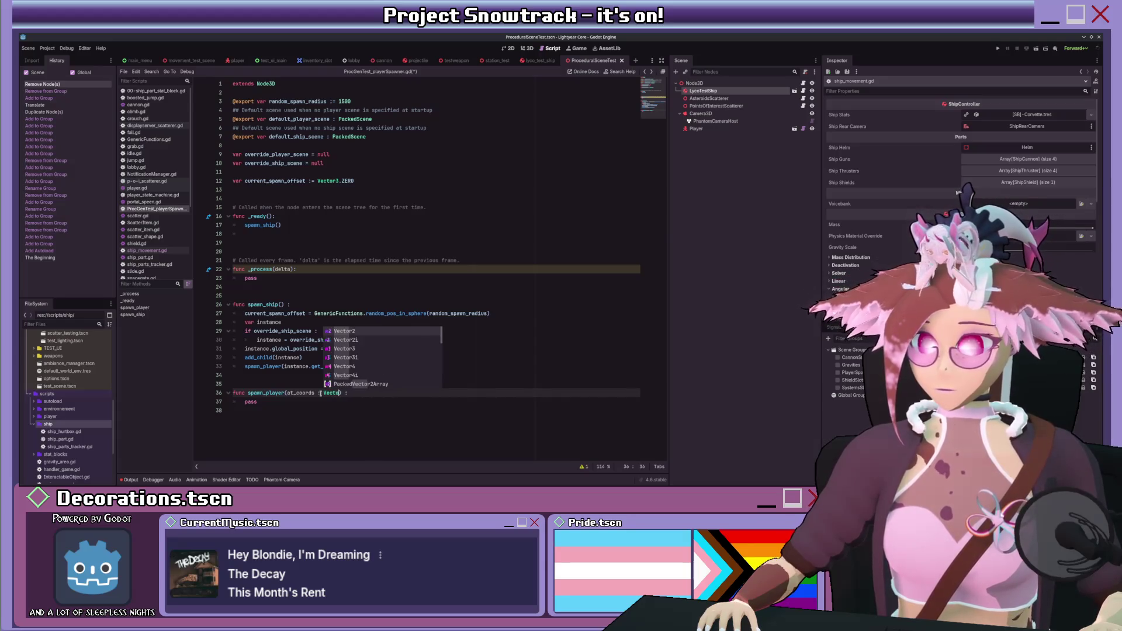
- Make the parameter at_global_coords : Vector3 and replace pass with if override_player_scene :
{"action": "type", "text": "r3"}
{"action": "key", "text": "ctrl+Left"}
{"action": "key", "text": "ctrl+Left"}
{"action": "key", "text": "ctrl+Left"}
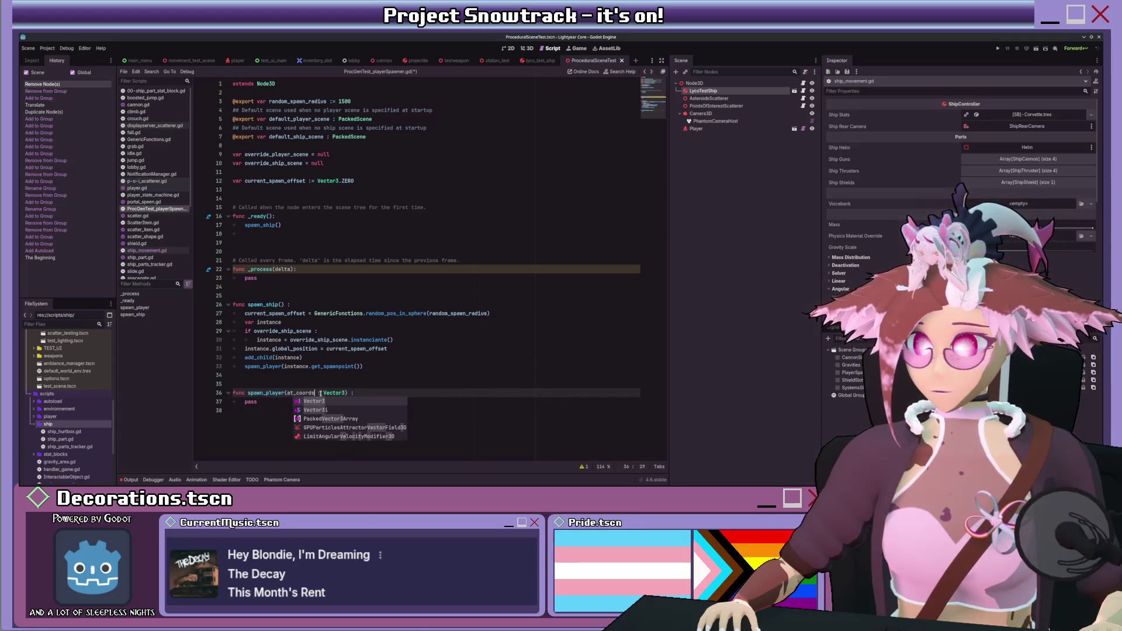
{"action": "key", "text": "Escape"}
{"action": "key", "text": "Right"}
{"action": "key", "text": "Right"}
{"action": "key", "text": "Right"}
{"action": "type", "text": "lobal_"}
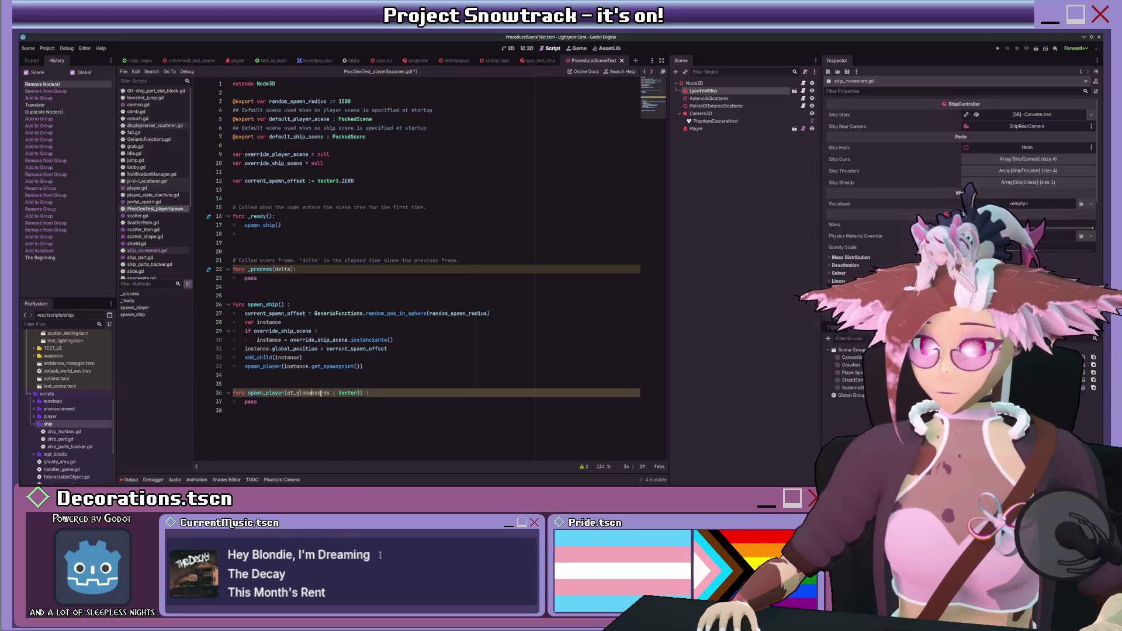
{"action": "double_click", "coordinate": [289, 403]}
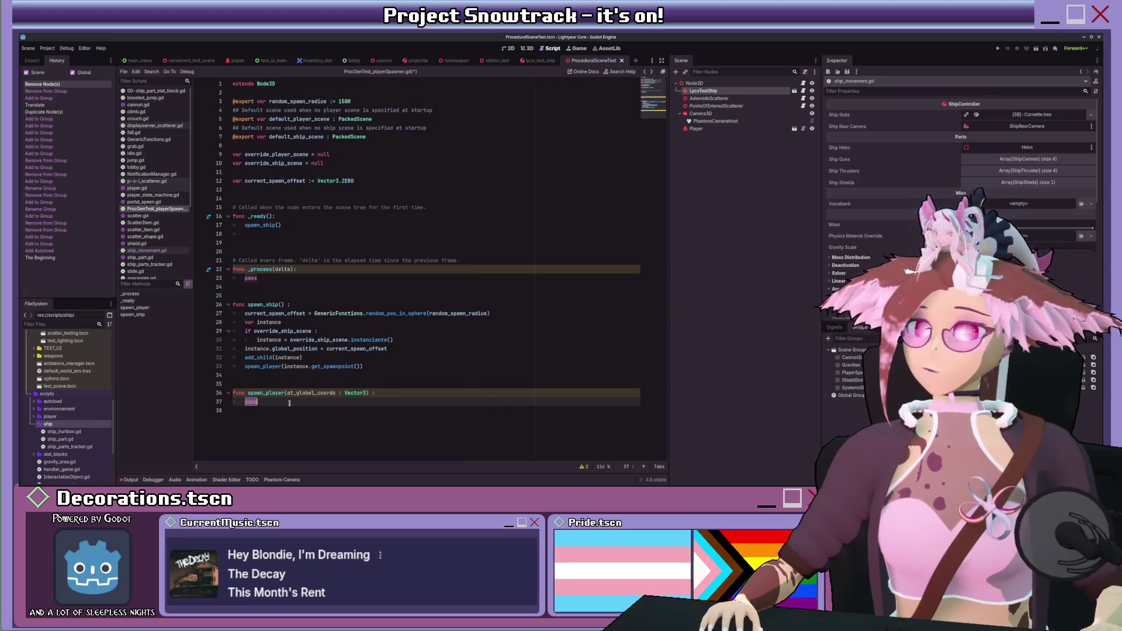
{"action": "type", "text": "if "}
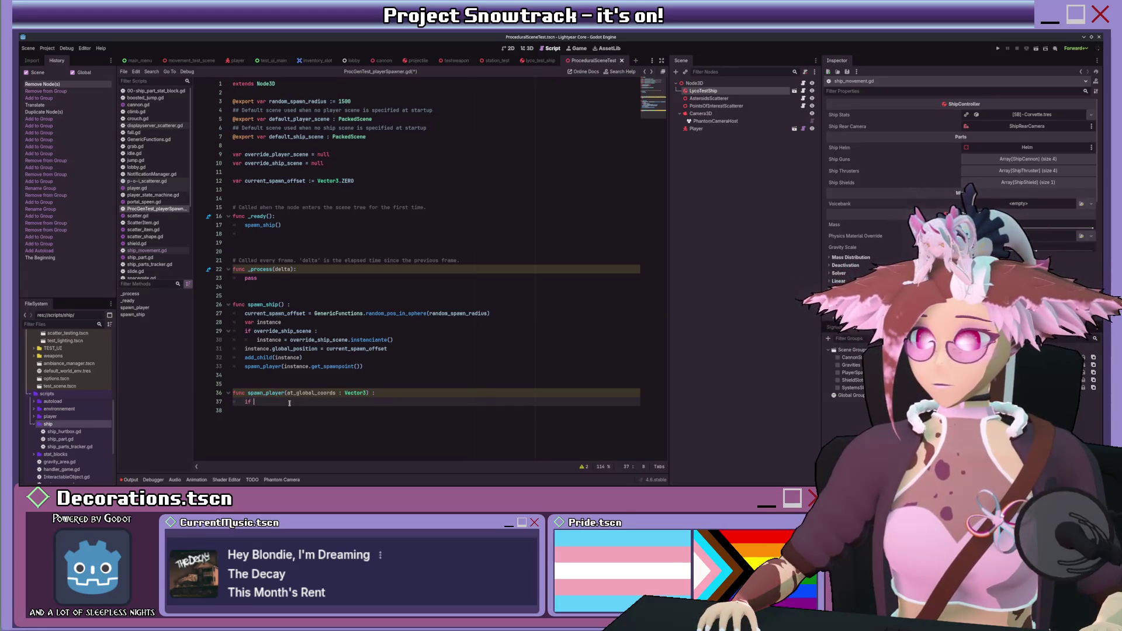
{"action": "type", "text": "override_player_scene :"}
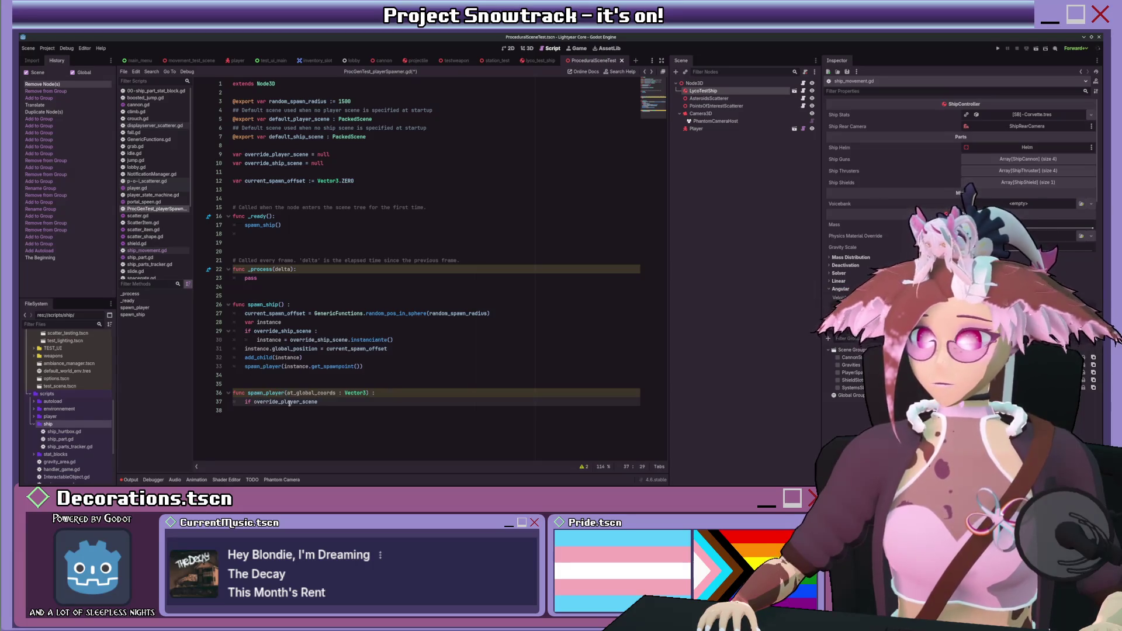
{"action": "key", "text": "Return"}
- Add an else branch to spawn_ship setting instance = default_ship_scene.instantiate()
{"action": "left_click", "coordinate": [399, 345]}
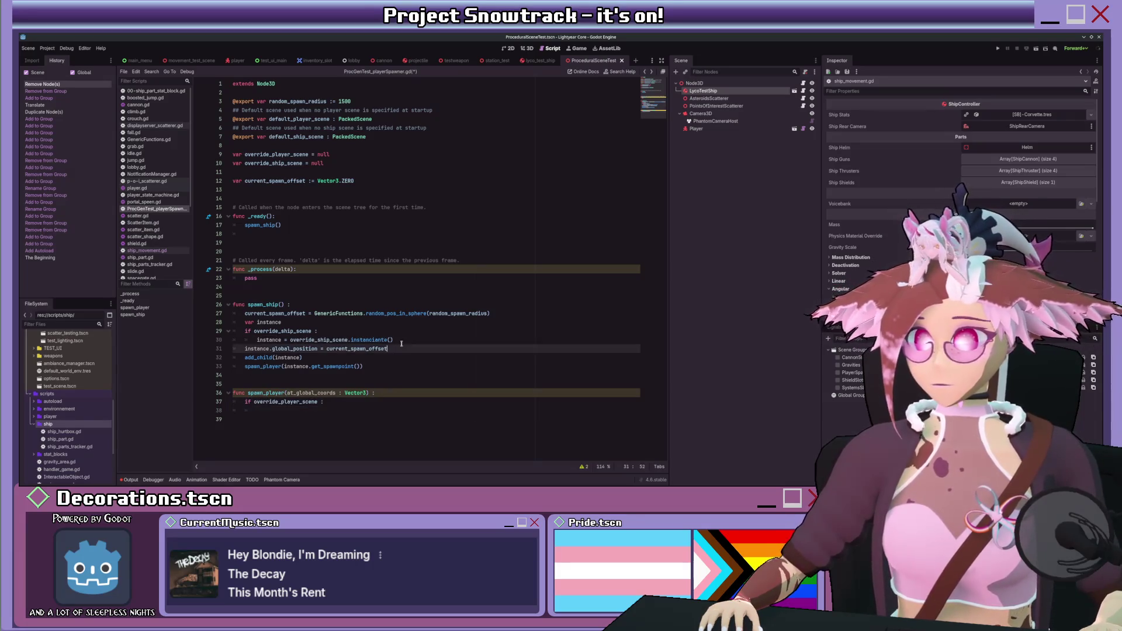
{"action": "key", "text": "ctrl+shift+Return"}
{"action": "type", "text": "else :"}
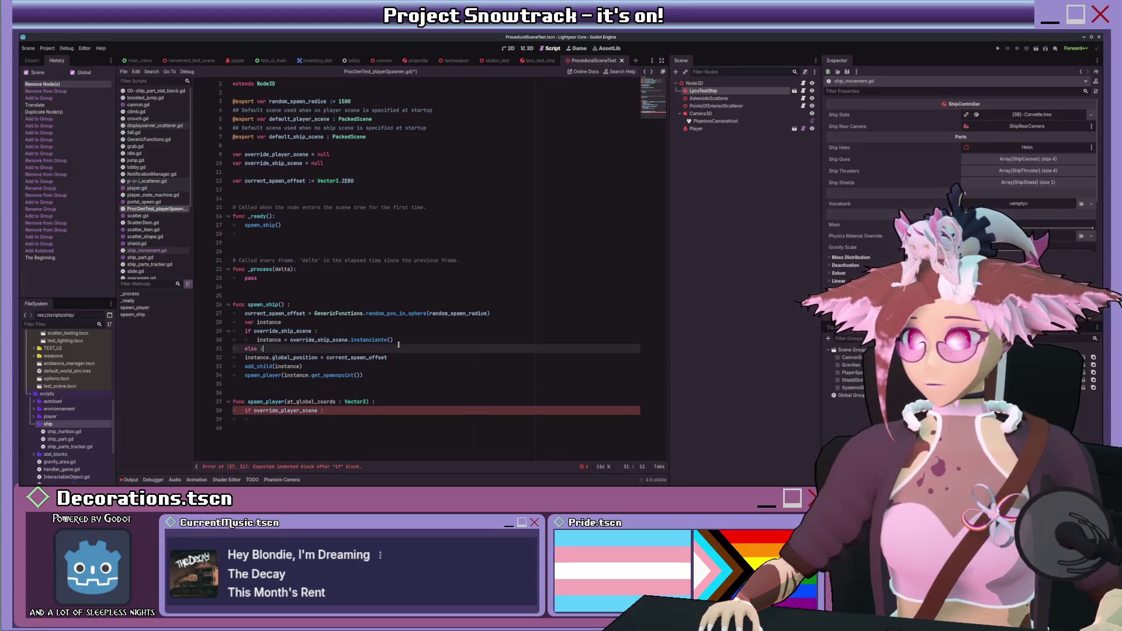
{"action": "key", "text": "Return"}
{"action": "type", "text": "ins"}
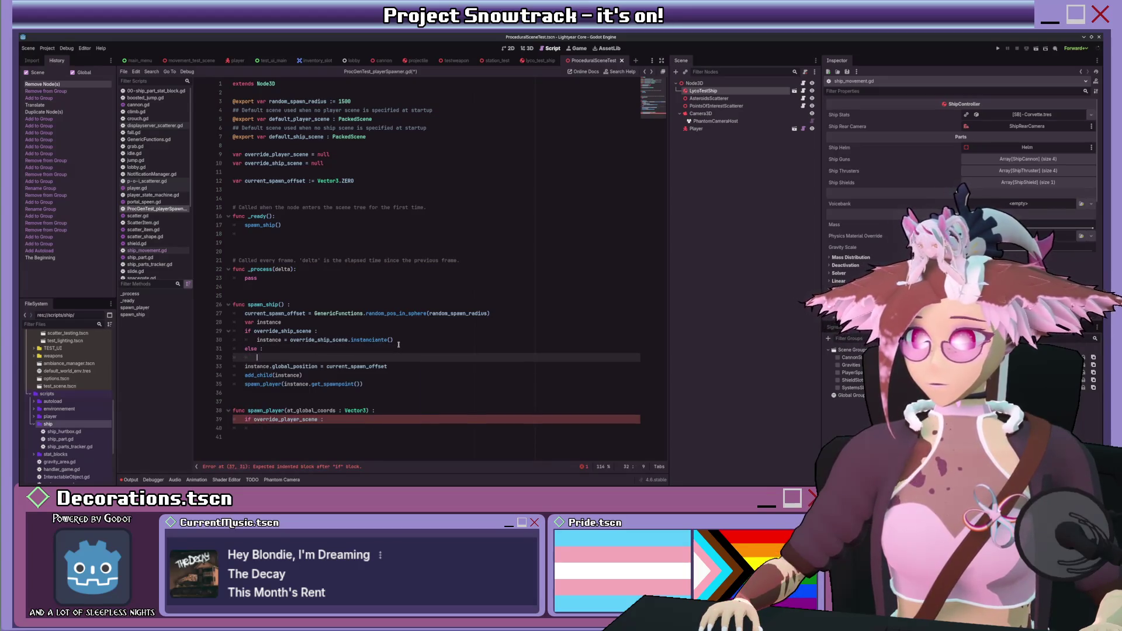
{"action": "type", "text": "tance = "}
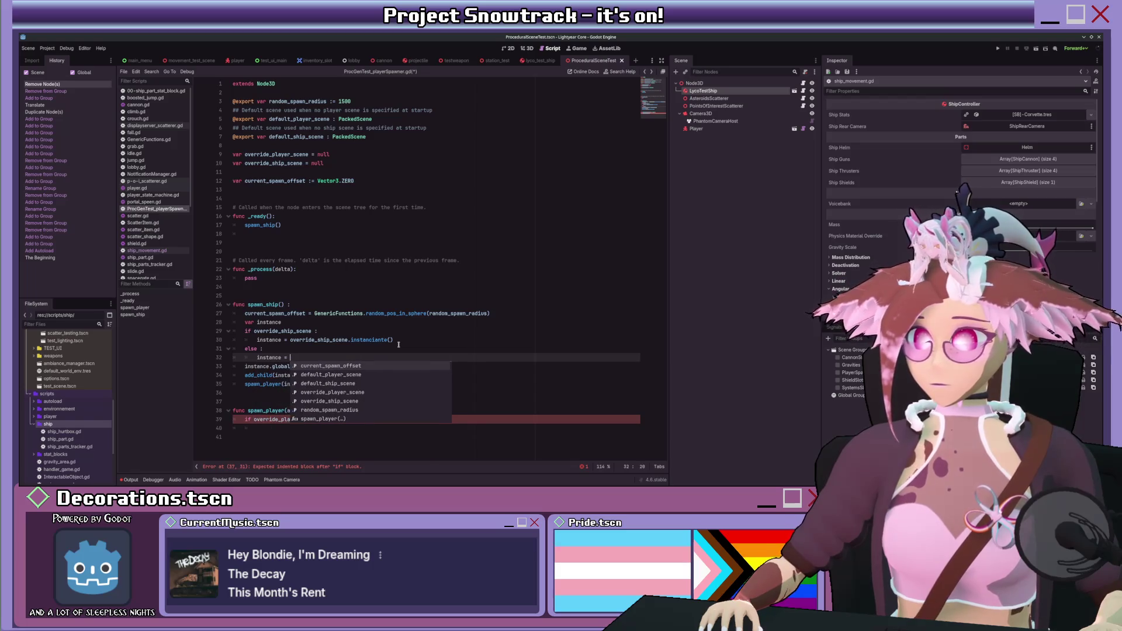
{"action": "type", "text": "default_s"}
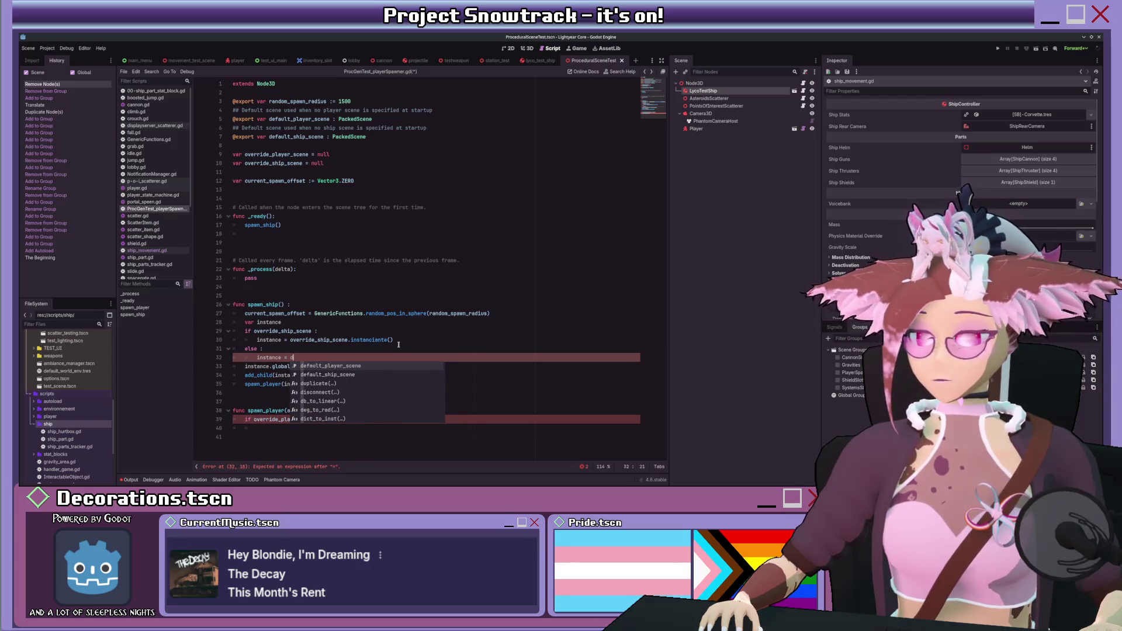
{"action": "key", "text": "Return"}
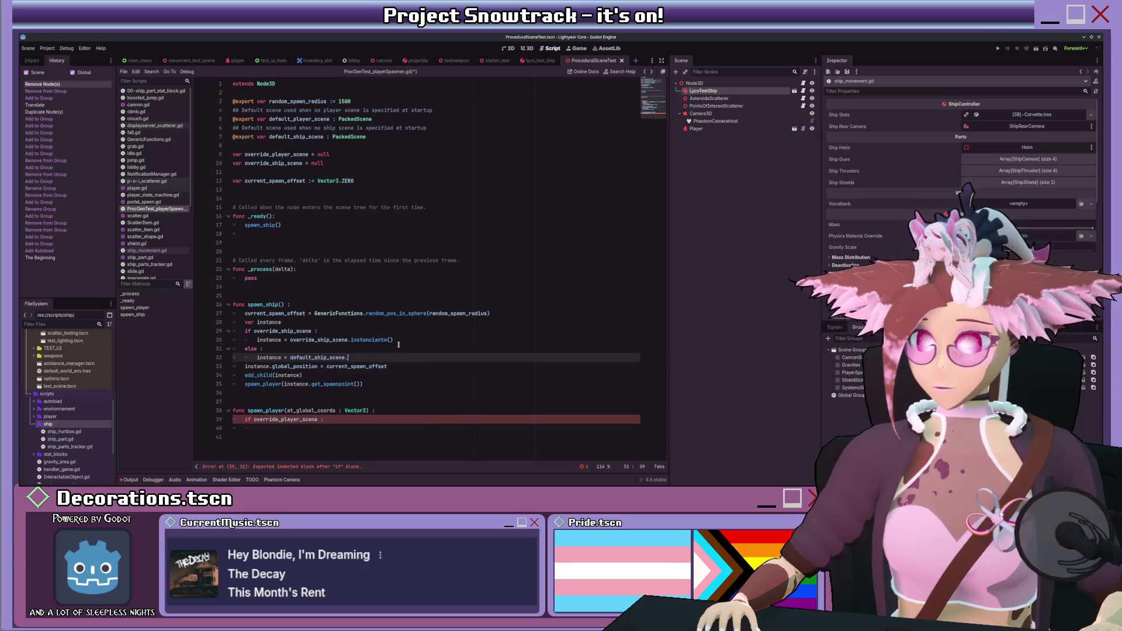
{"action": "type", "text": ".inst"}
{"action": "key", "text": "Return"}
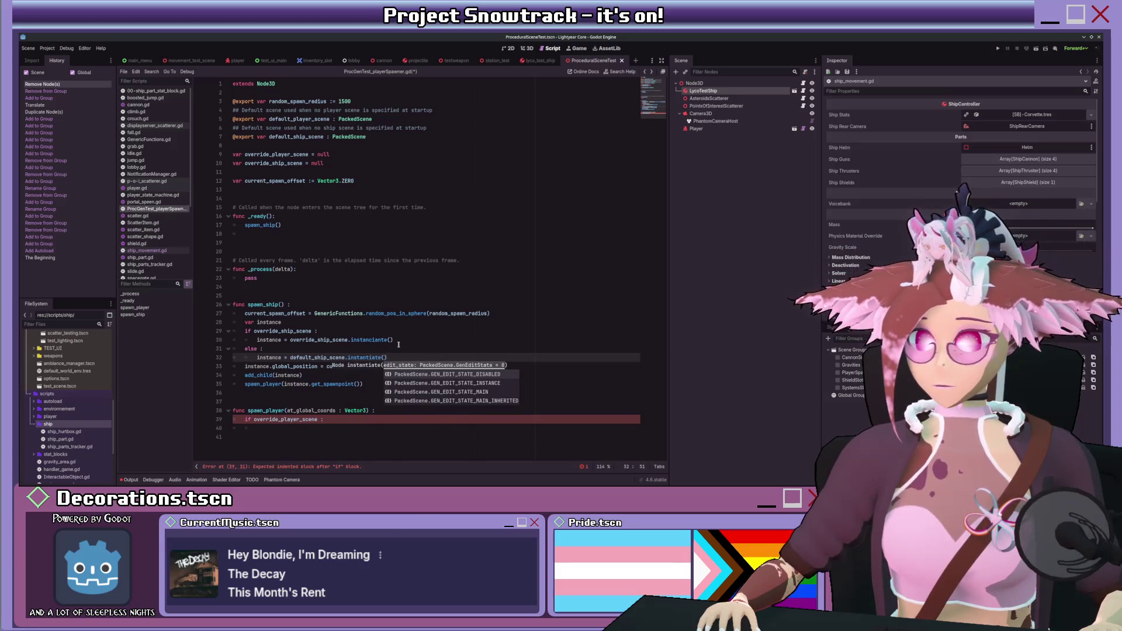
- Copy the ship if/else block and paste it into spawn_player
{"action": "left_click", "coordinate": [381, 340]}
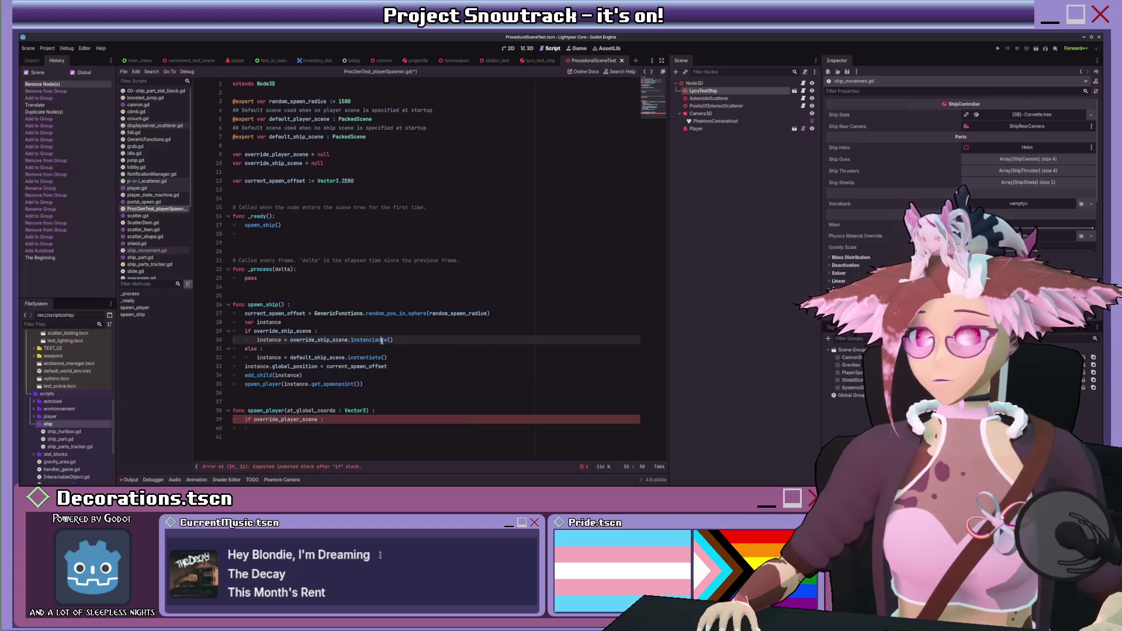
{"action": "left_click_drag", "start_coordinate": [388, 357], "coordinate": [244, 330]}
{"action": "key", "text": "ctrl+c"}
{"action": "left_click", "coordinate": [251, 427]}
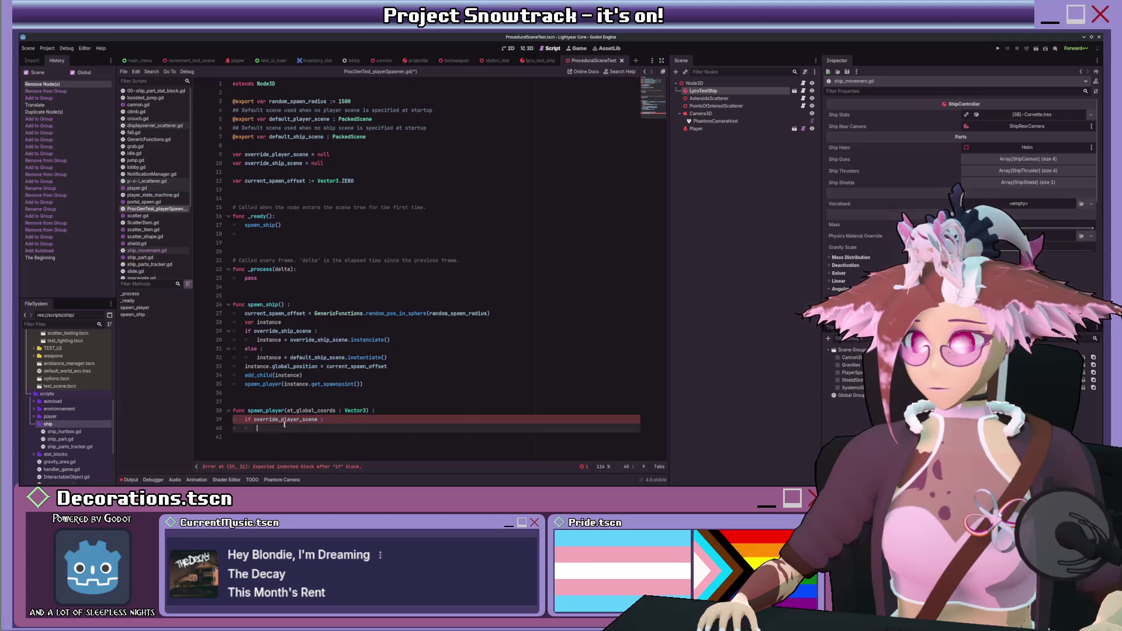
{"action": "key", "text": "ctrl+v"}
- Declare var instance and switch the pasted block to override_player_scene and default_player_scene
{"action": "left_click_drag", "start_coordinate": [281, 419], "coordinate": [294, 419]}
{"action": "type", "text": "player"}
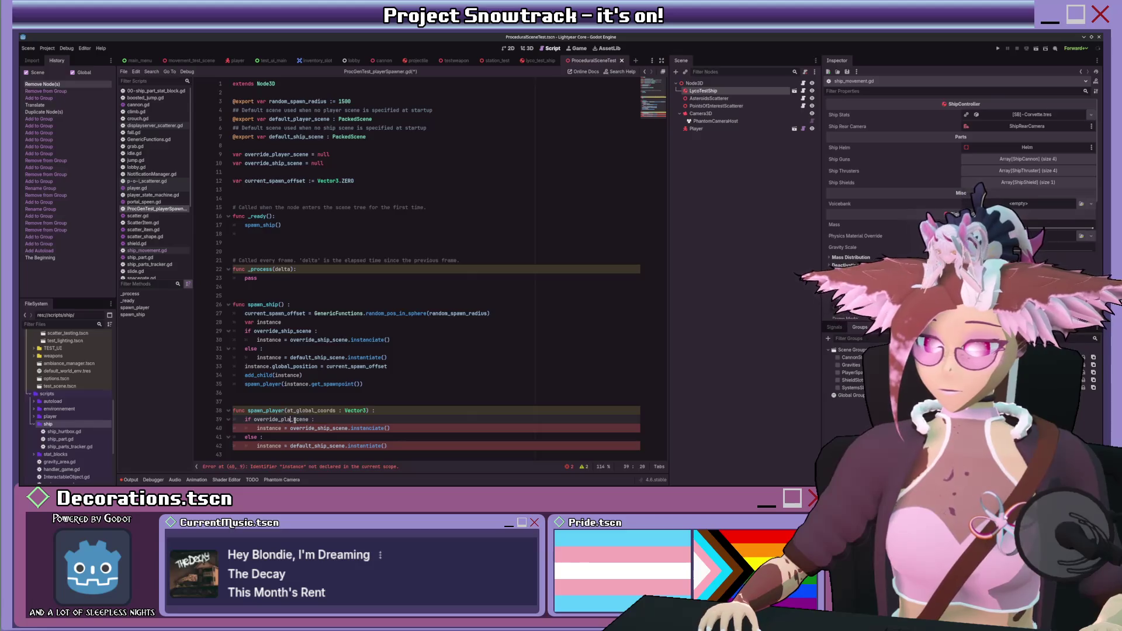
{"action": "left_click", "coordinate": [389, 411]}
{"action": "key", "text": "Return"}
{"action": "type", "text": "var instance"}
{"action": "left_click_drag", "start_coordinate": [318, 429], "coordinate": [331, 429]}
{"action": "type", "text": "player"}
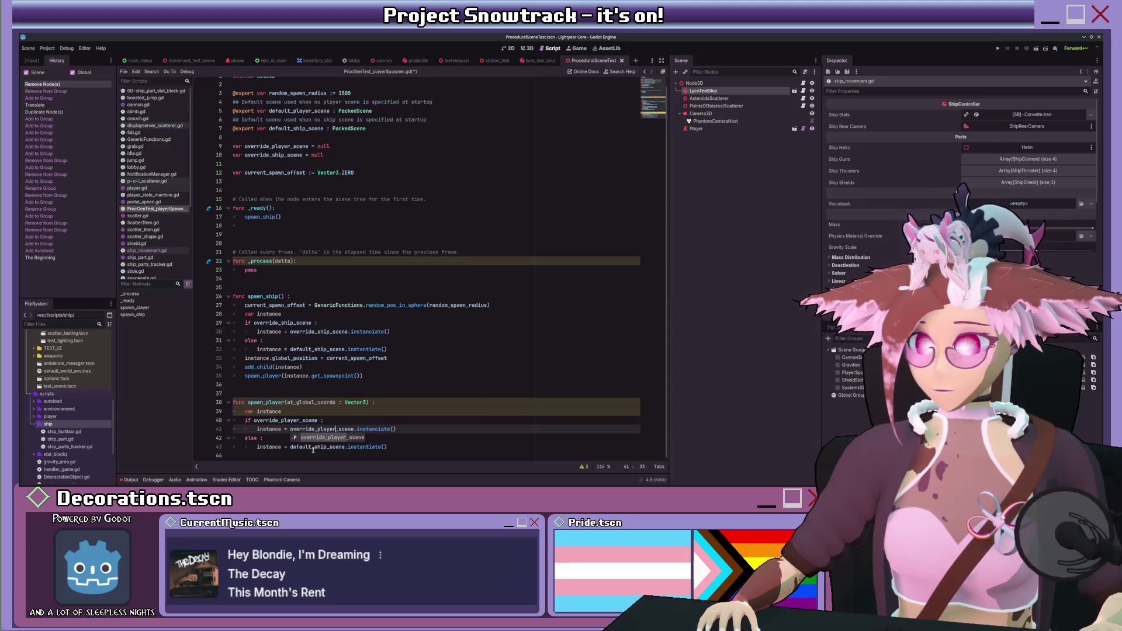
{"action": "left_click_drag", "start_coordinate": [314, 448], "coordinate": [327, 447]}
{"action": "type", "text": "player"}
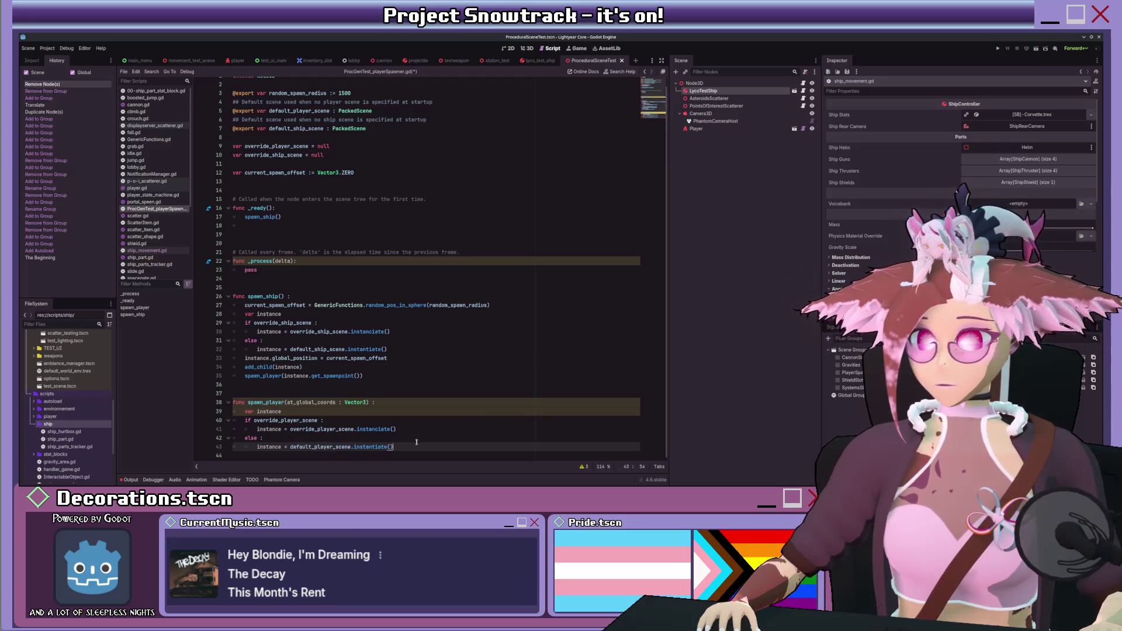
- Set instance.global_position = at_global_coords, call add_child(instance), and save the script
{"action": "key", "text": "Return"}
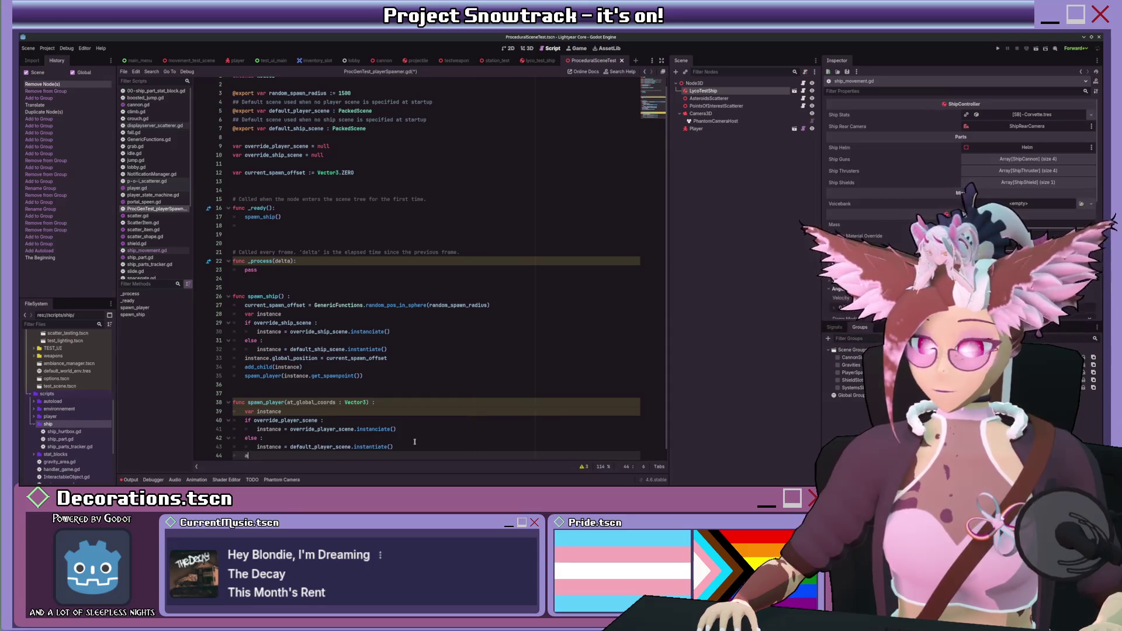
{"action": "type", "text": "add_c"}
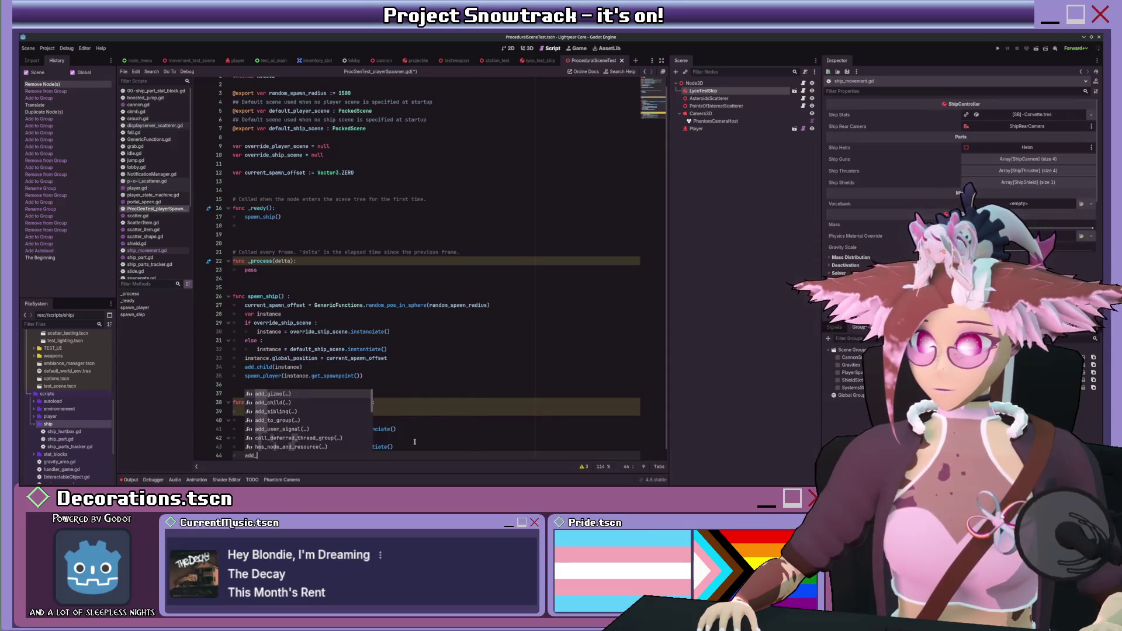
{"action": "key", "text": "Return"}
{"action": "type", "text": "instance"}
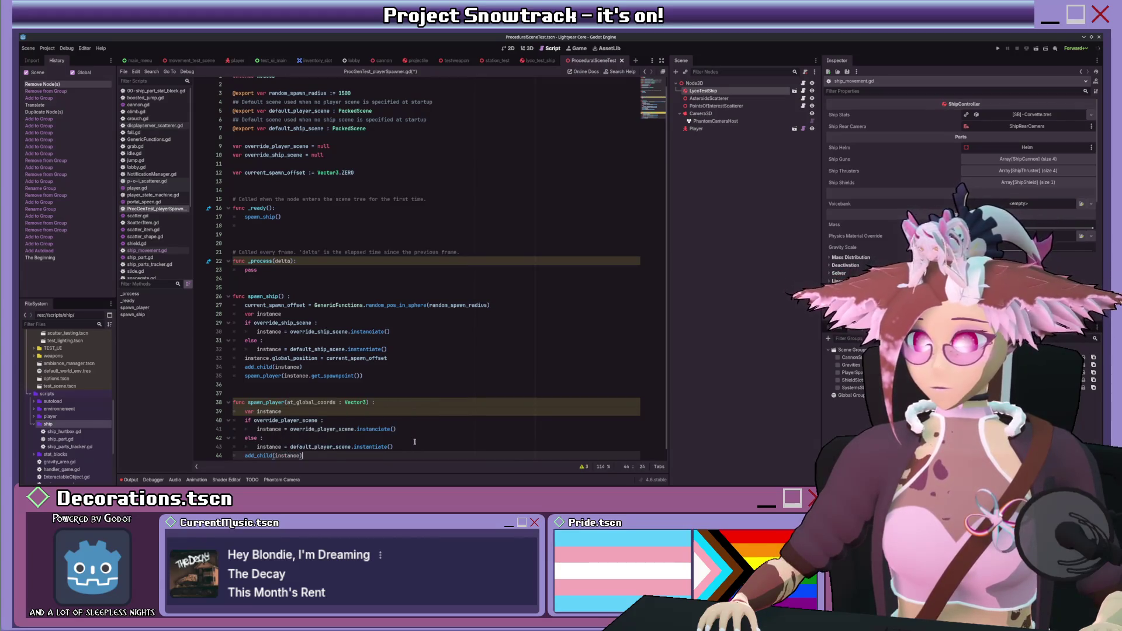
{"action": "key", "text": "ctrl+shift+Return"}
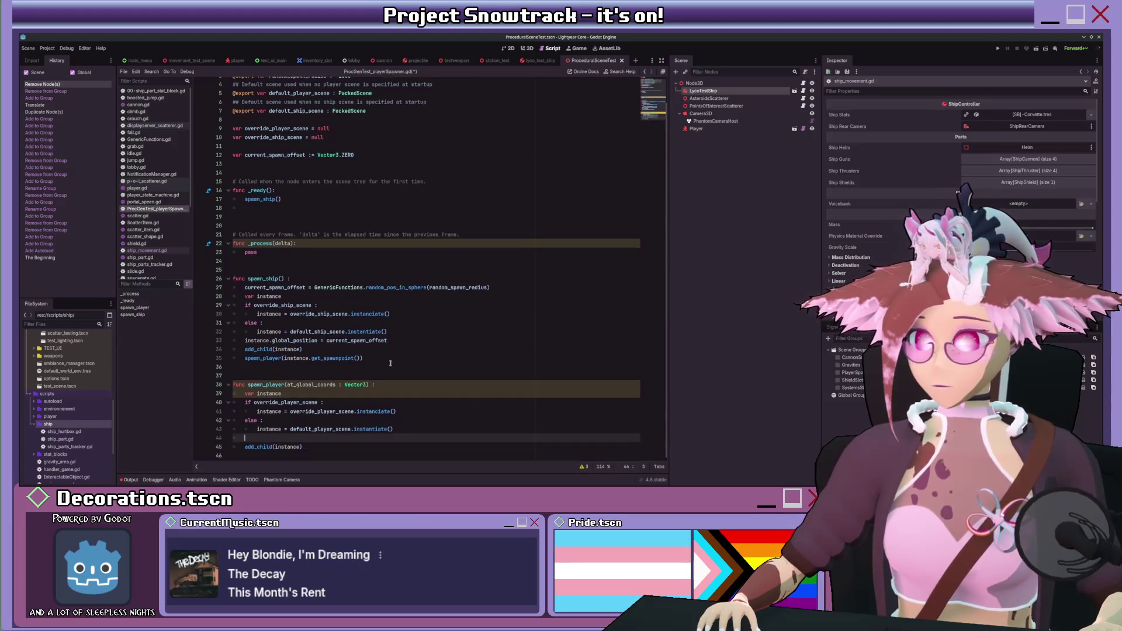
{"action": "type", "text": "instance.global_positio"}
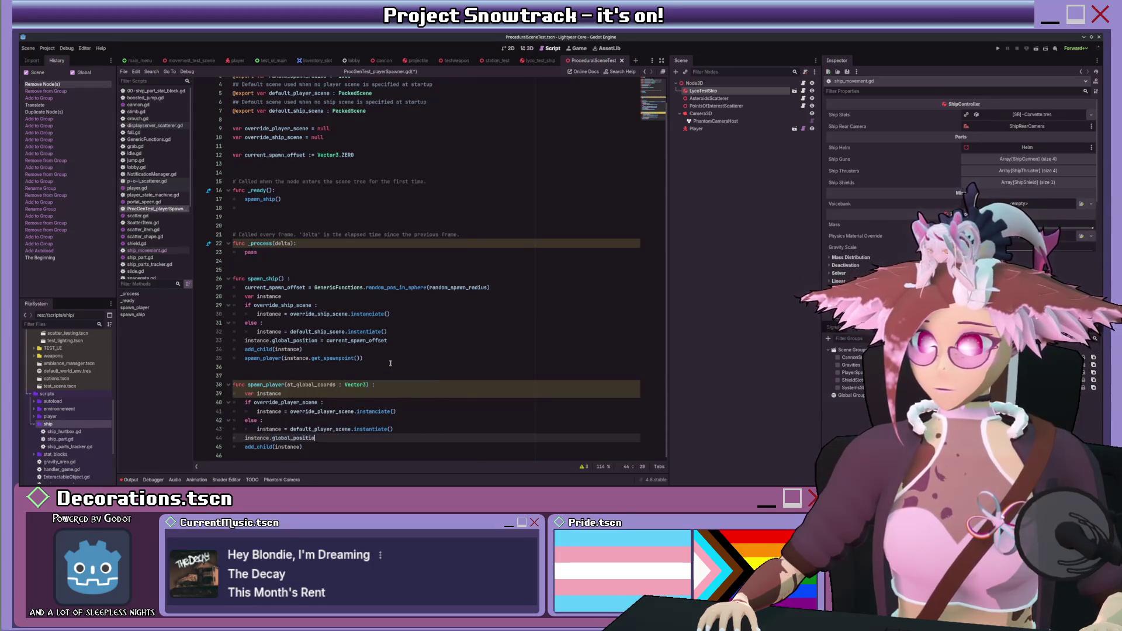
{"action": "type", "text": "n ="}
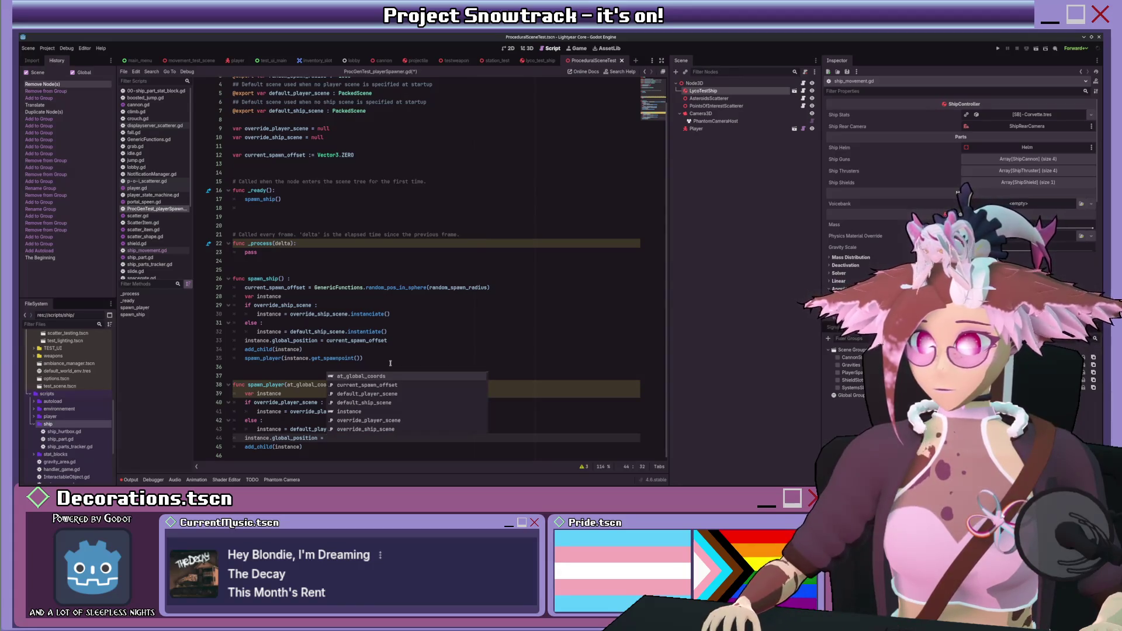
{"action": "key", "text": "Return"}
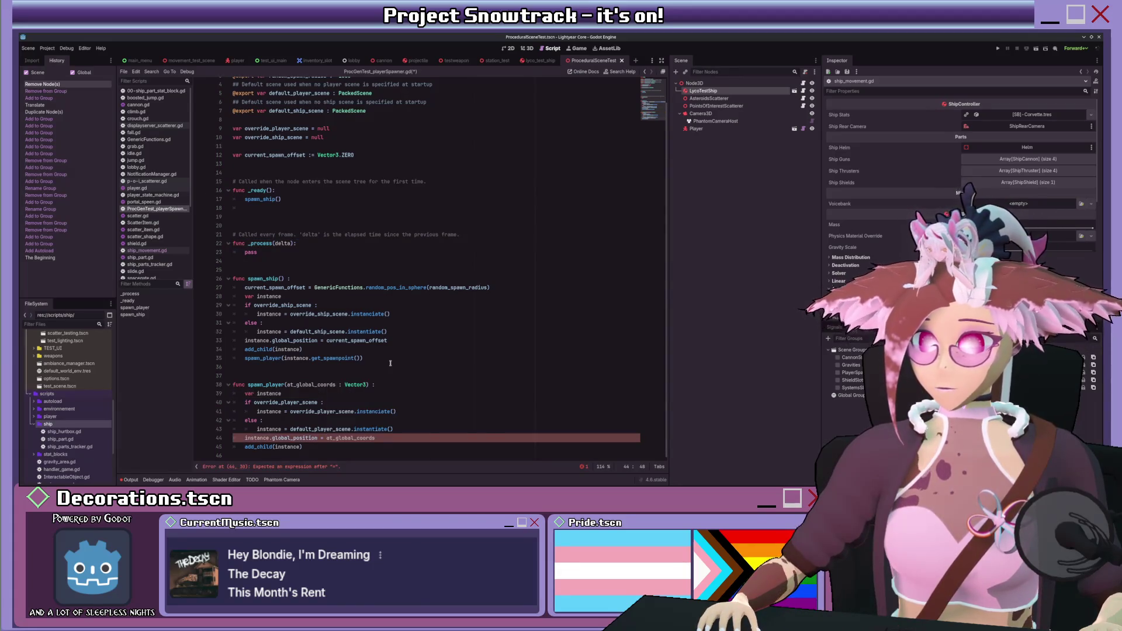
{"action": "key", "text": "Down"}
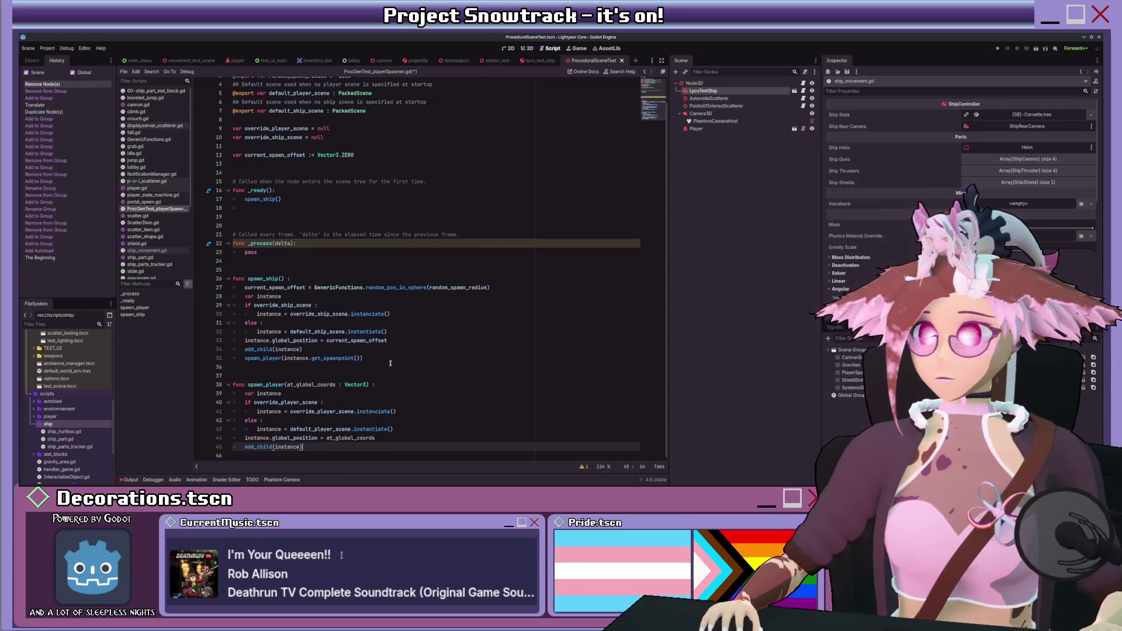
{"action": "key", "text": "ctrl+s"}
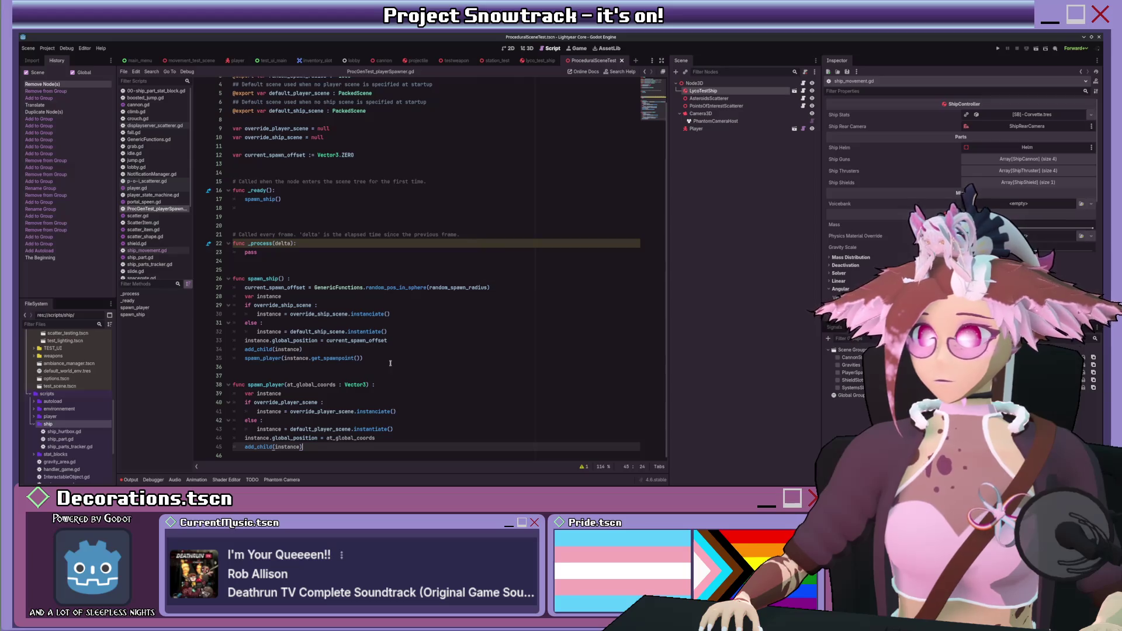
{"action": "left_click_drag", "start_coordinate": [258, 253], "coordinate": [226, 211]}
- Delete the selected _process function and its leftover blank lines
{"action": "key", "text": "BackSpace"}
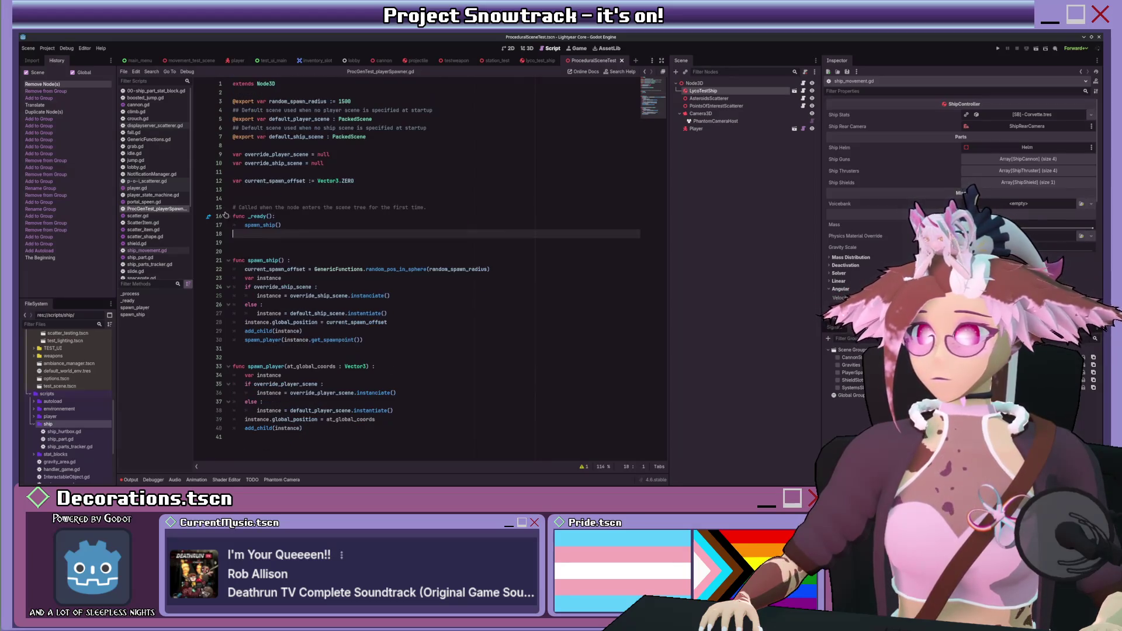
{"action": "key", "text": "BackSpace"}
{"action": "key", "text": "BackSpace"}
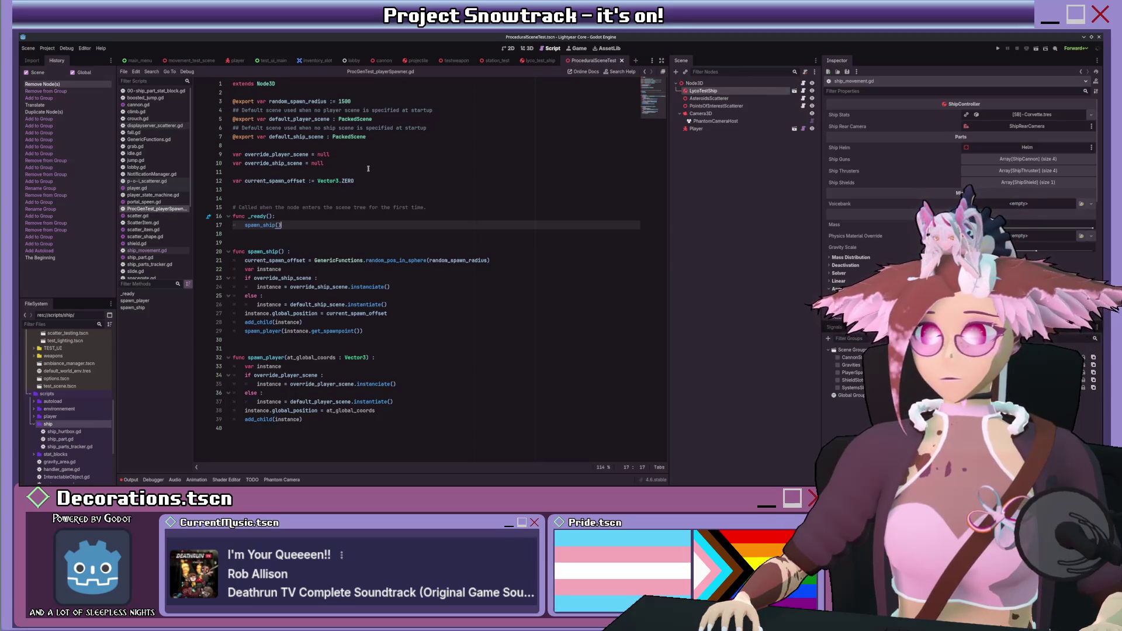
{"action": "left_click", "coordinate": [387, 171]}
{"action": "left_click", "coordinate": [392, 181]}
{"action": "left_click", "coordinate": [393, 190]}
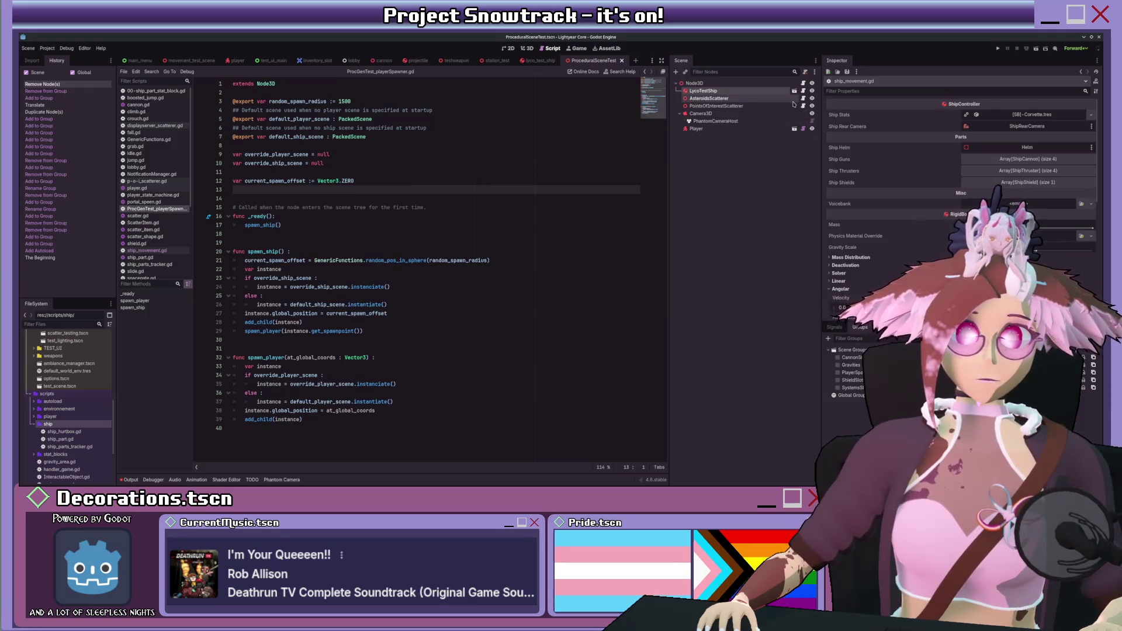
- Select PointsOfInterestScatterer in the Scene dock and open its p-o-i_scatterer.gd script
{"action": "left_click", "coordinate": [749, 106]}
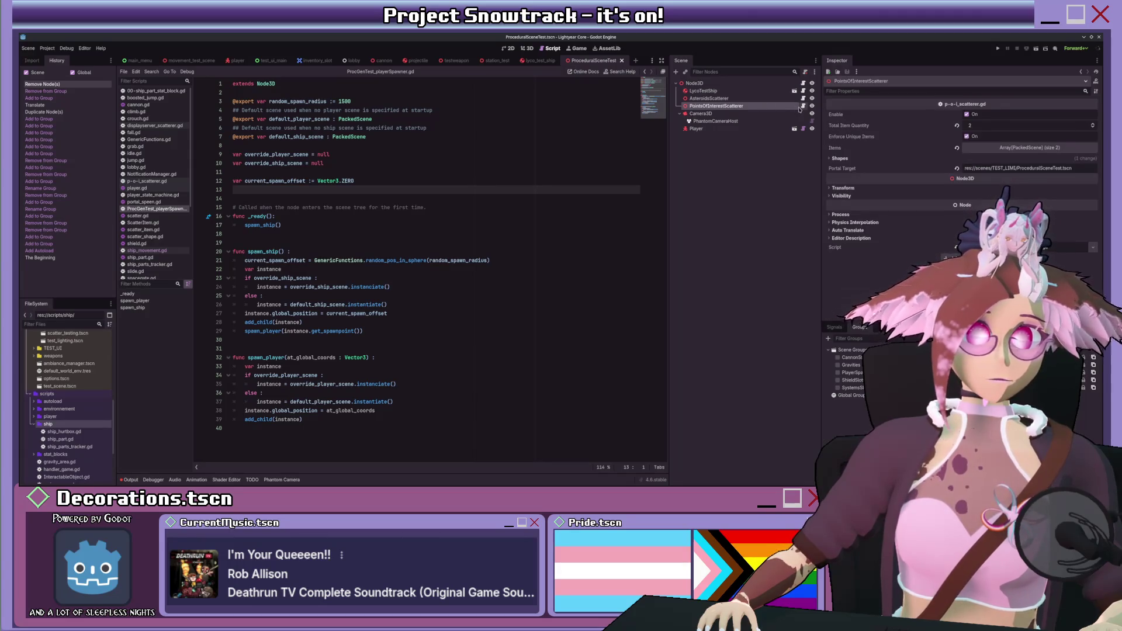
{"action": "left_click", "coordinate": [795, 83]}
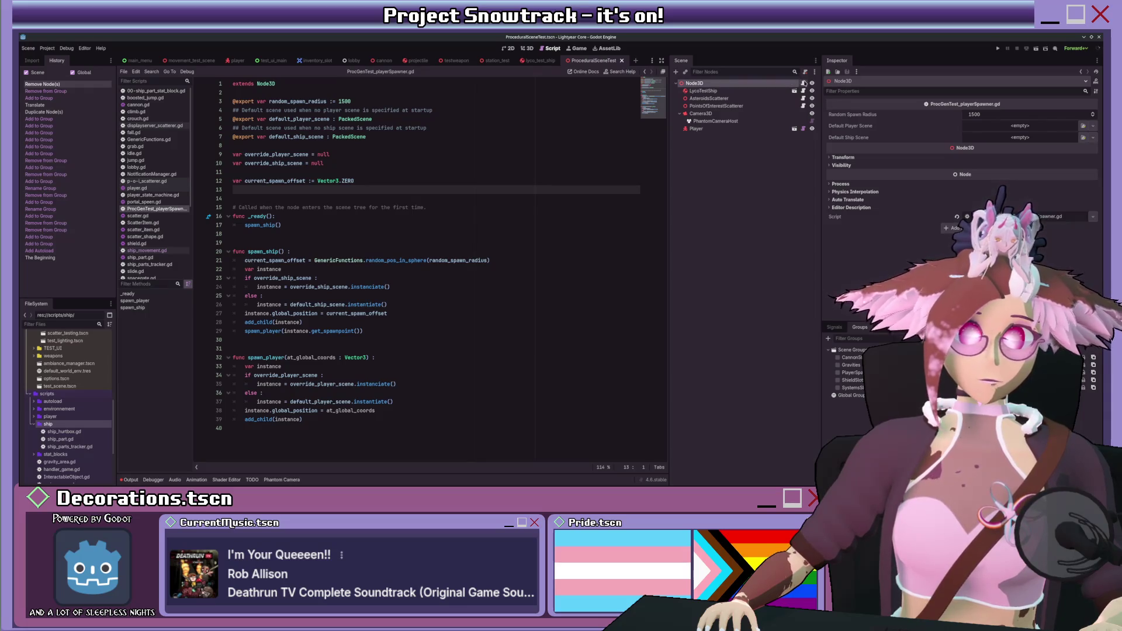
{"action": "left_click", "coordinate": [723, 106]}
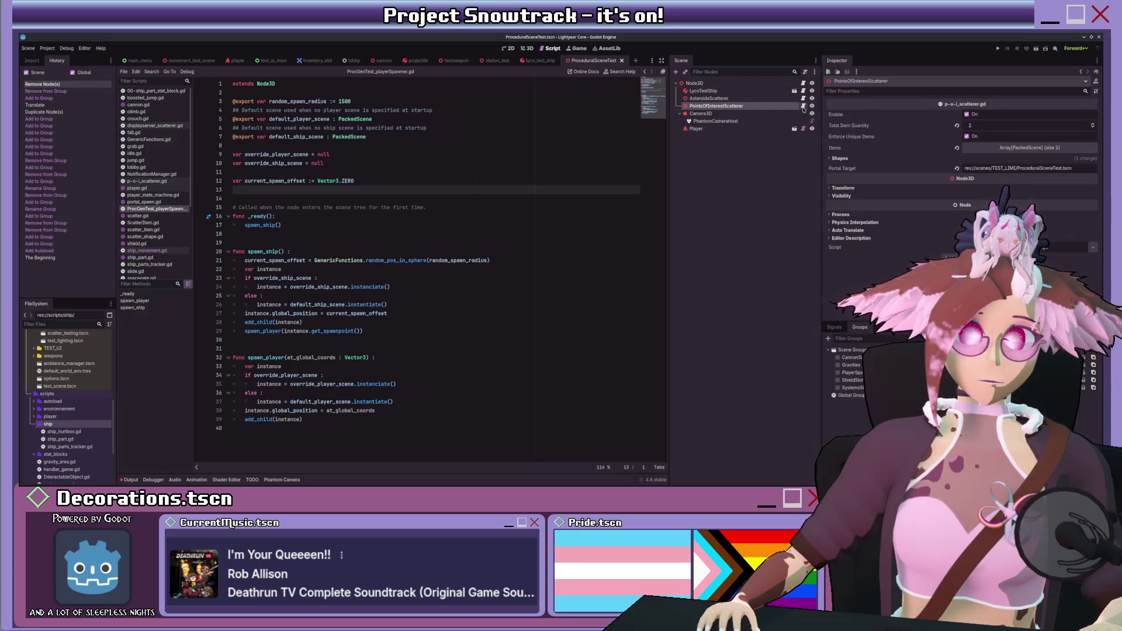
{"action": "left_click", "coordinate": [802, 106]}
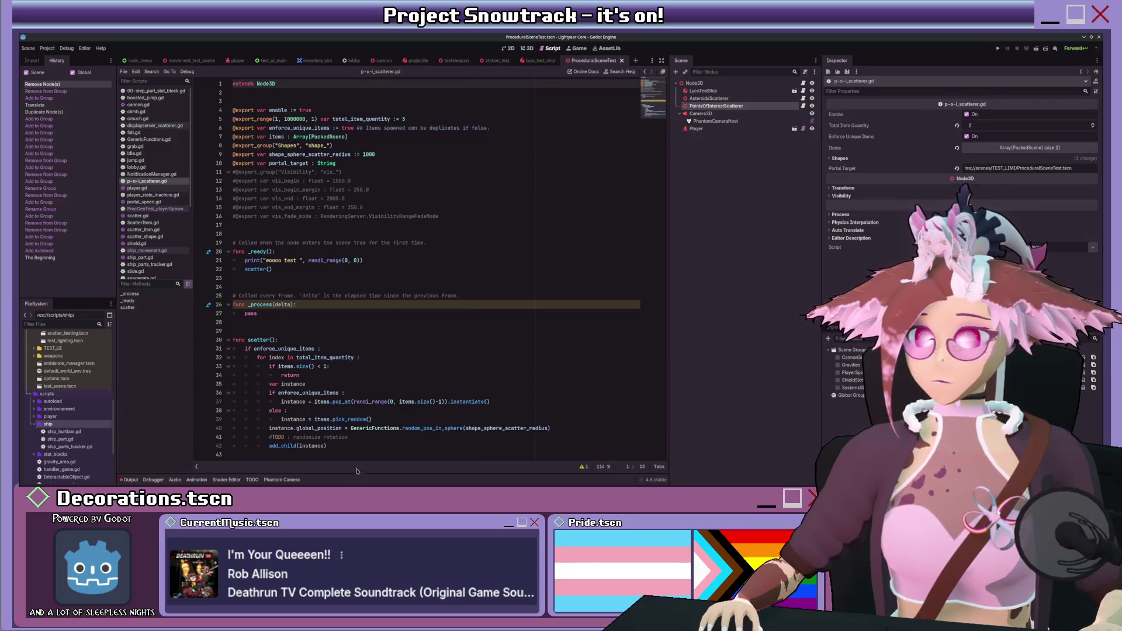
- Review the scatter function's random position, rotation TODO and enforce_unique_items check
{"action": "left_click", "coordinate": [565, 430]}
{"action": "left_click", "coordinate": [551, 435]}
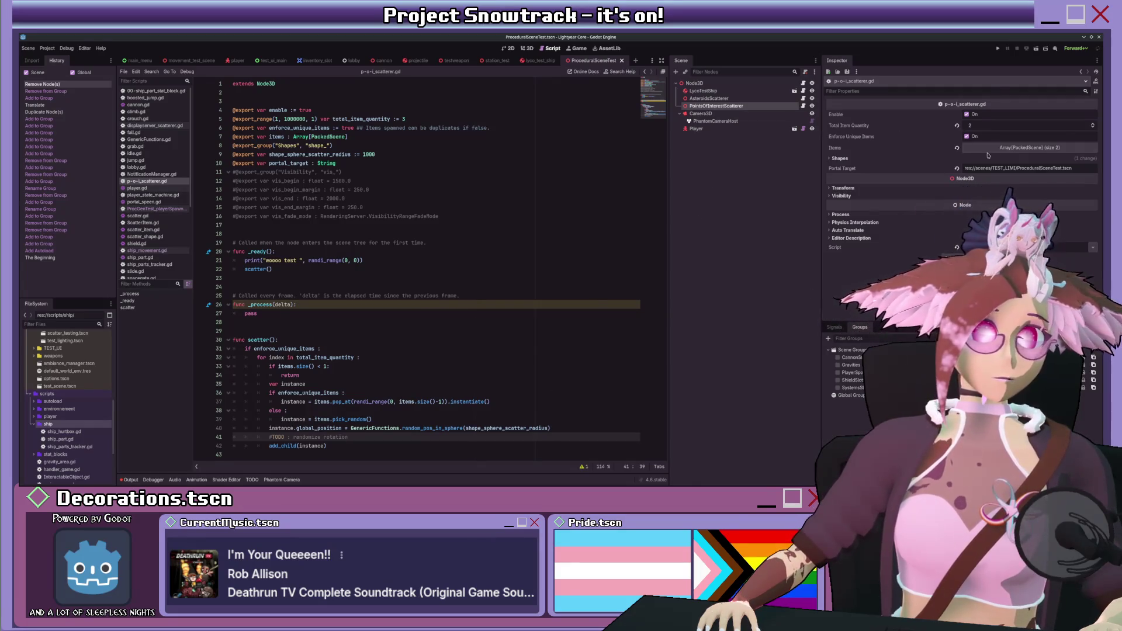
{"action": "left_click", "coordinate": [403, 349]}
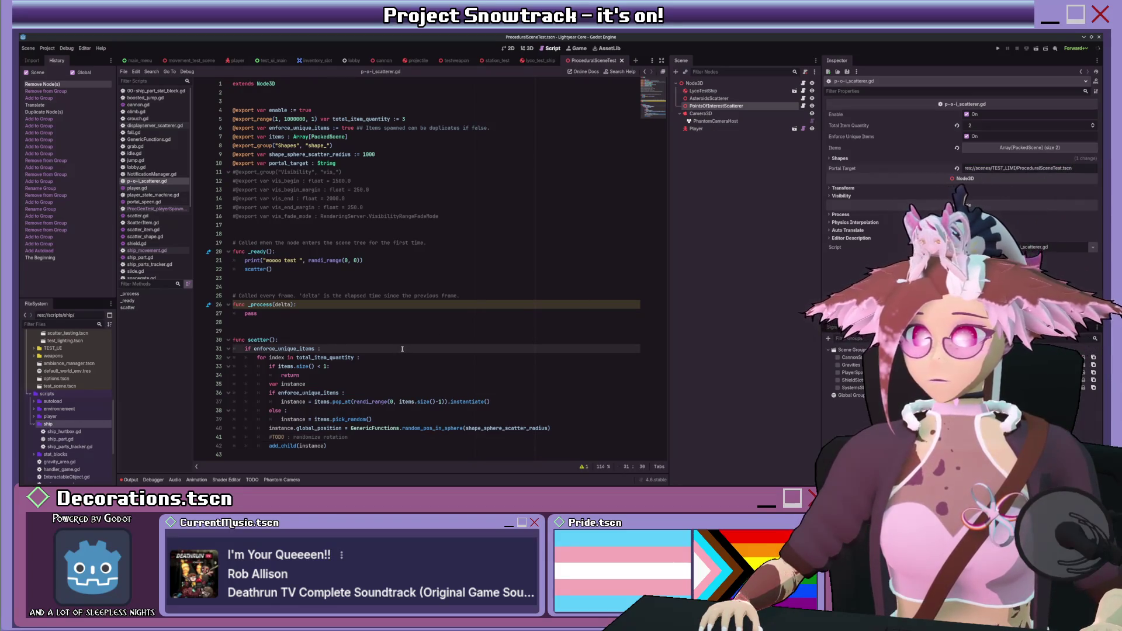
{"action": "scroll", "coordinate": [88, 409], "scroll_direction": "down", "scroll_amount": 5}
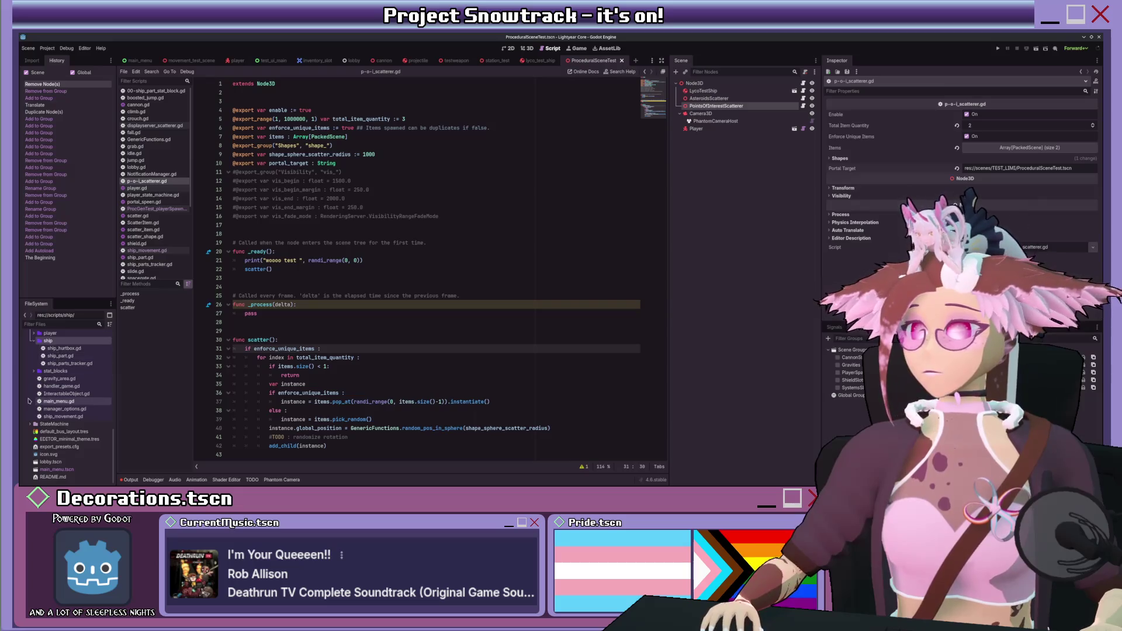
{"action": "scroll", "coordinate": [29, 400], "scroll_direction": "up", "scroll_amount": 5}
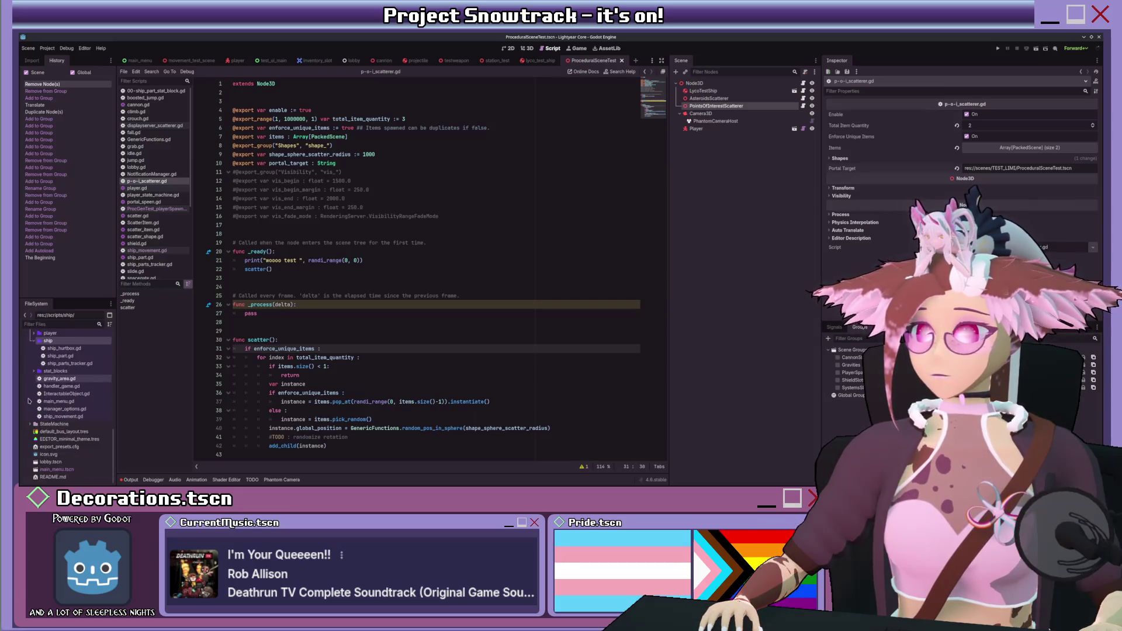
- Collapse the scripts folder in the FileSystem dock and open the spacegate scene
{"action": "left_click", "coordinate": [29, 385]}
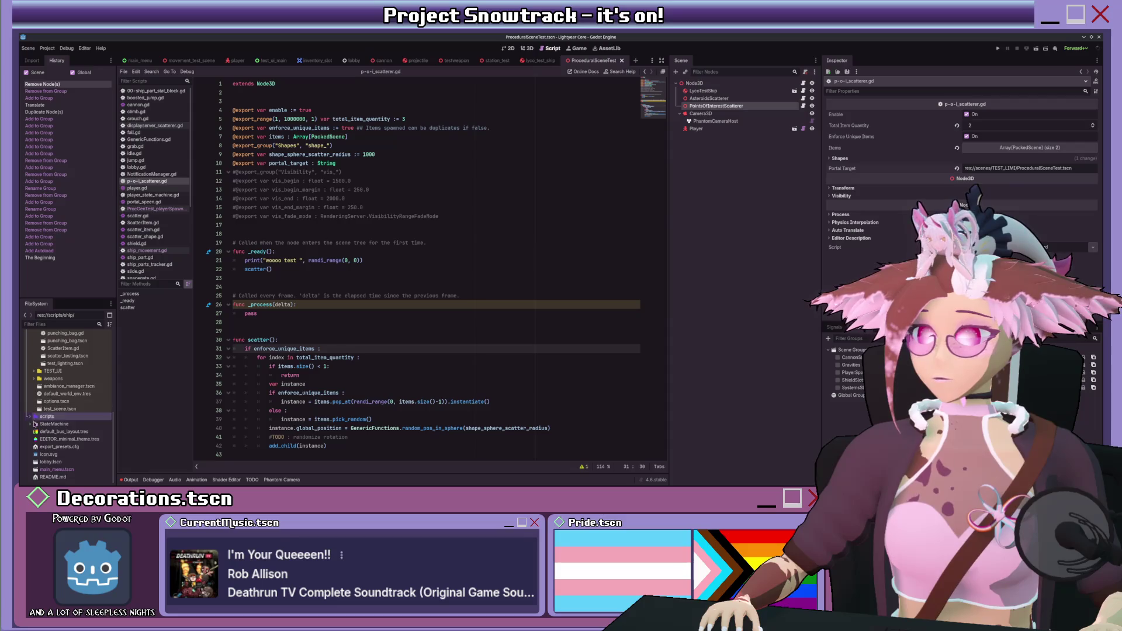
{"action": "scroll", "coordinate": [58, 453], "scroll_direction": "up", "scroll_amount": 3}
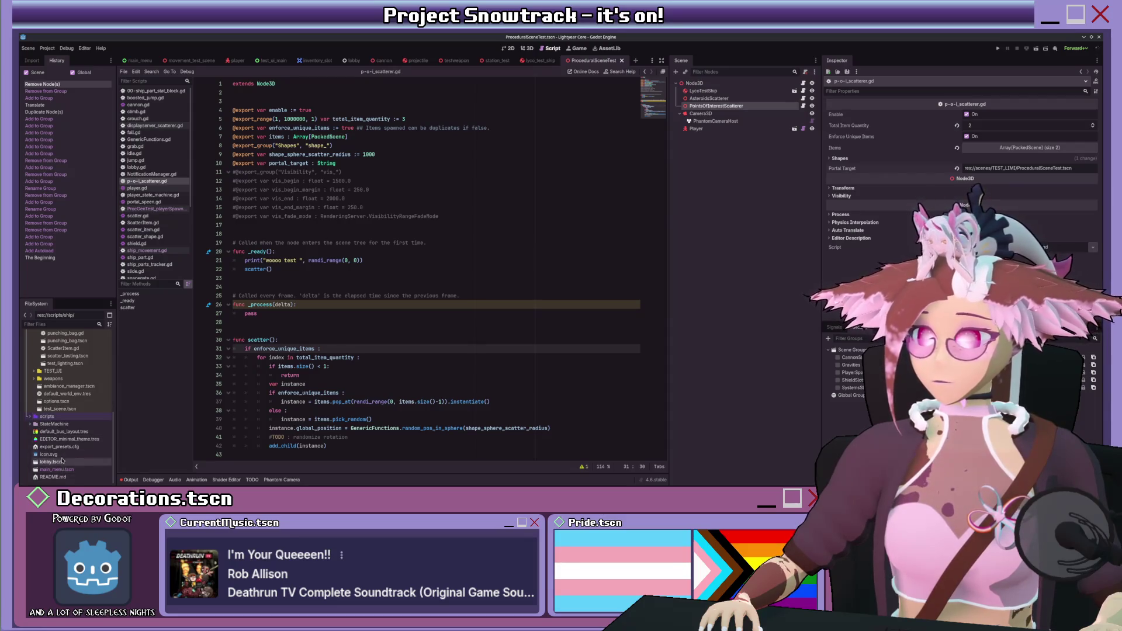
{"action": "scroll", "coordinate": [62, 461], "scroll_direction": "up", "scroll_amount": 5}
{"action": "left_click", "coordinate": [143, 278]}
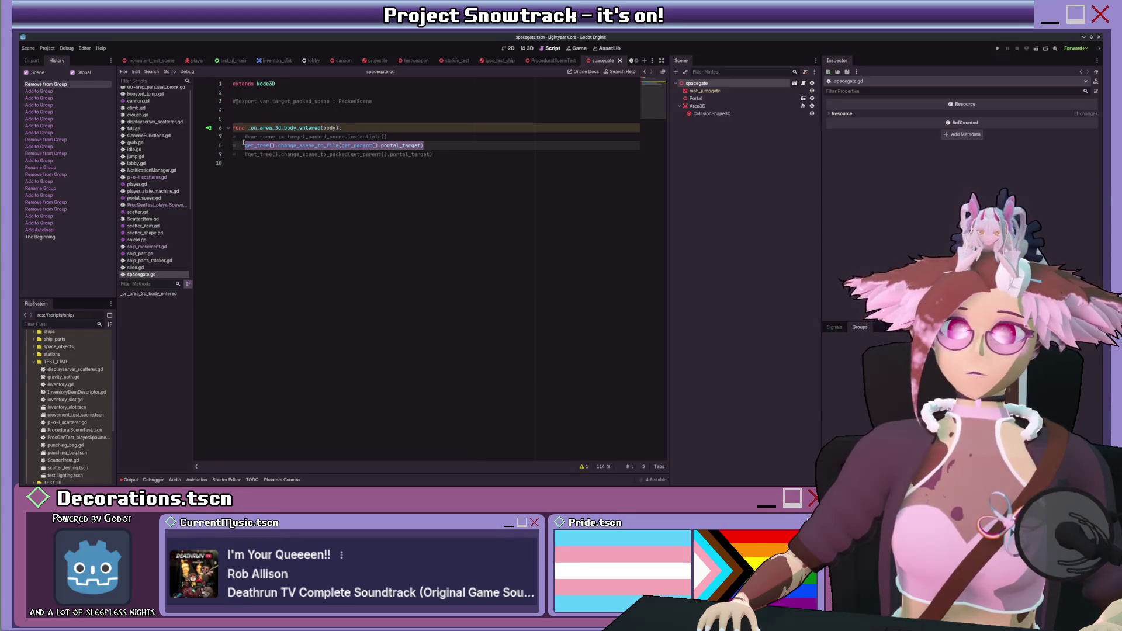
- Inspect spacegate.gd's body-entered handler and its change_scene_to_file call
{"action": "mouse_move", "coordinate": [552, 67]}
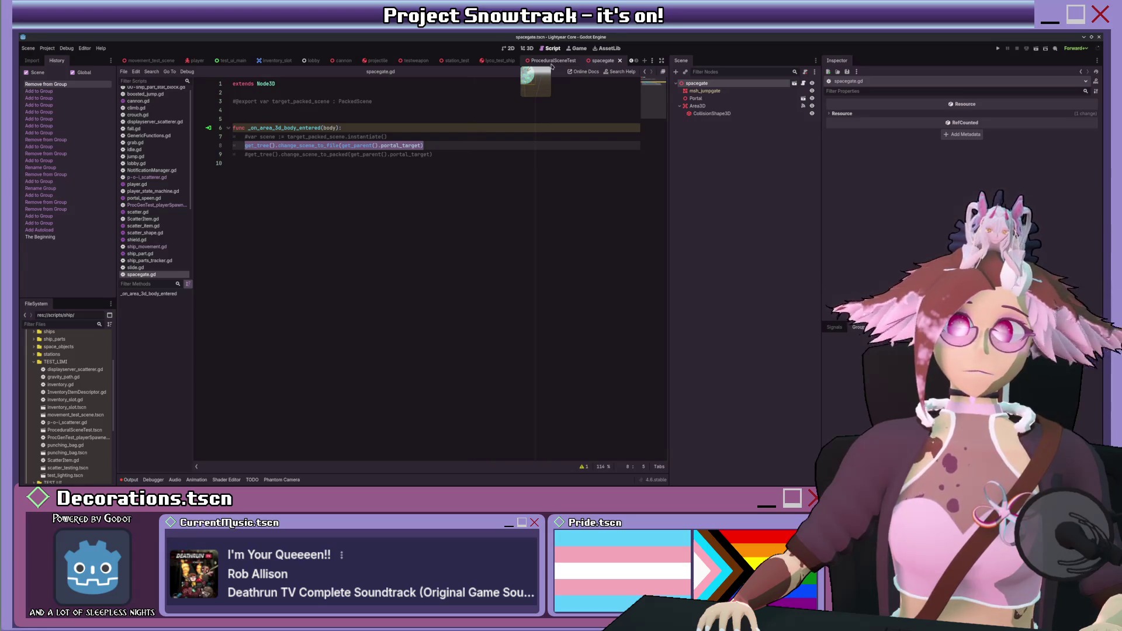
- Return to the ProceduralSceneTest scene and select spacegate.gd in the script list
{"action": "left_click", "coordinate": [552, 63]}
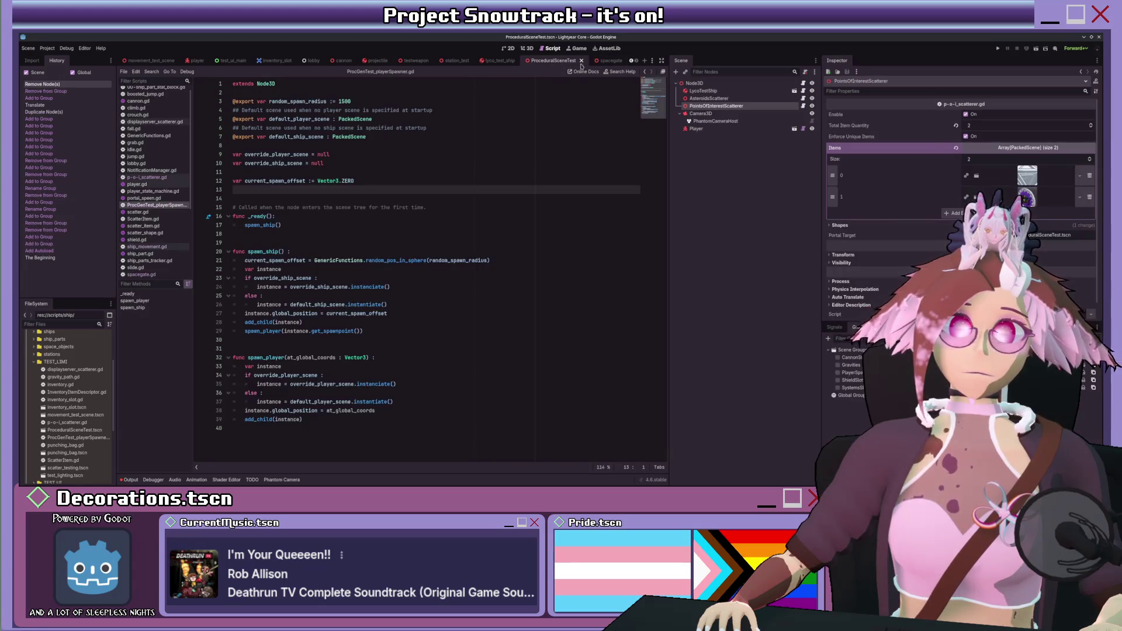
{"action": "left_click", "coordinate": [155, 200]}
{"action": "key", "text": "Down"}
{"action": "key", "text": "Down"}
{"action": "key", "text": "Down"}
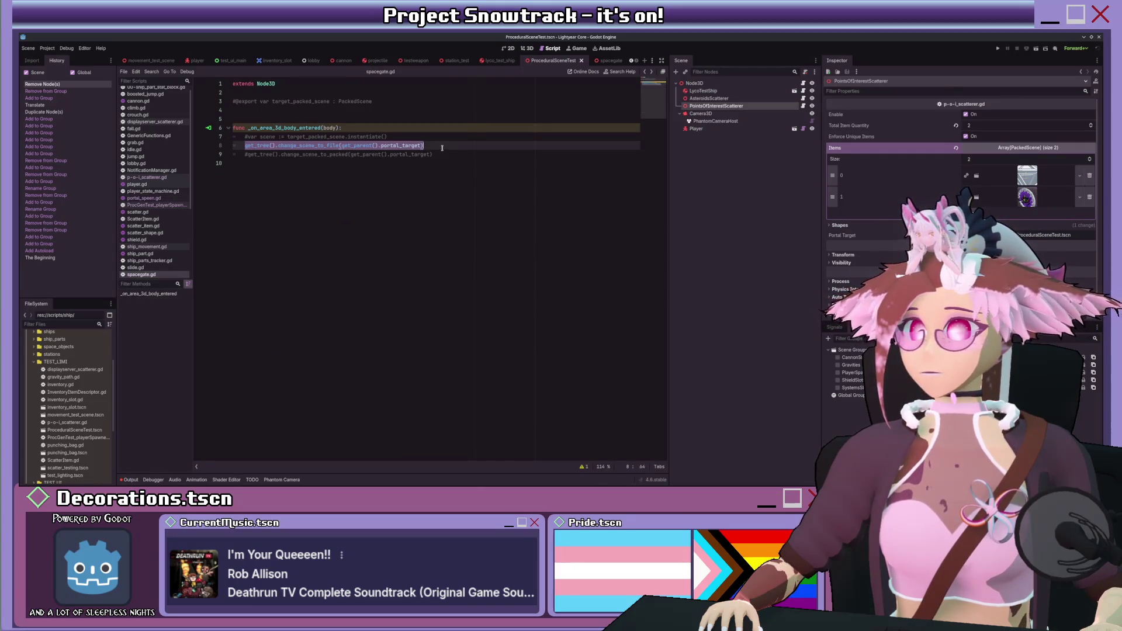
- Select the commented change_scene_to_packed line 9 in spacegate.gd for removal
{"action": "left_click", "coordinate": [441, 148]}
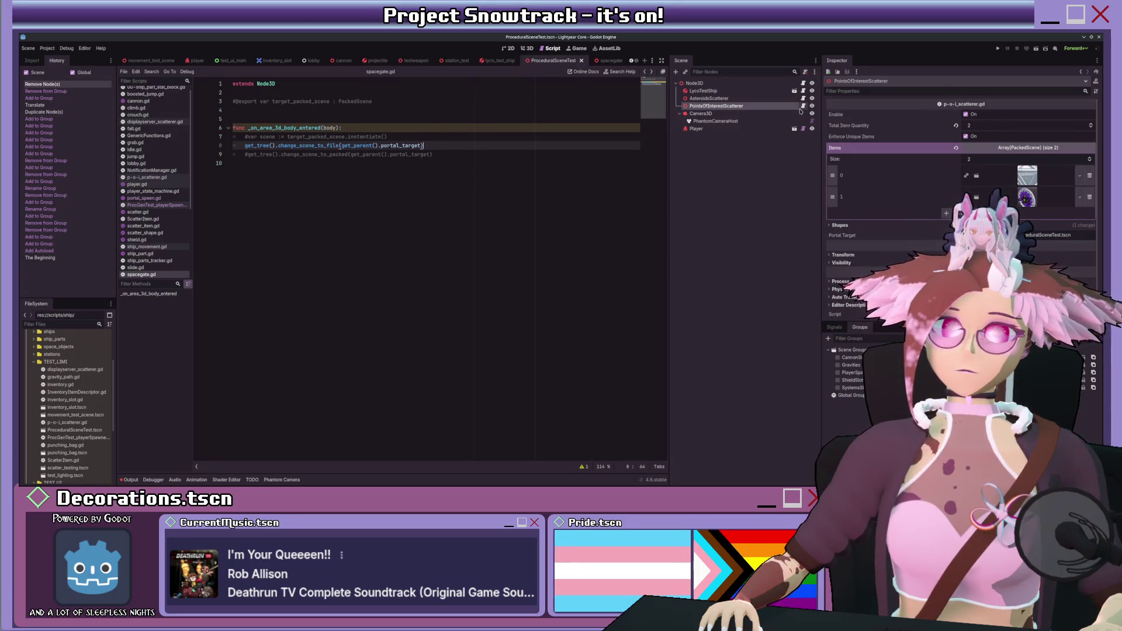
{"action": "left_click", "coordinate": [468, 127]}
{"action": "left_click", "coordinate": [453, 145]}
{"action": "left_click", "coordinate": [441, 136]}
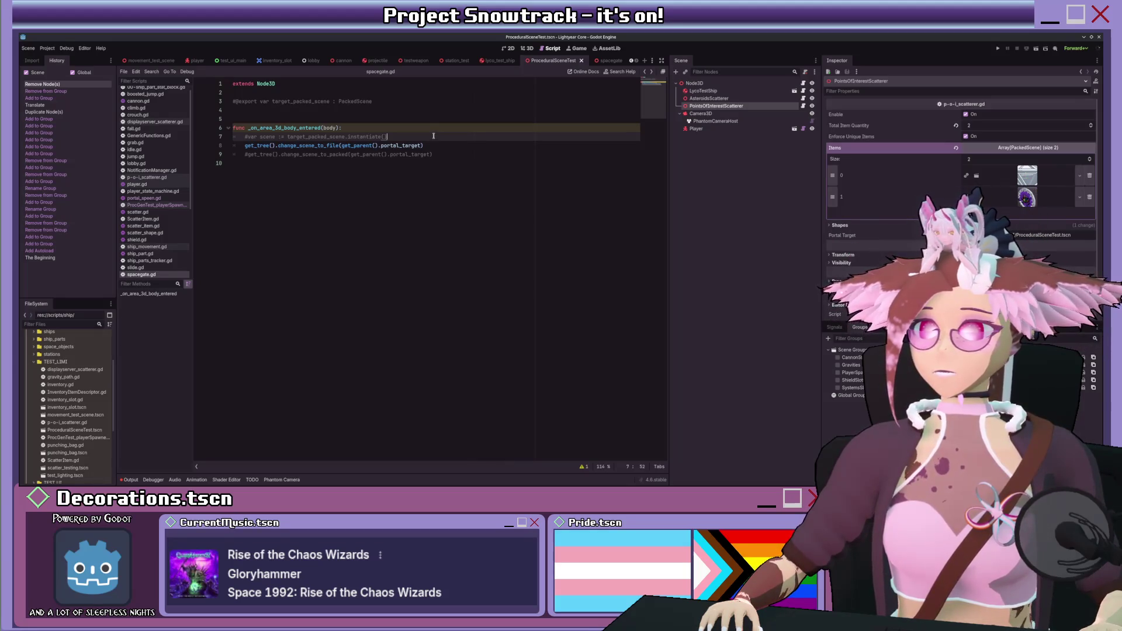
{"action": "left_click", "coordinate": [448, 152]}
{"action": "key", "text": "shift+Home"}
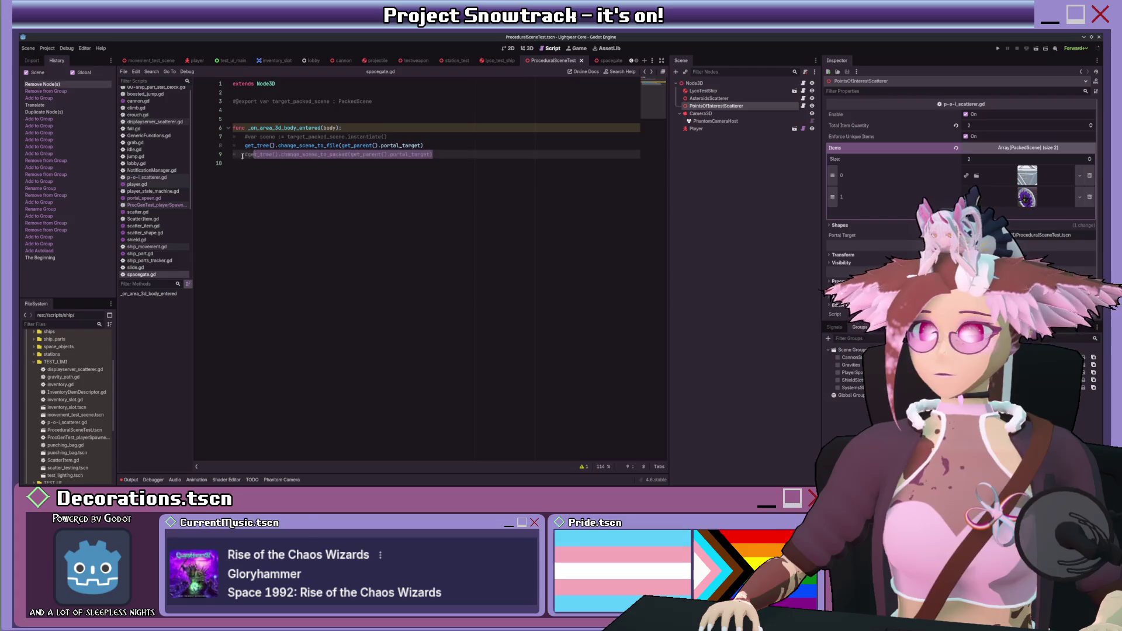
- Delete the commented change_scene_to_packed and instantiate lines, leaving an indented empty line 7
{"action": "key", "text": "BackSpace"}
{"action": "left_click", "coordinate": [397, 135]}
{"action": "key", "text": "shift+Home"}
{"action": "key", "text": "shift+Home"}
{"action": "key", "text": "BackSpace"}
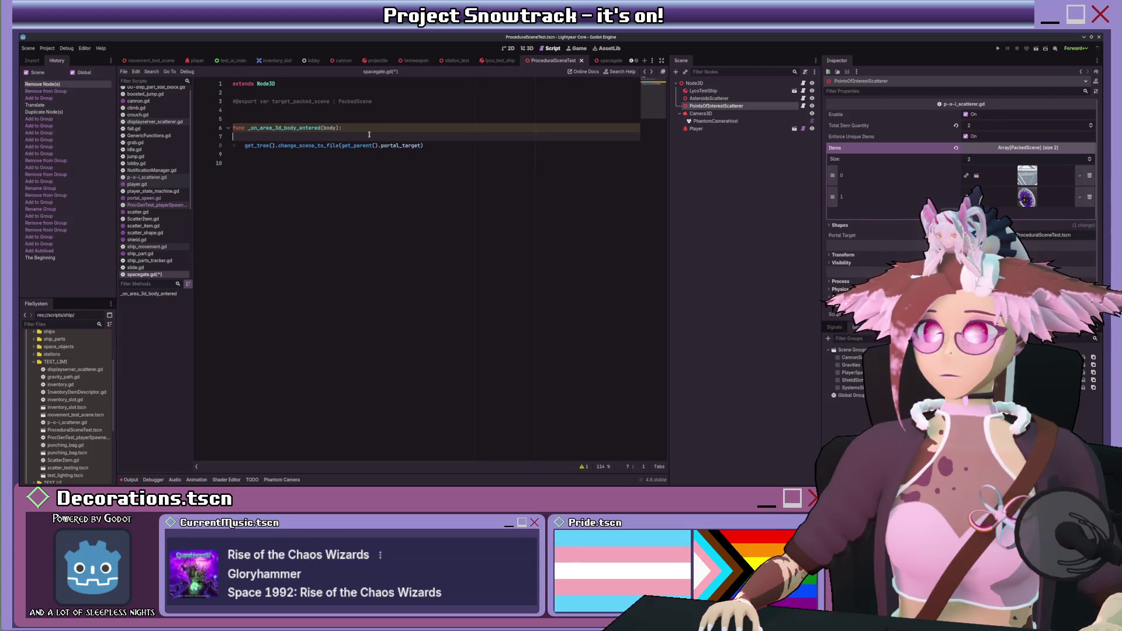
{"action": "key", "text": "Tab"}
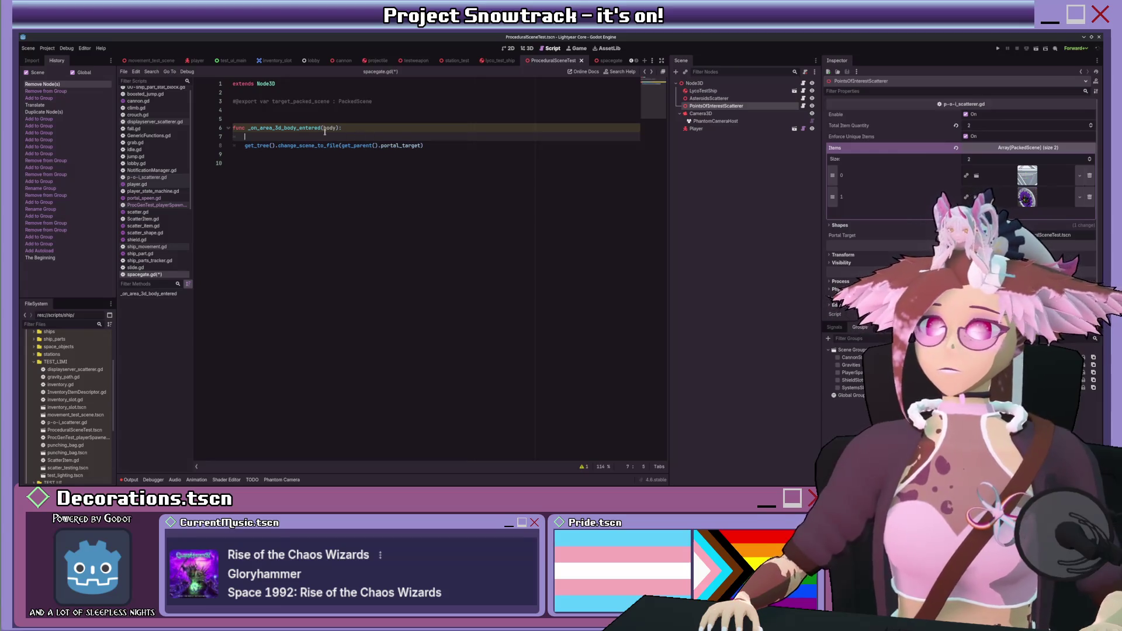
- Write get_parent().get_parent().get_node("LycoTestShip") on line 7, dropping the trailing .pack
{"action": "type", "text": "get_pare"}
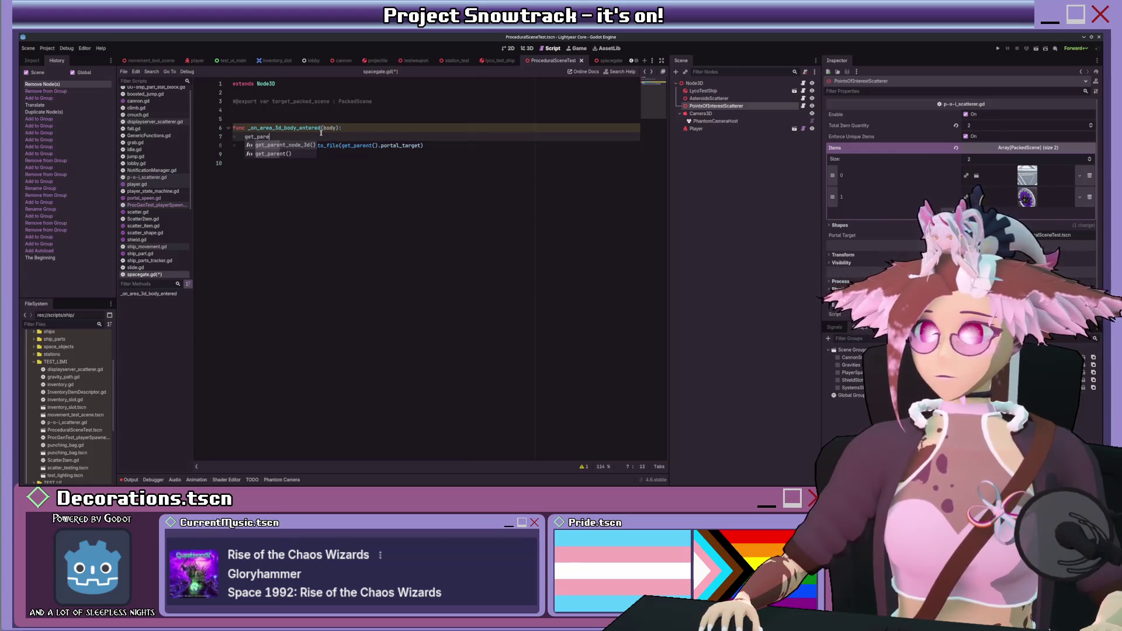
{"action": "type", "text": "nt"}
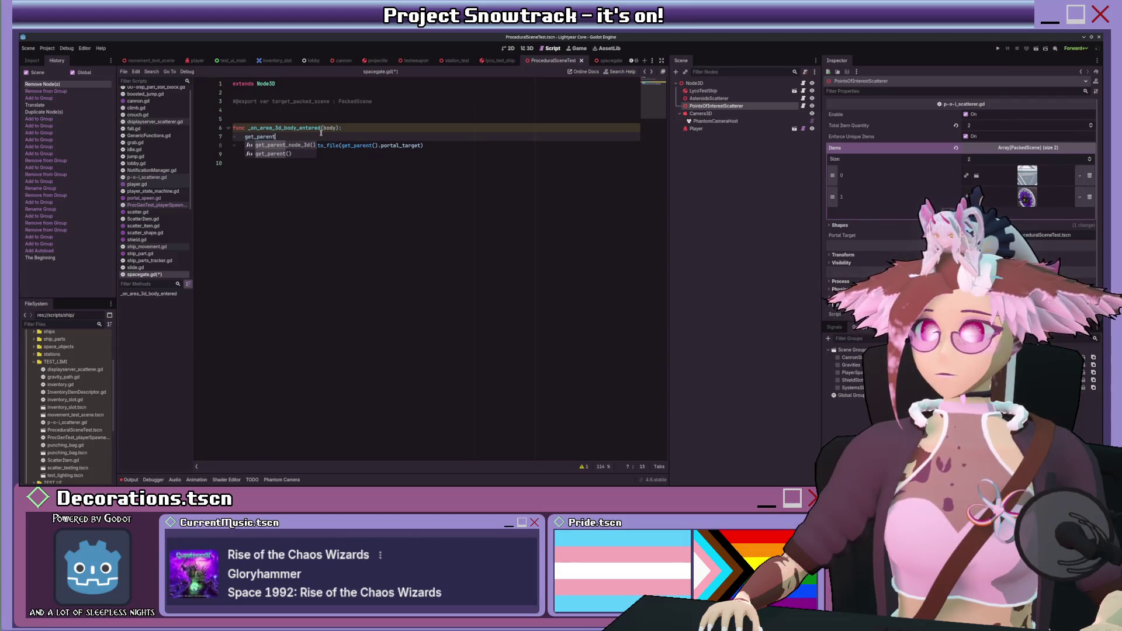
{"action": "type", "text": "().get"}
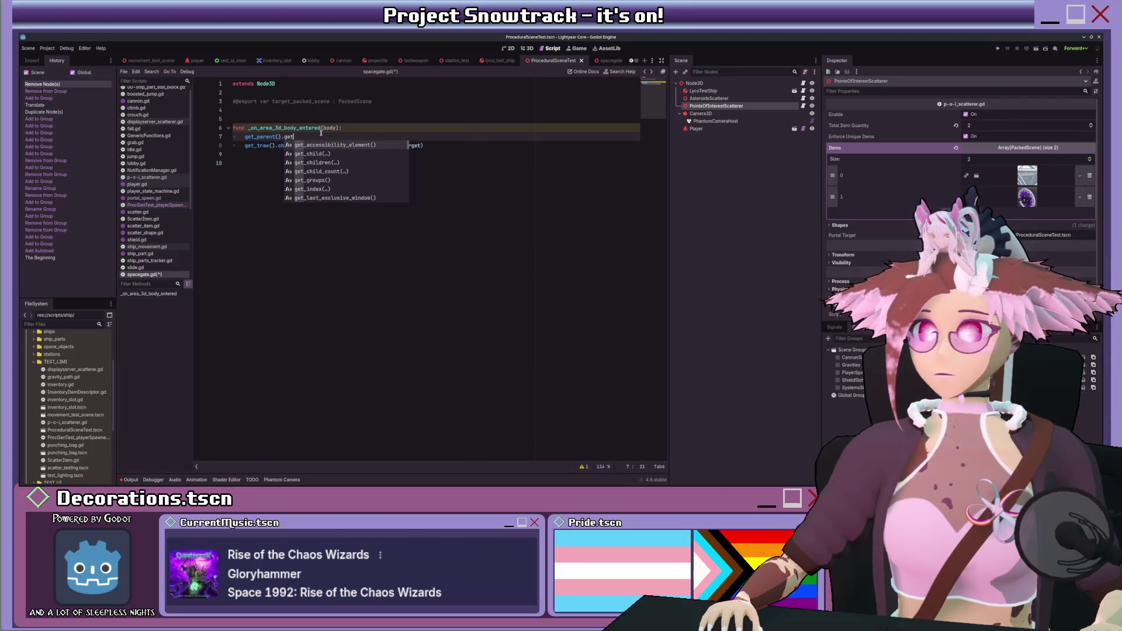
{"action": "type", "text": "_par"}
{"action": "key", "text": "Return"}
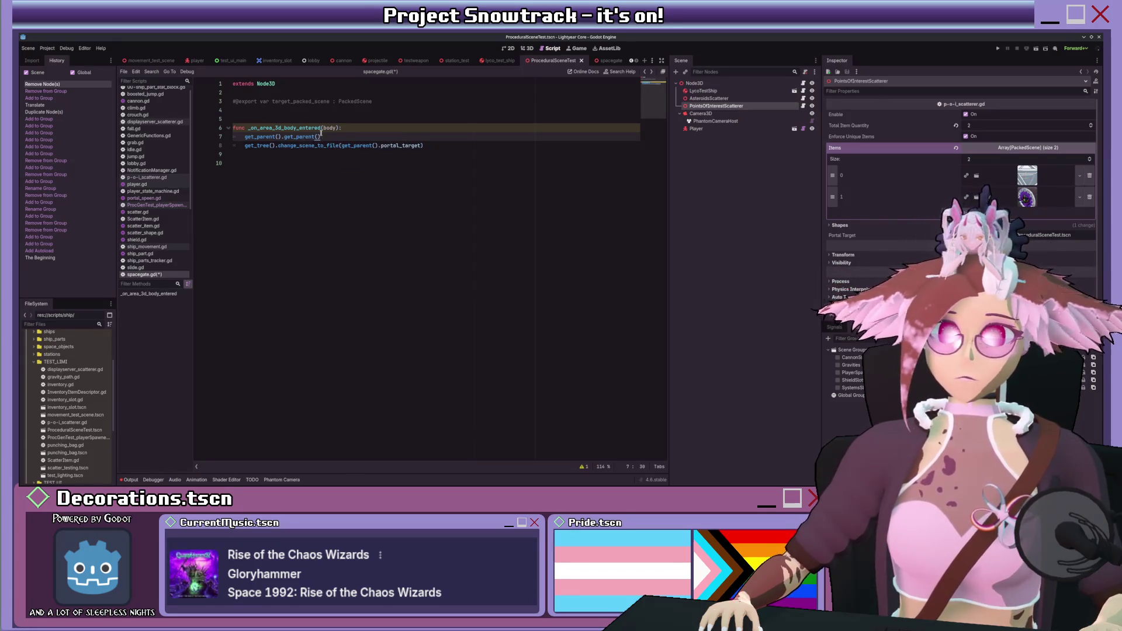
{"action": "type", "text": ".pa"}
{"action": "key", "text": "Escape"}
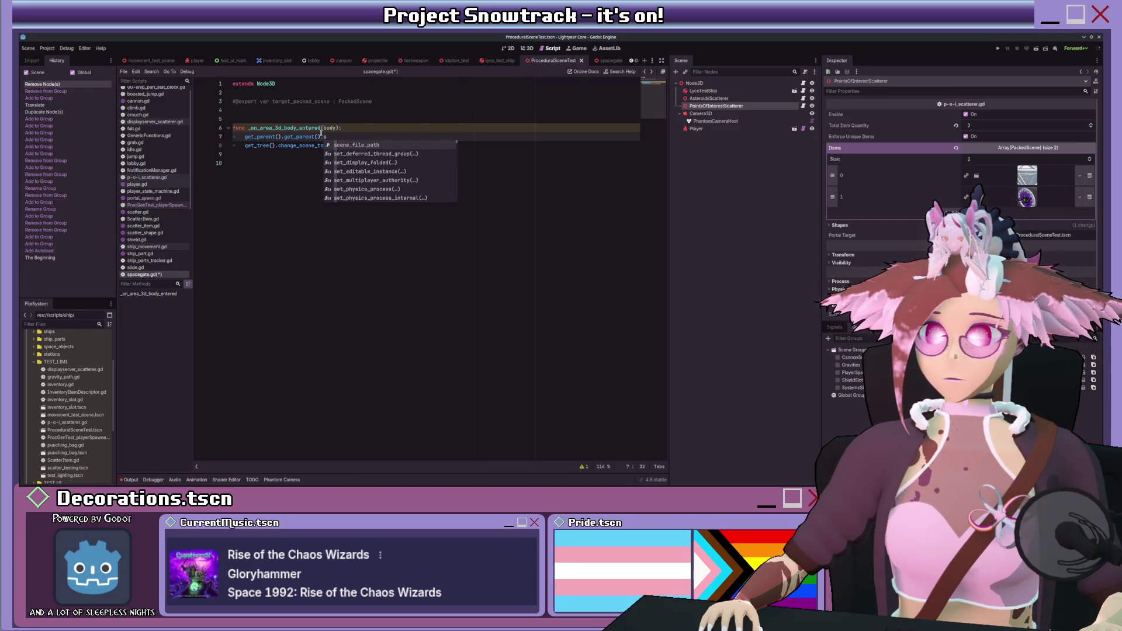
{"action": "key", "text": "BackSpace"}
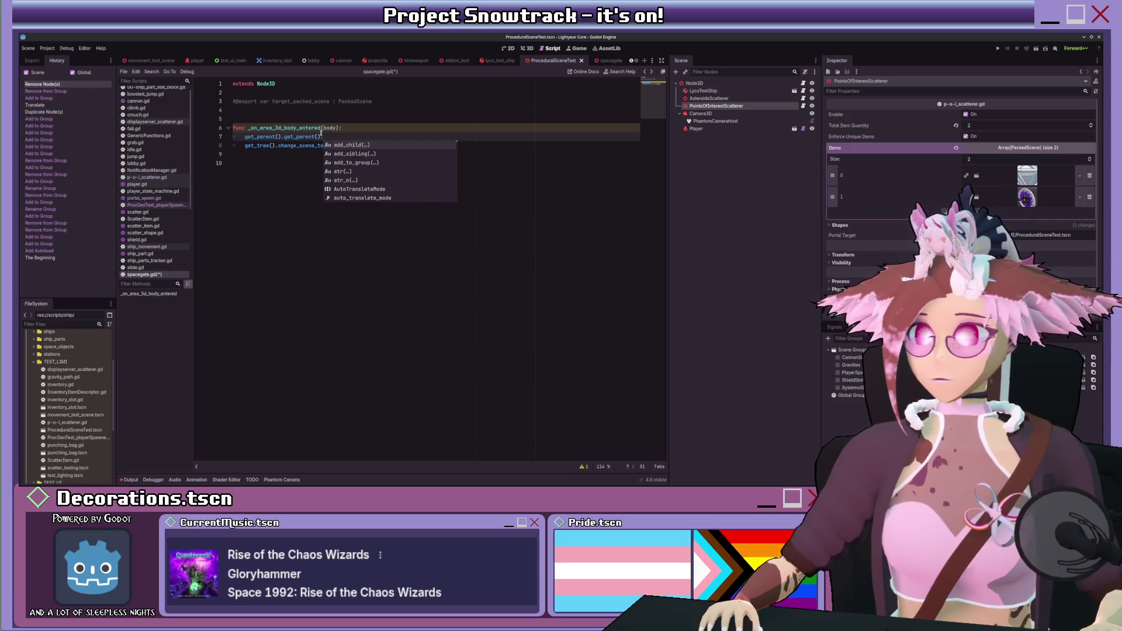
{"action": "key", "text": "Home"}
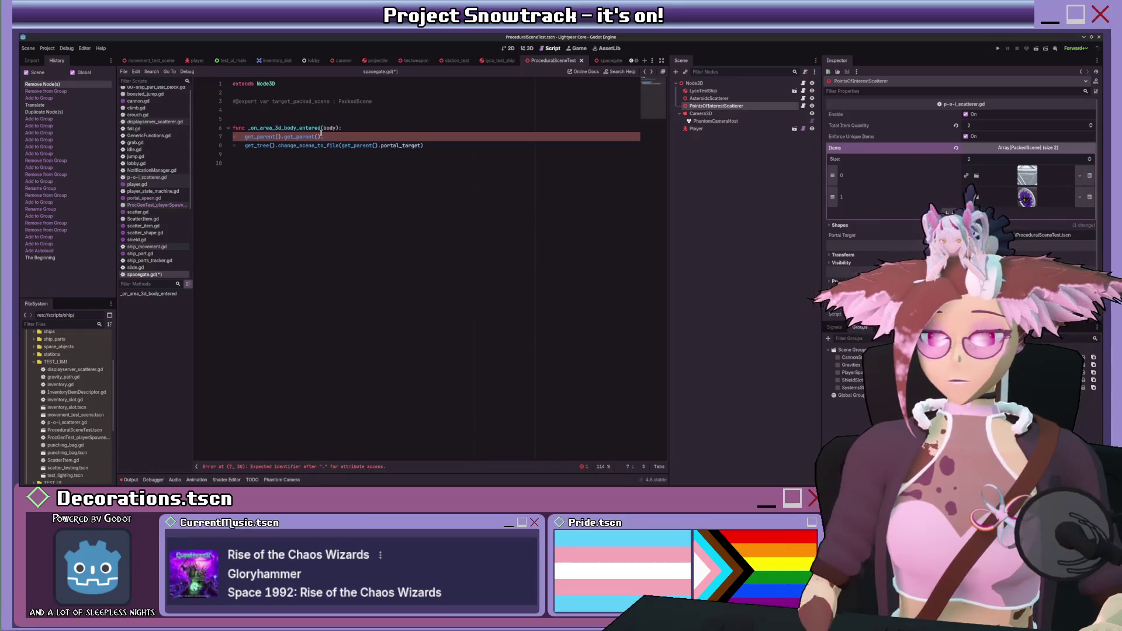
{"action": "key", "text": "End"}
{"action": "type", "text": "get_node(\""}
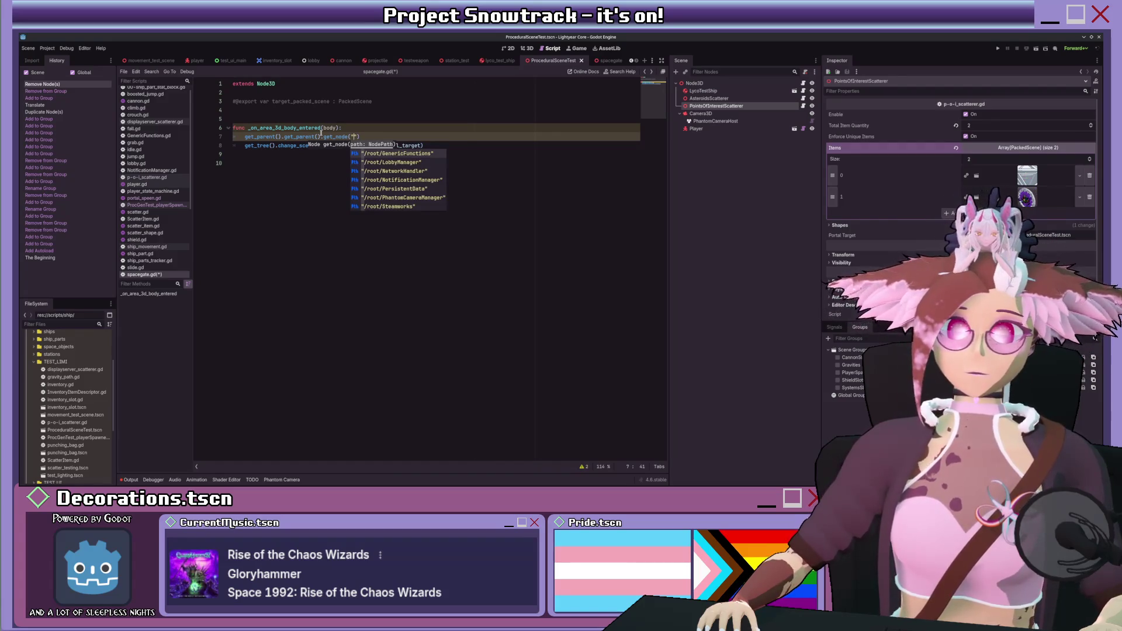
{"action": "type", "text": "LycoT"}
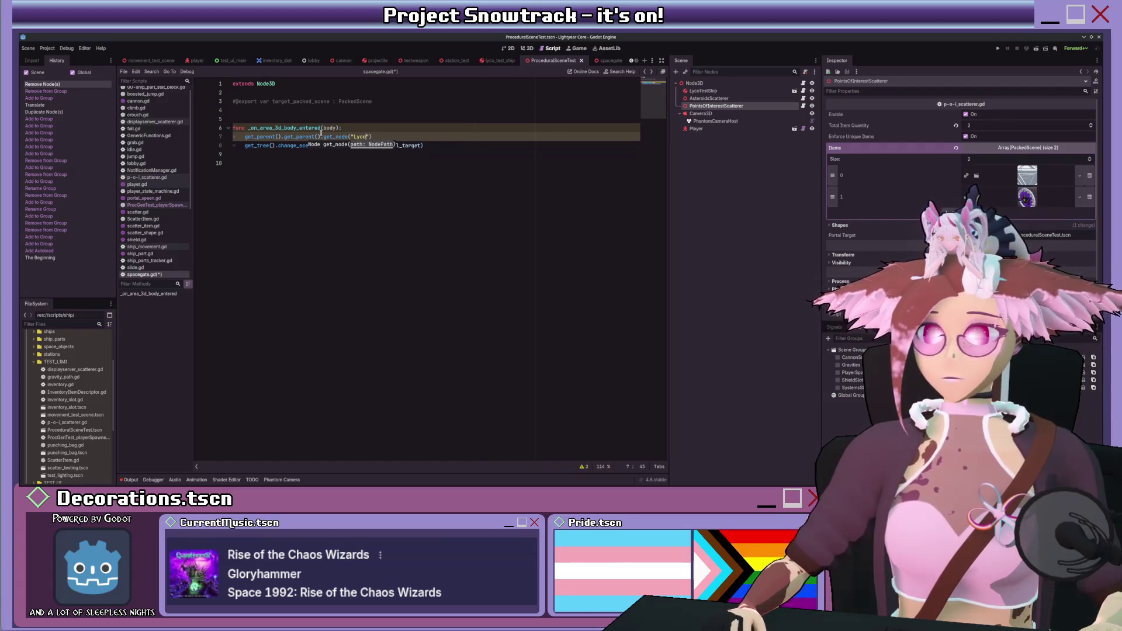
{"action": "type", "text": "estShip\")"}
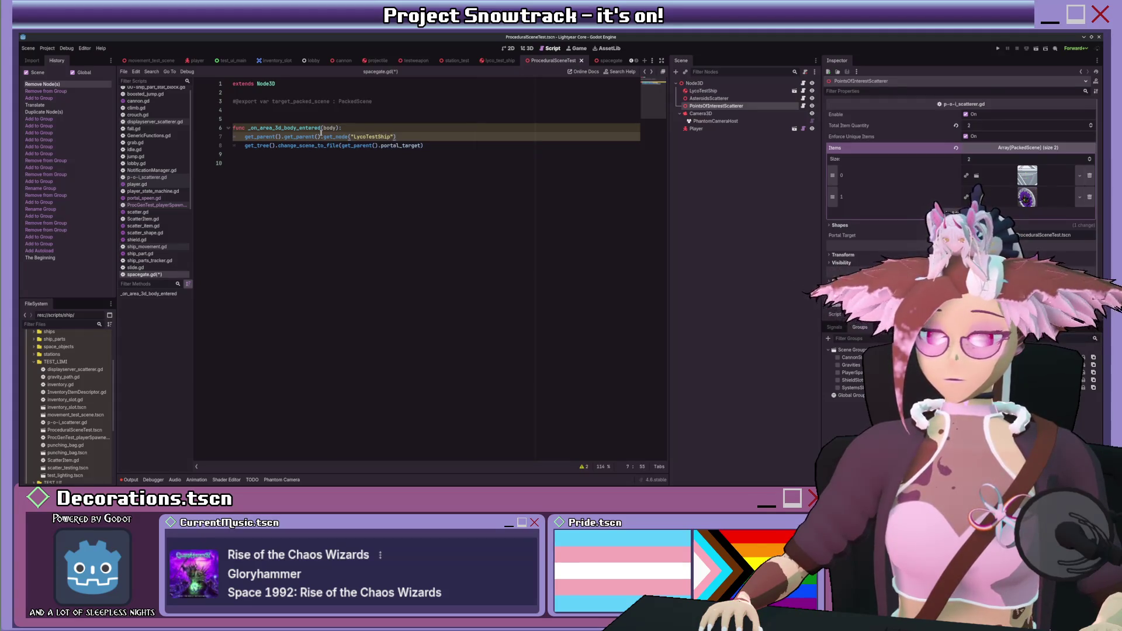
{"action": "type", "text": ".pack"}
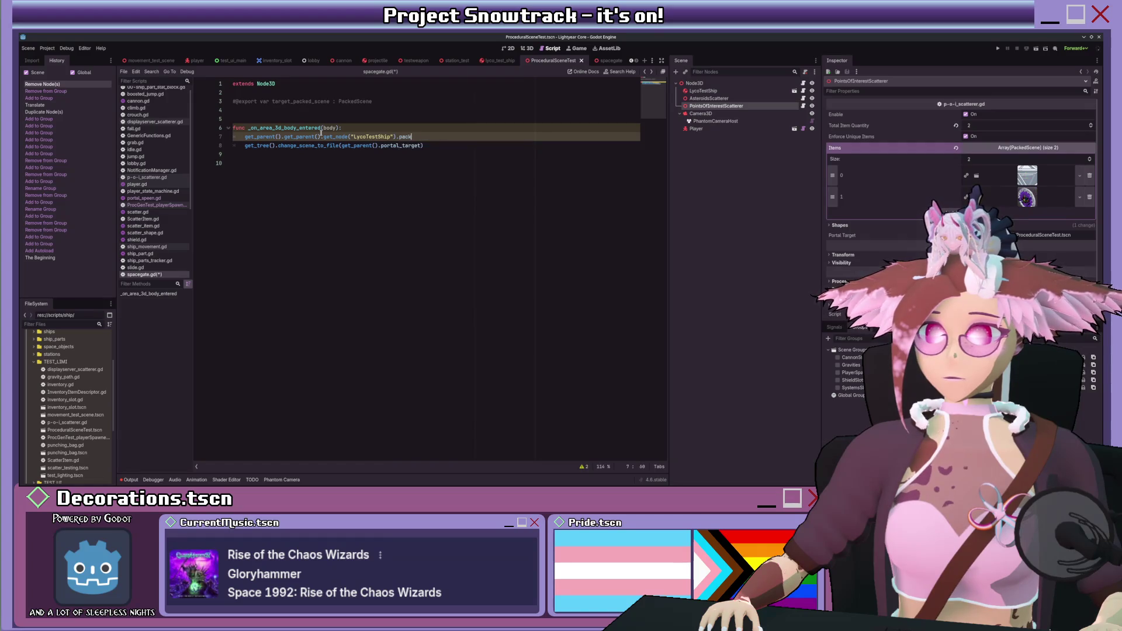
{"action": "key", "text": "BackSpace"}
{"action": "key", "text": "BackSpace"}
{"action": "key", "text": "BackSpace"}
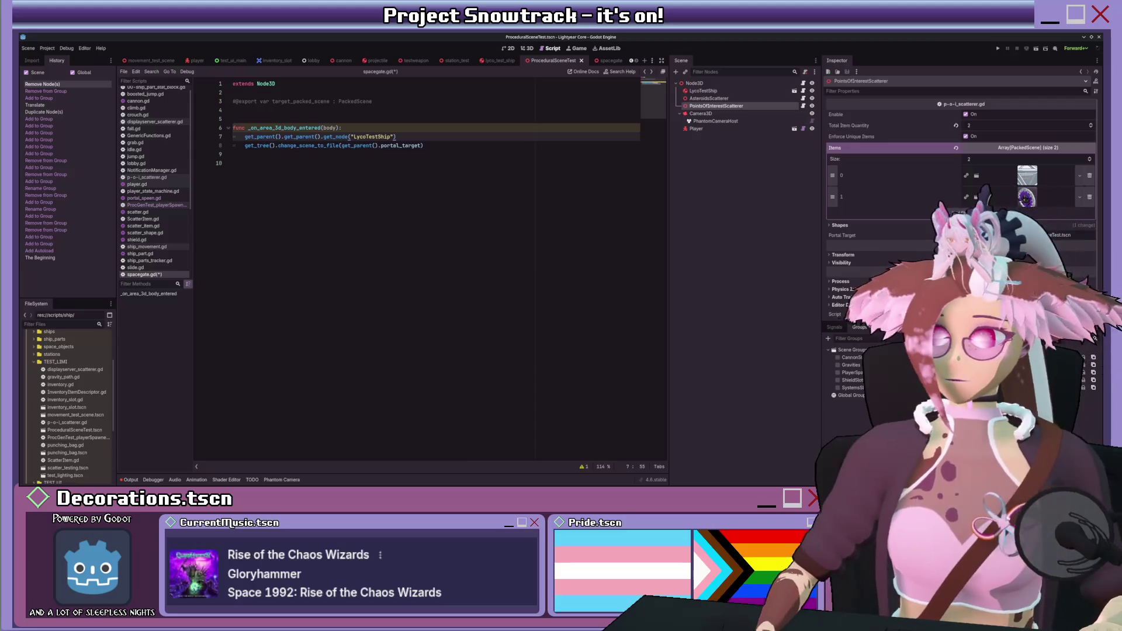
{"action": "left_click", "coordinate": [645, 72]}
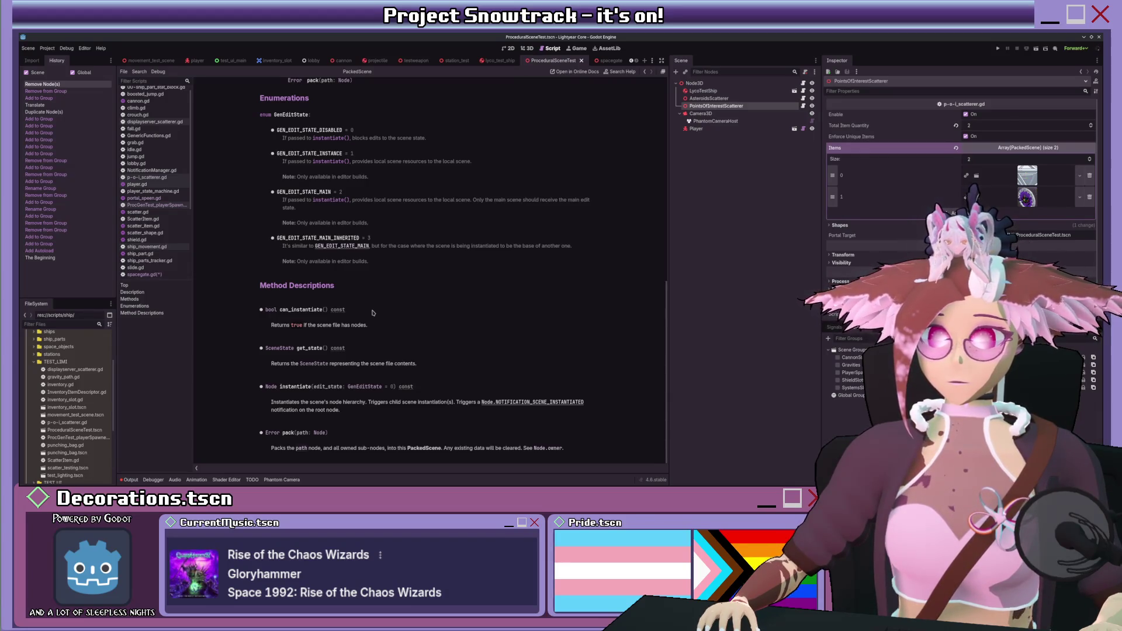
- Go back from the PackedScene help page to the spacegate.gd script
{"action": "key", "text": "alt+Left"}
- Declare shippackedscene as PackedScene.new() at the top of the body-entered handler
{"action": "left_click", "coordinate": [359, 129]}
{"action": "key", "text": "Return"}
{"action": "type", "text": "var"}
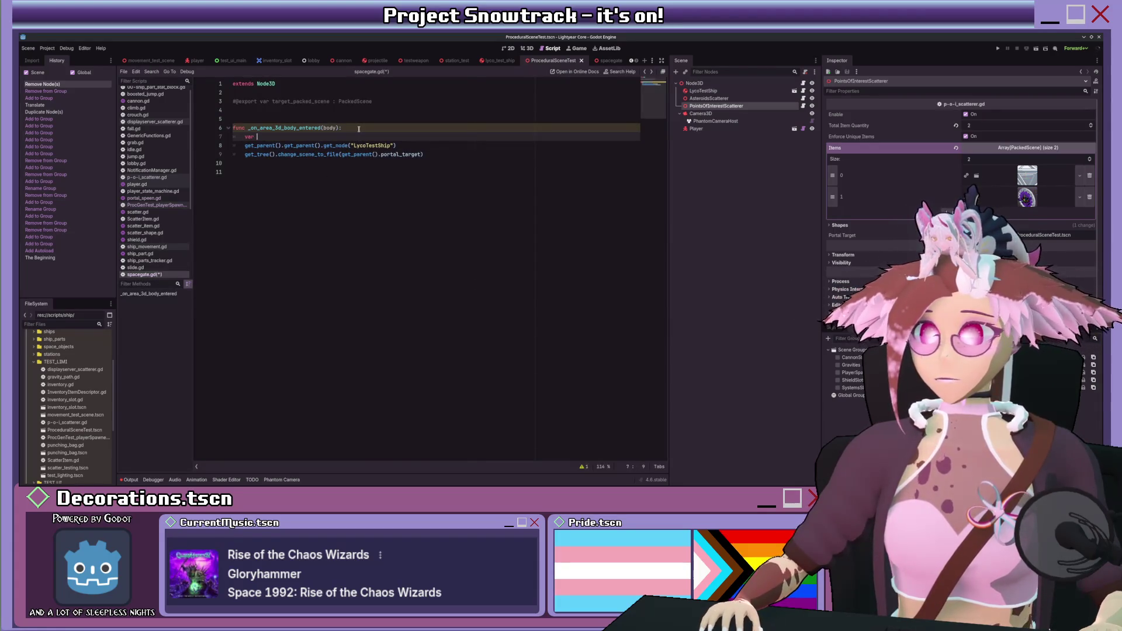
{"action": "type", "text": " packe"}
{"action": "type", "text": "dscen"}
{"action": "type", "text": ":"}
{"action": "type", "text": "Pac"}
{"action": "type", "text": "kedScene"}
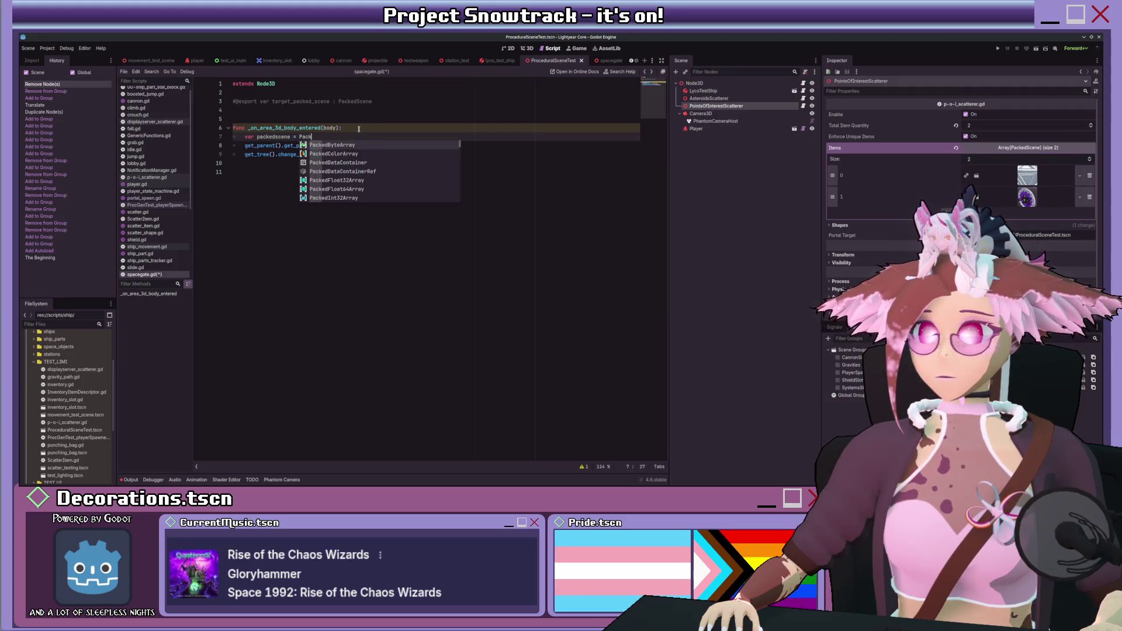
{"action": "type", "text": ".new("}
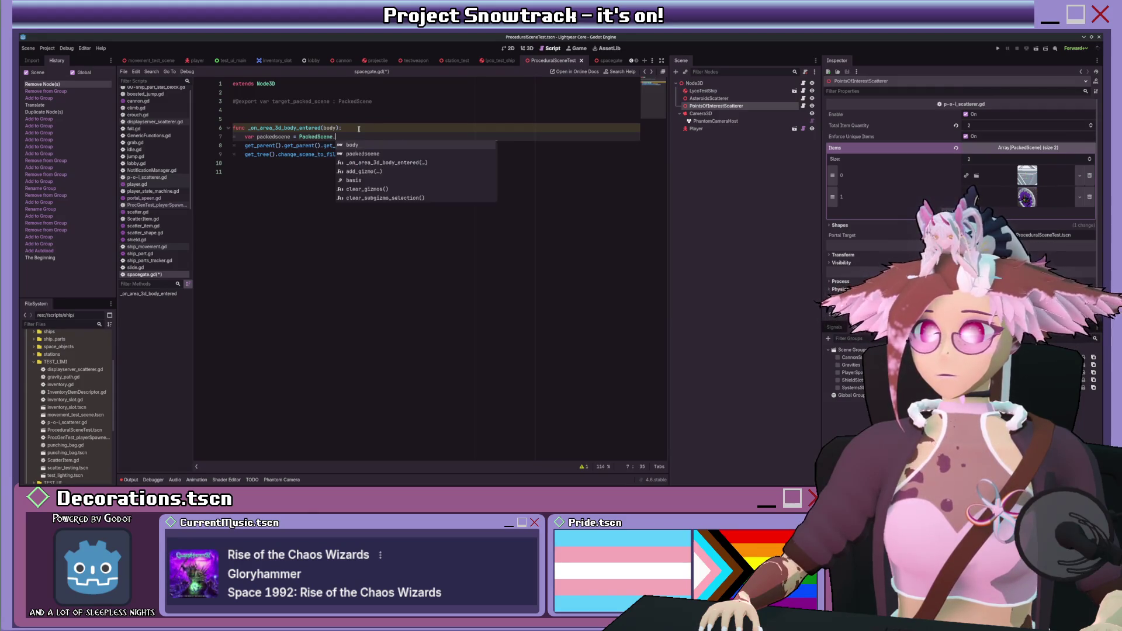
{"action": "key", "text": "Down"}
{"action": "key", "text": "Home"}
{"action": "key", "text": "Up"}
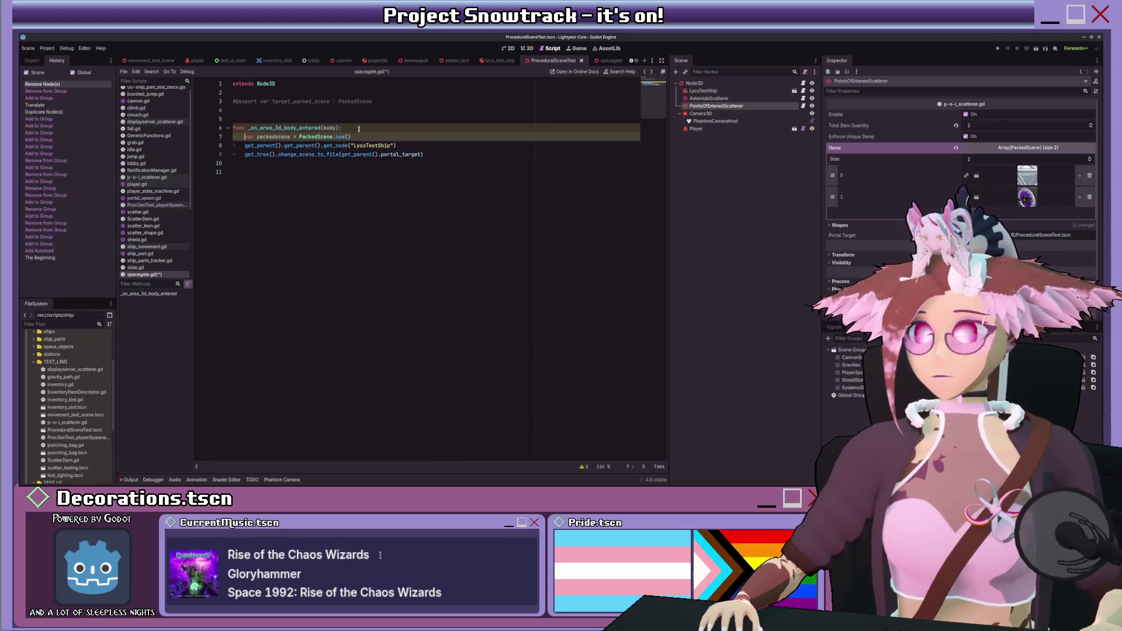
{"action": "type", "text": "ship"}
- Duplicate the declaration on line 8 as playerpackedscene = PackedScene.new()
{"action": "left_click", "coordinate": [366, 131]}
{"action": "left_click", "coordinate": [368, 134]}
{"action": "left_click_drag", "start_coordinate": [363, 136], "coordinate": [243, 135]}
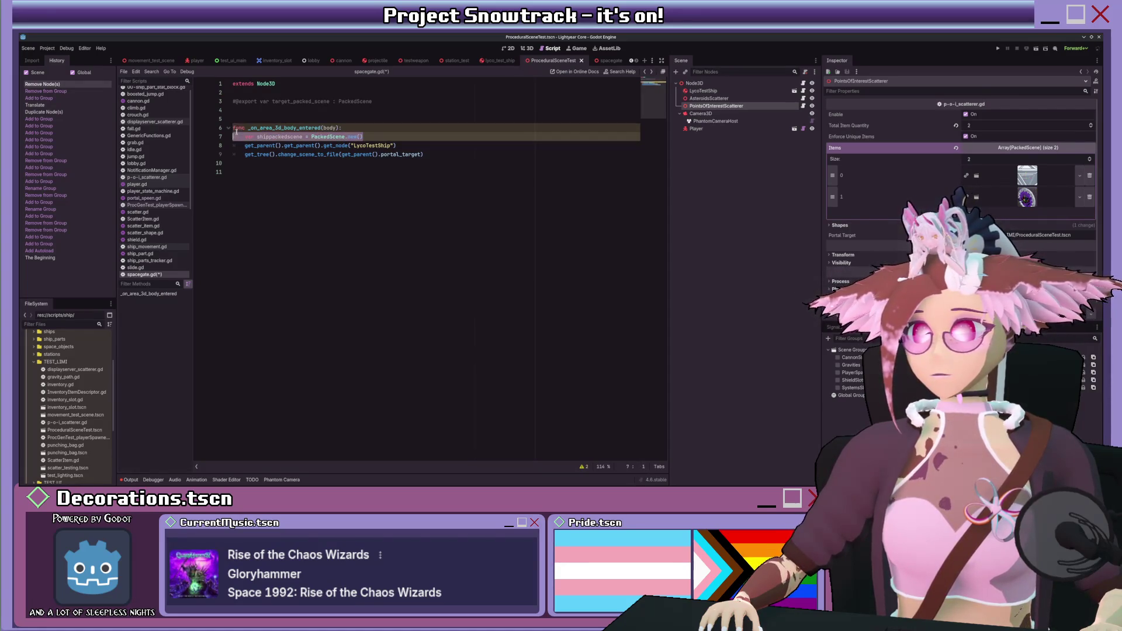
{"action": "key", "text": "ctrl+c"}
{"action": "left_click", "coordinate": [418, 133]}
{"action": "key", "text": "Return"}
{"action": "key", "text": "ctrl+v"}
{"action": "key", "text": "Right"}
{"action": "key", "text": "Delete"}
{"action": "key", "text": "Delete"}
{"action": "key", "text": "Delete"}
{"action": "key", "text": "Right"}
{"action": "type", "text": "layer"}
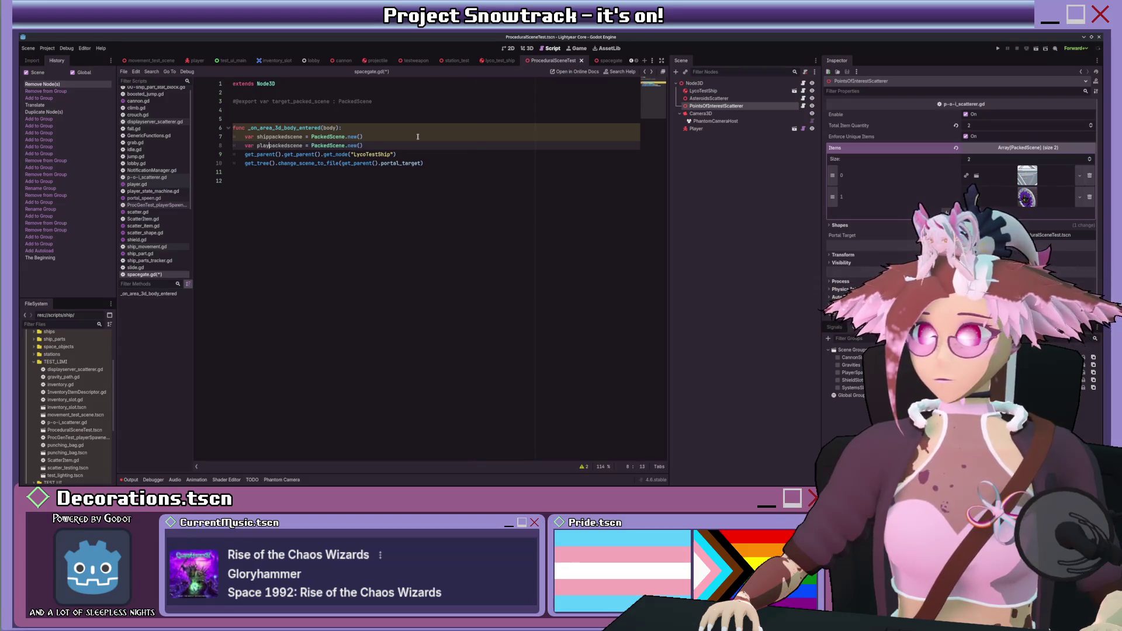
{"action": "left_click", "coordinate": [394, 143]}
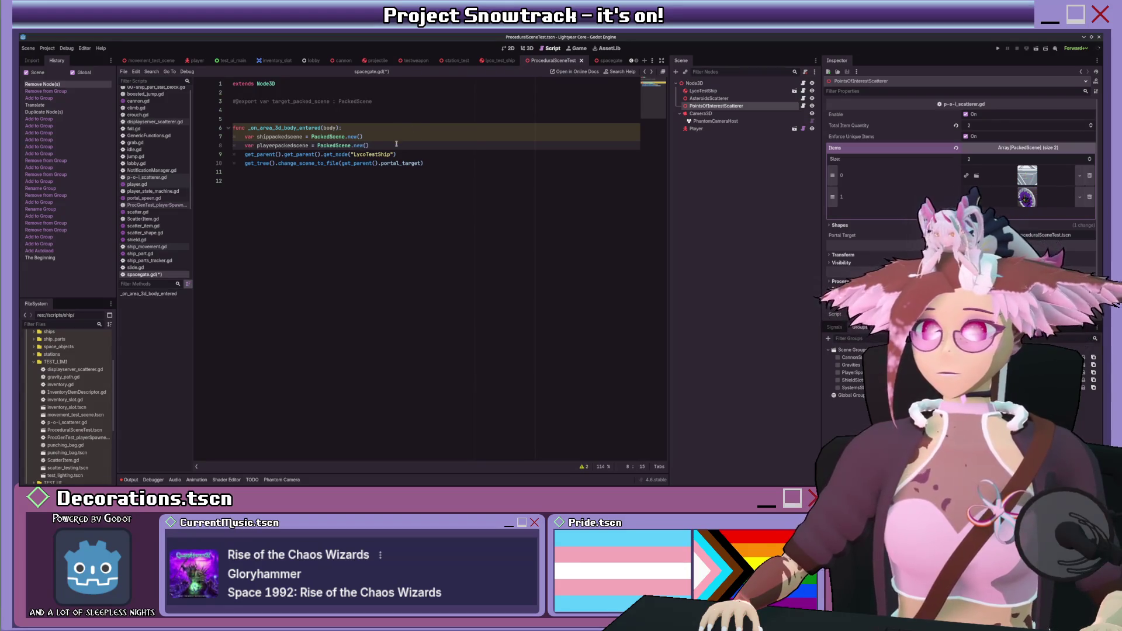
- Wrap the LycoTestShip node lookup in shippackedscene.pack()
{"action": "left_click", "coordinate": [245, 155]}
{"action": "type", "text": "ship "}
{"action": "type", "text": "packedscene"}
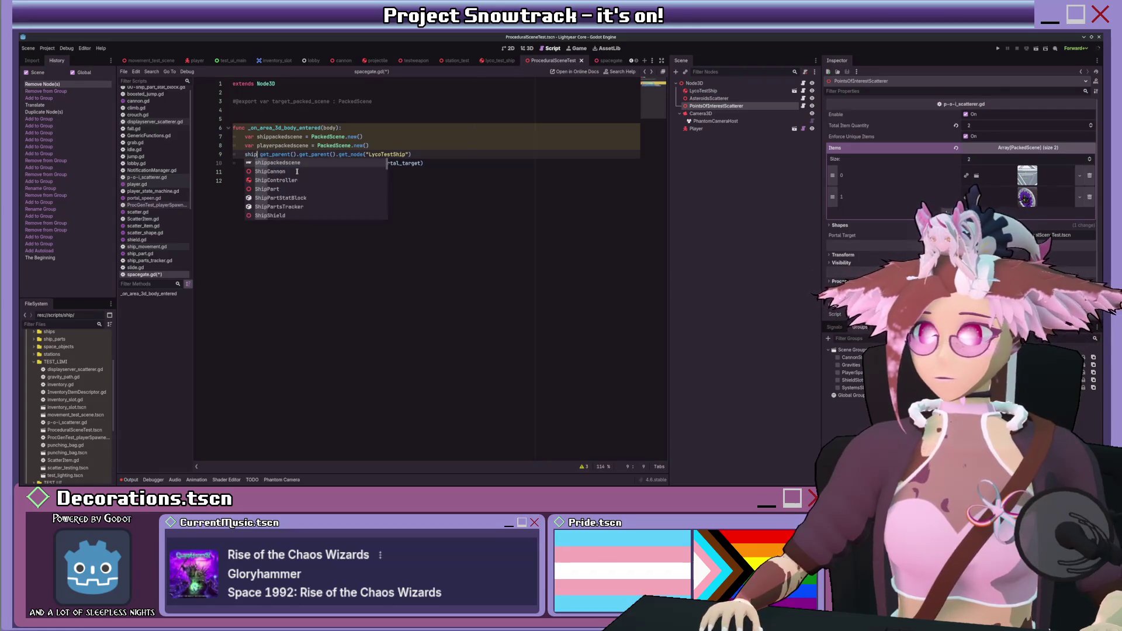
{"action": "type", "text": ".p"}
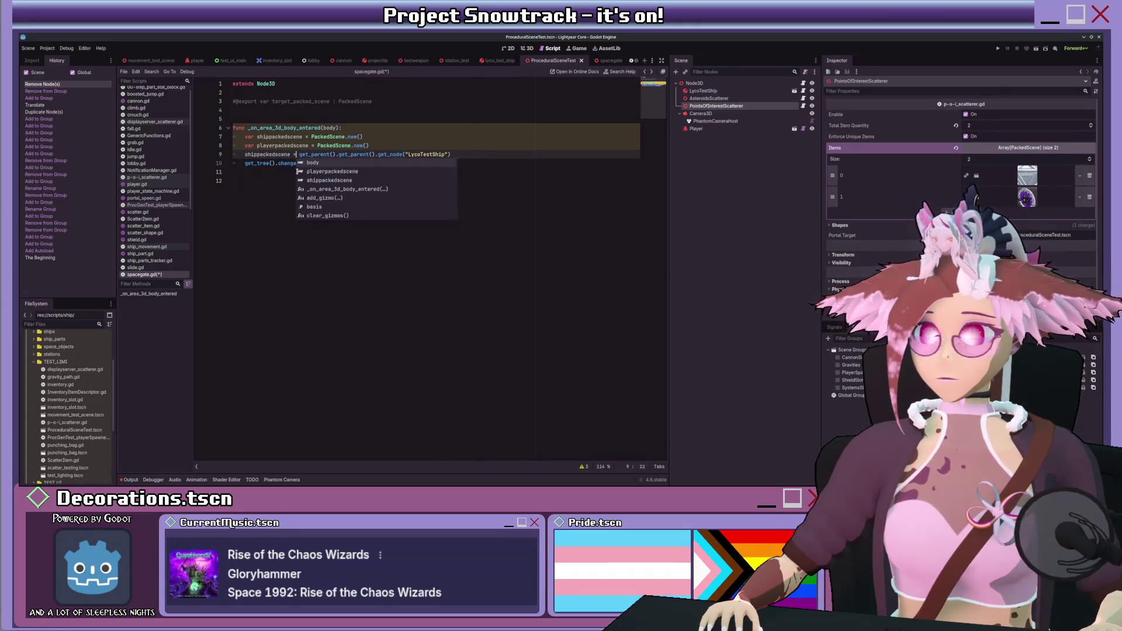
{"action": "key", "text": "Return"}
{"action": "key", "text": "End"}
{"action": "type", "text": ")"}
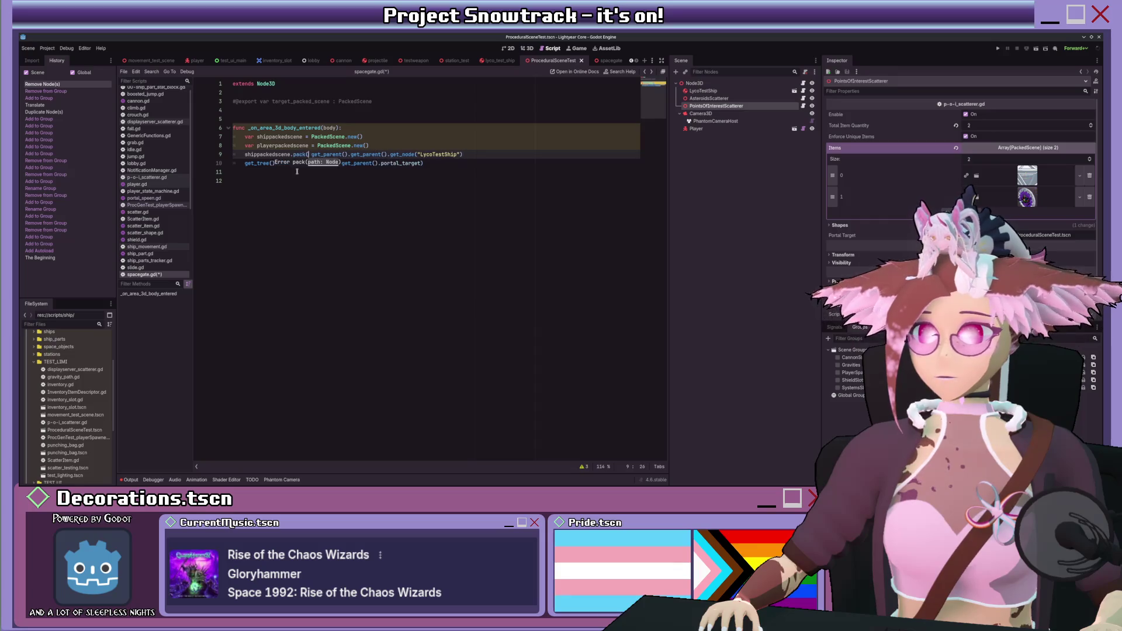
{"action": "type", "text": ")"}
- Add playerpackedscene.pack() using the grandparent's get_node("Player") lookup
{"action": "key", "text": "Return"}
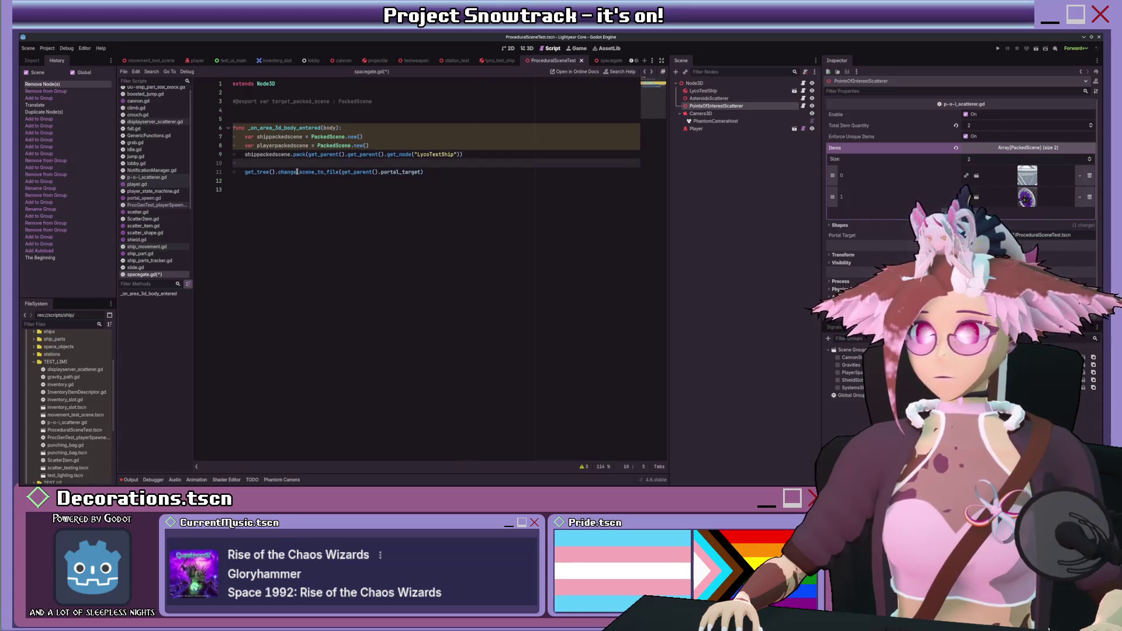
{"action": "type", "text": "playerpackedscene.pa"}
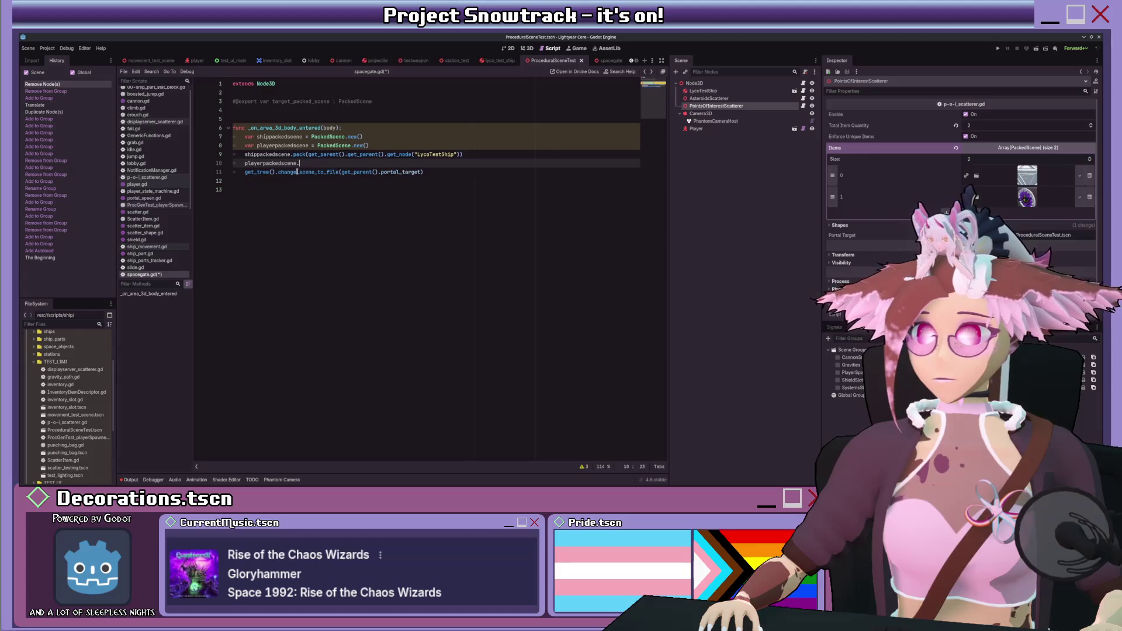
{"action": "key", "text": "Return"}
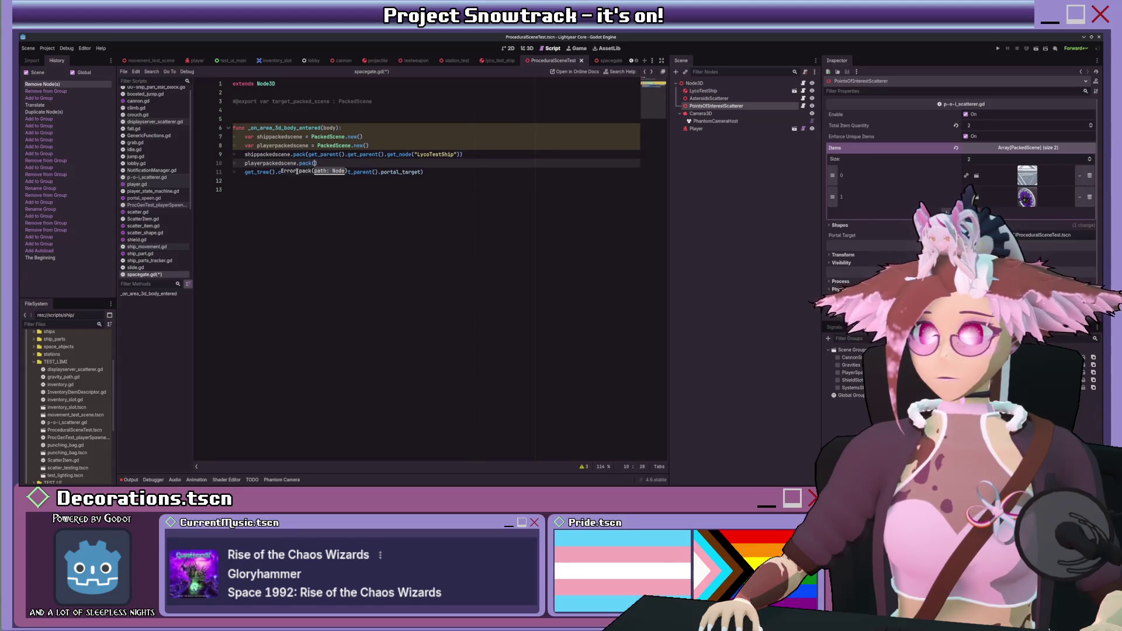
{"action": "mouse_move", "coordinate": [308, 154]}
{"action": "left_mouse_down"}
{"action": "mouse_move", "coordinate": [461, 154]}
{"action": "mouse_move", "coordinate": [421, 163]}
{"action": "left_mouse_up"}
{"action": "key", "text": "ctrl+c"}
{"action": "left_click", "coordinate": [317, 163]}
{"action": "key", "text": "ctrl+v"}
{"action": "type", "text": "Player"}
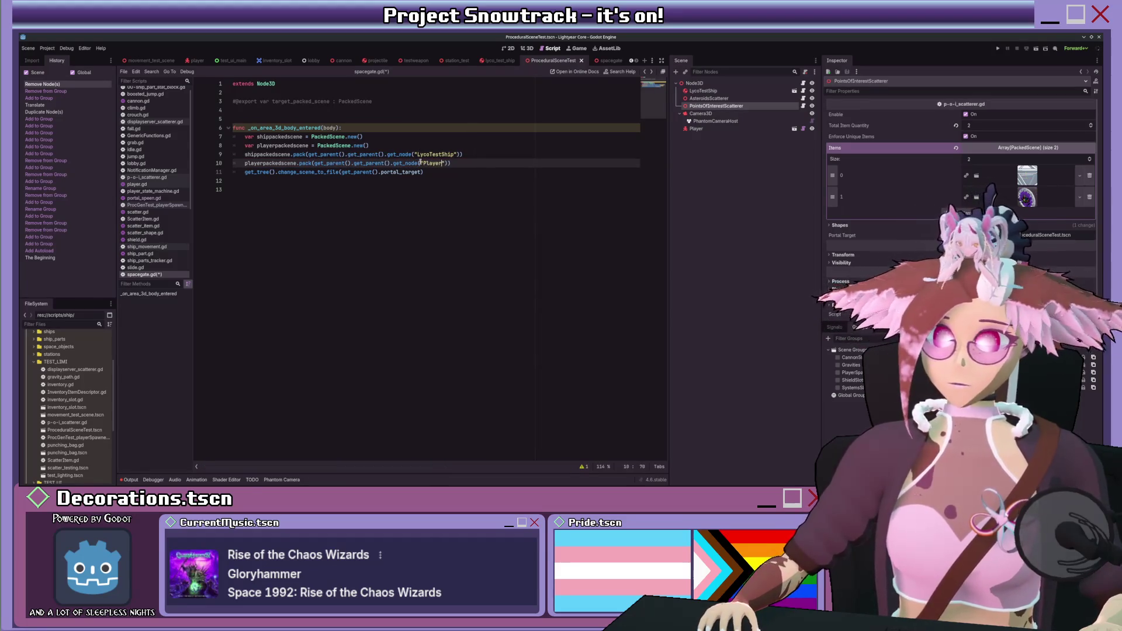
- Open ProcGenTest_playerSpawner.gd from the Scripts list
{"action": "scroll", "coordinate": [128, 232], "scroll_direction": "down", "scroll_amount": 2}
{"action": "scroll", "coordinate": [128, 232], "scroll_direction": "down", "scroll_amount": 2}
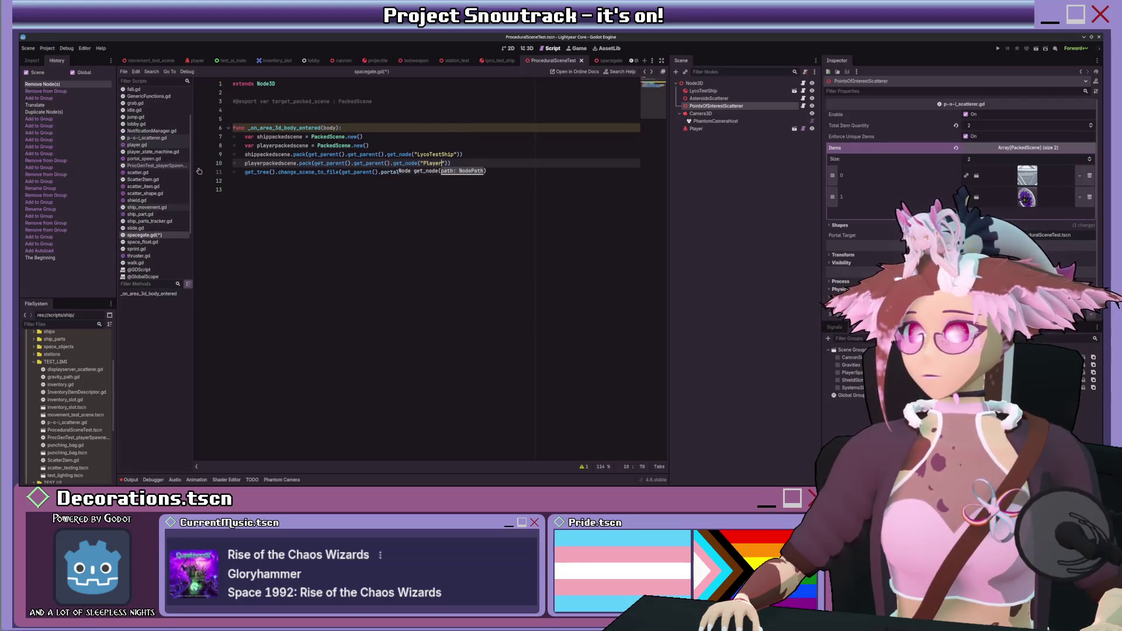
{"action": "left_click", "coordinate": [165, 167]}
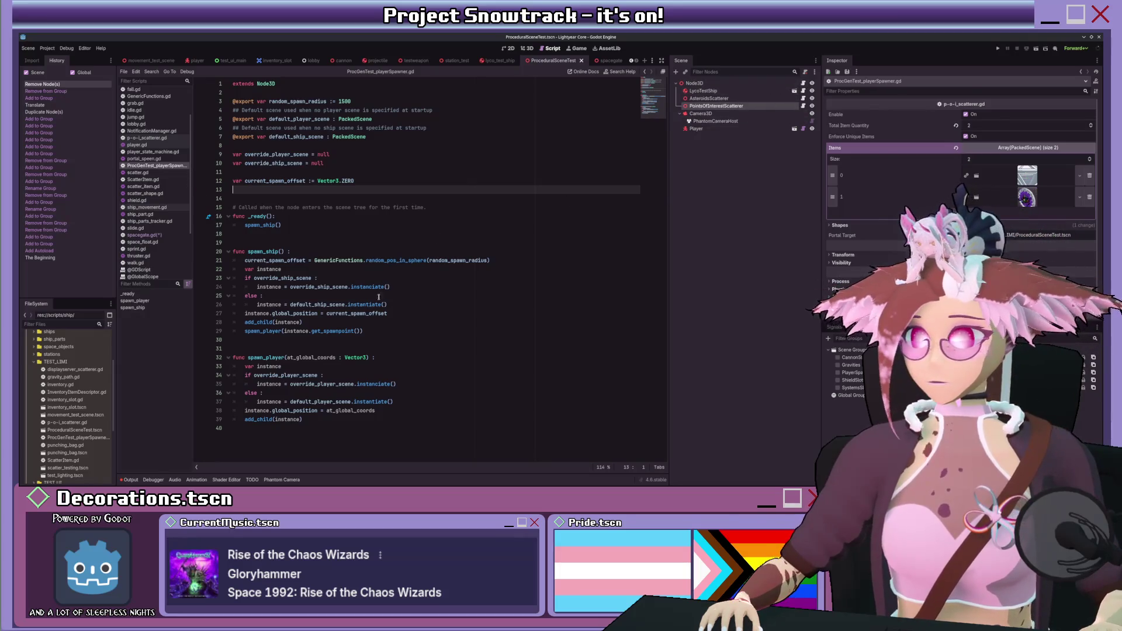
- In spawn_player, use add_child(instance, true) and set instance.name = "Player"
{"action": "left_click", "coordinate": [302, 419]}
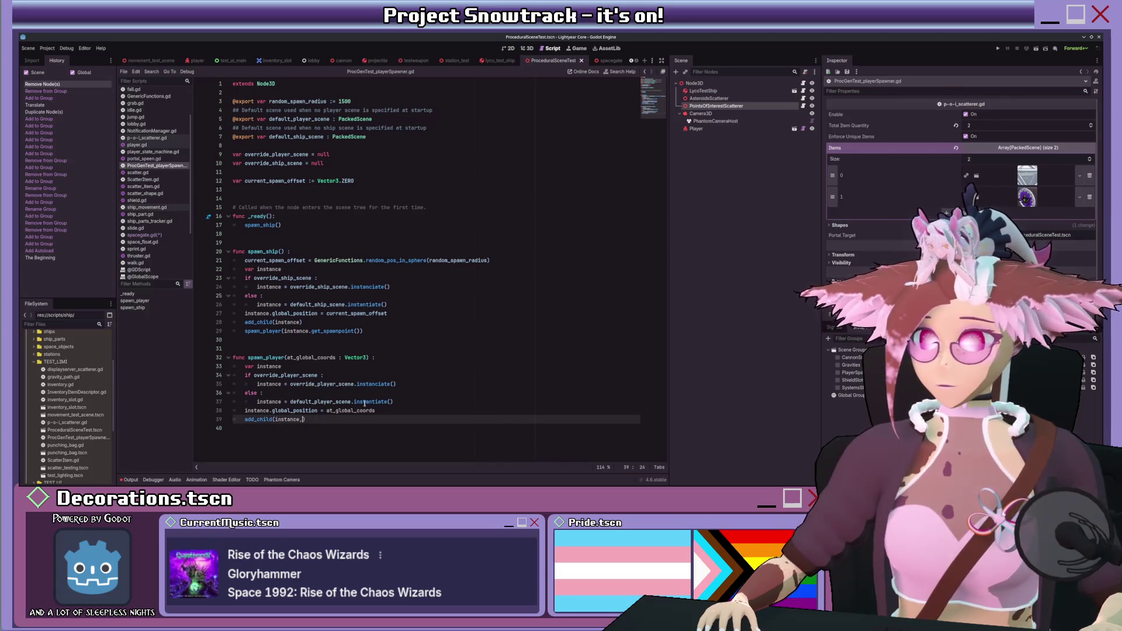
{"action": "type", "text": ", true"}
{"action": "key", "text": "ctrl+shift+Return"}
{"action": "type", "text": "inst"}
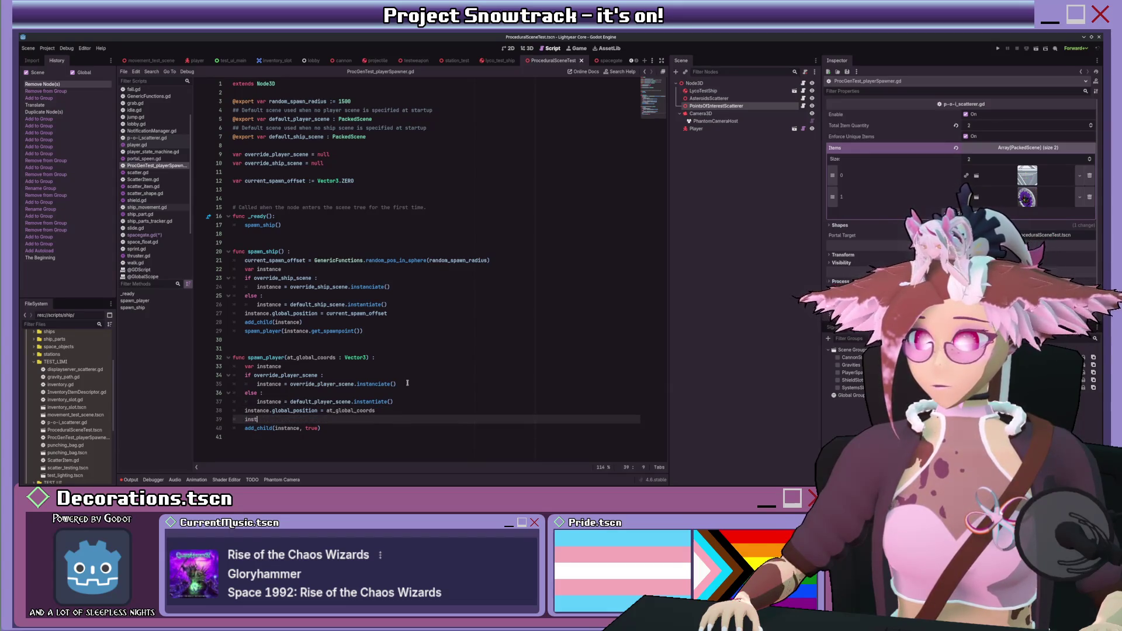
{"action": "type", "text": "ance.name = \"Player\""}
- Change spawn_ship's add_child call to add_child(instance, true)
{"action": "left_click", "coordinate": [300, 322]}
{"action": "type", "text": ", true"}
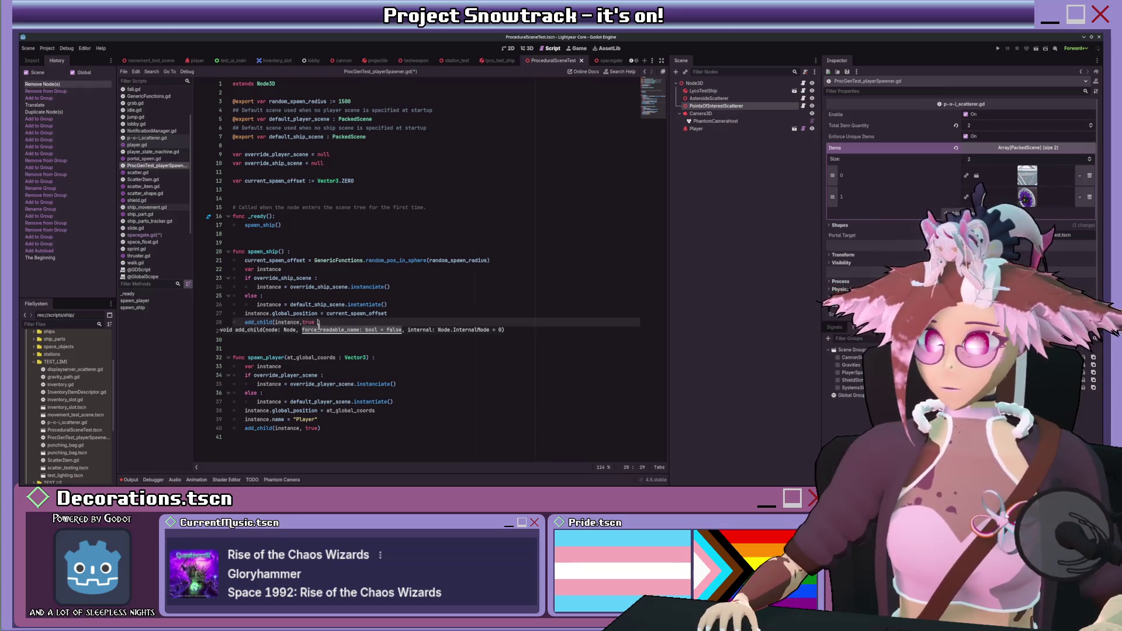
{"action": "key", "text": "Left"}
{"action": "key", "text": "Left"}
{"action": "key", "text": "Left"}
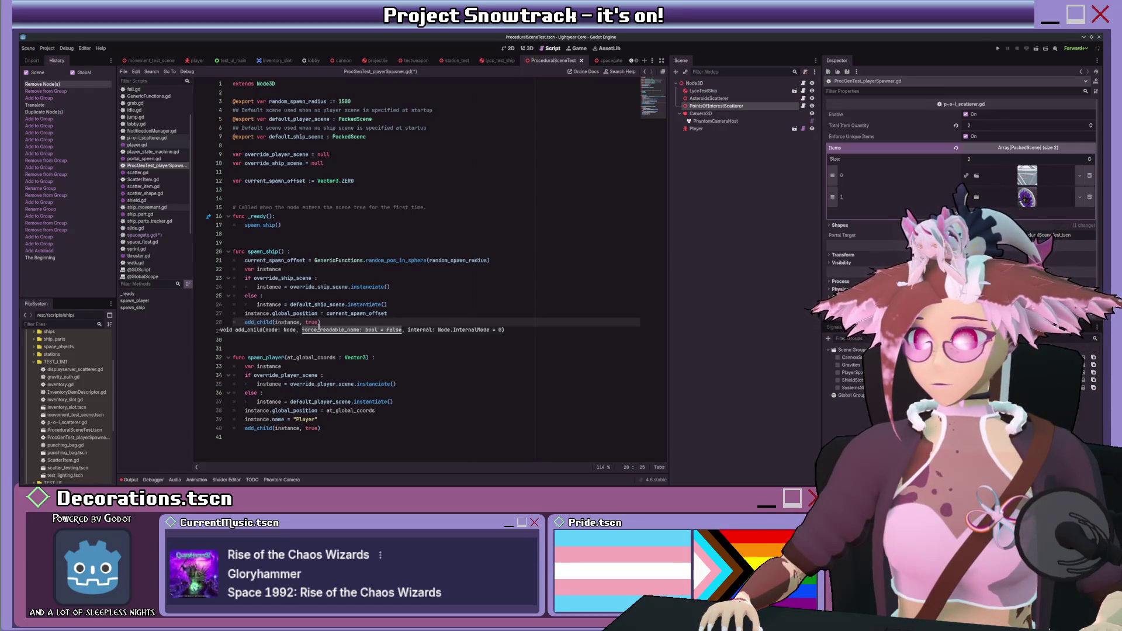
{"action": "left_click", "coordinate": [244, 429]}
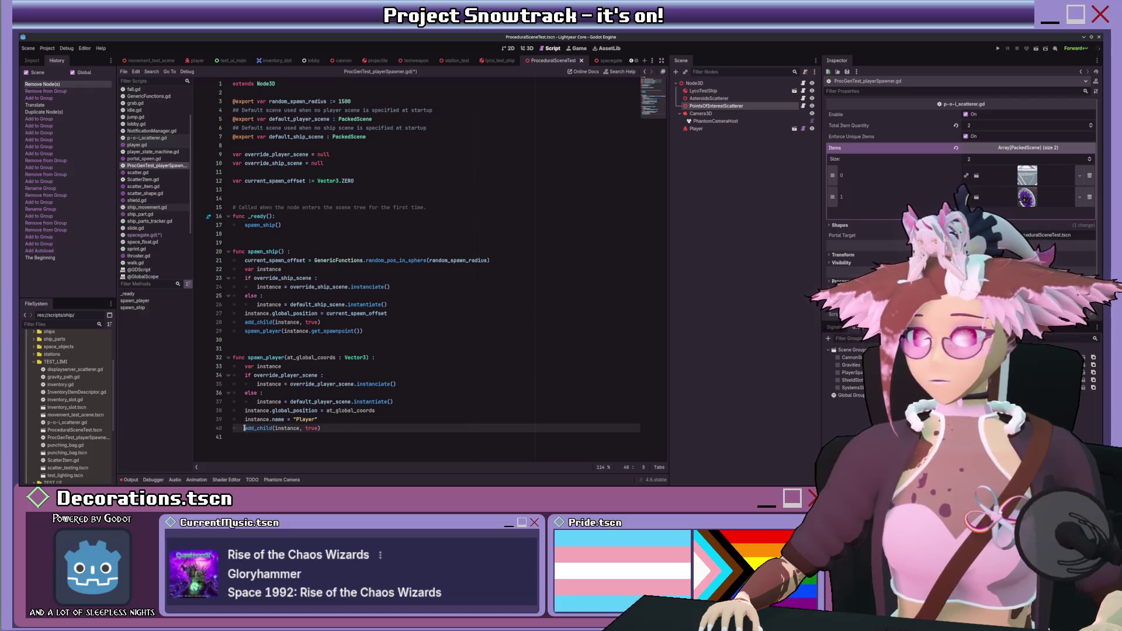
{"action": "type", "text": "get_parent"}
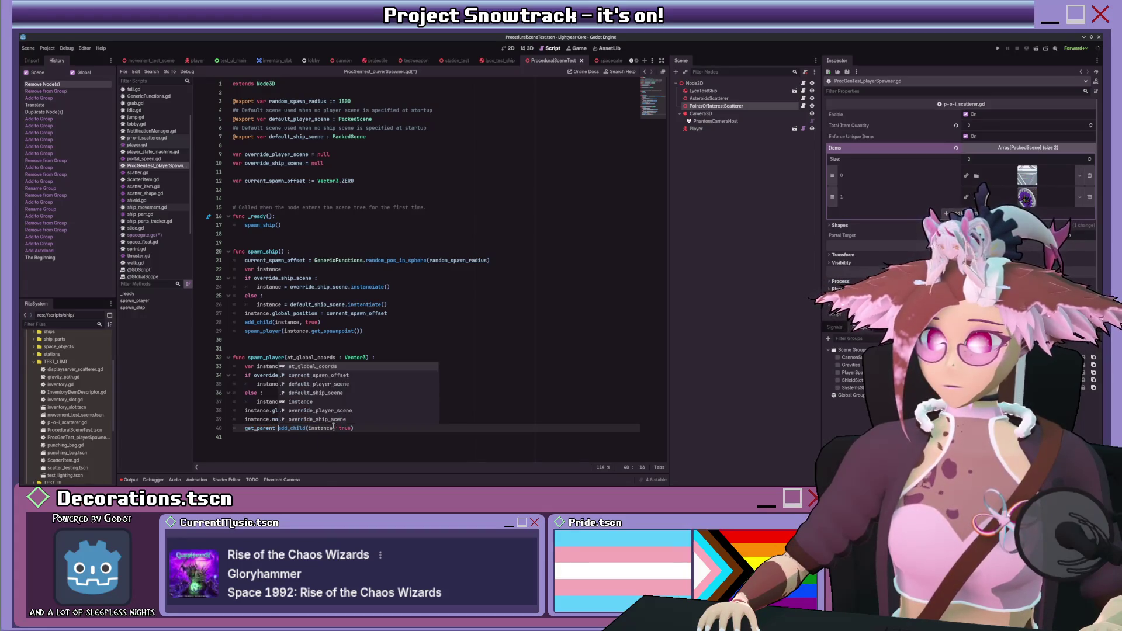
{"action": "type", "text": " ()"}
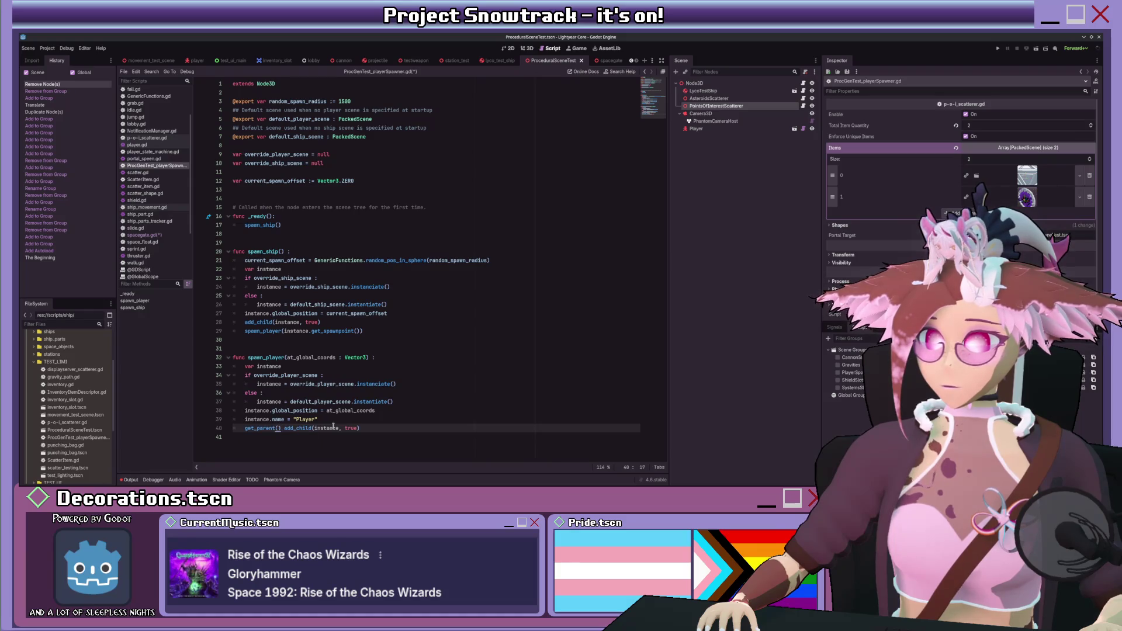
{"action": "type", "text": "."}
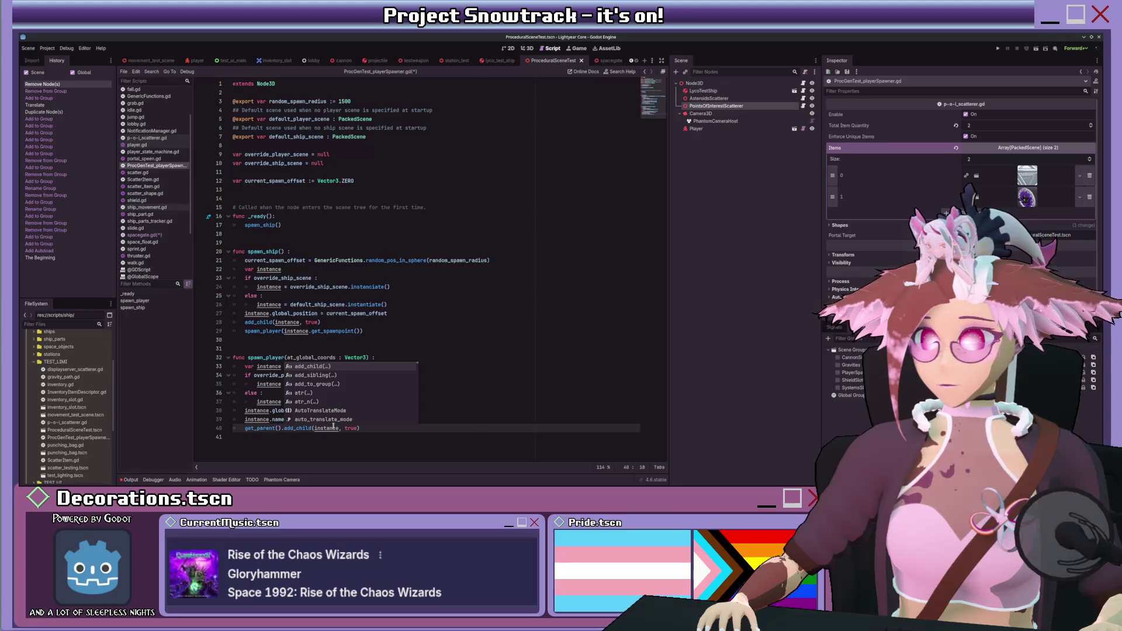
{"action": "key", "text": "shift+Home"}
{"action": "key", "text": "BackSpace"}
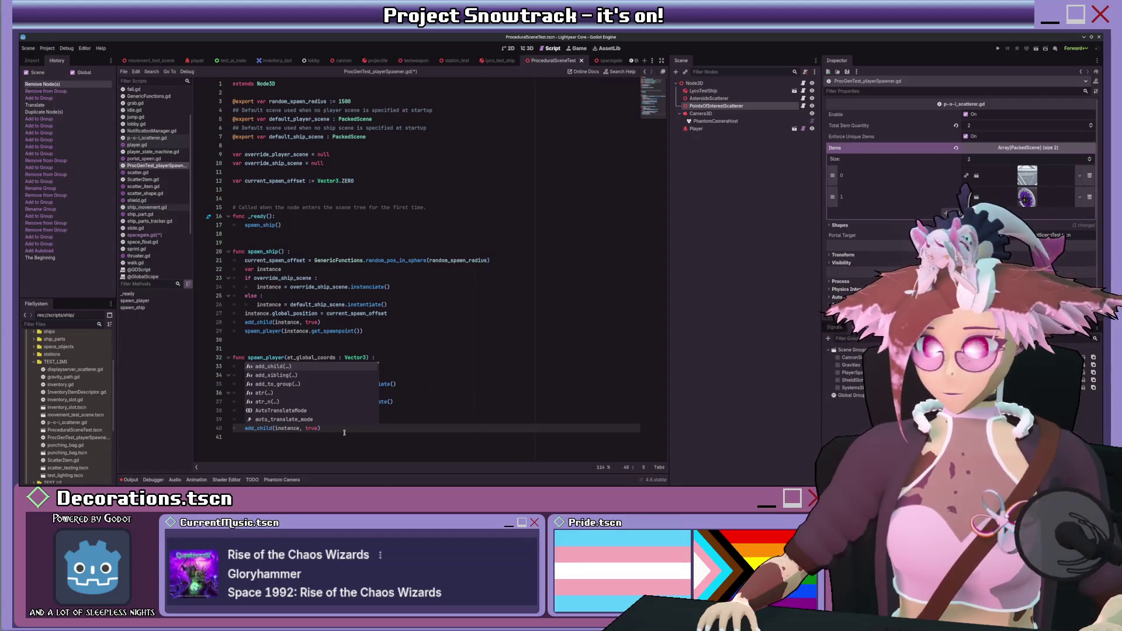
- Copy the naming line into spawn_ship and rename the instance to "LycoTestShip"
{"action": "left_click", "coordinate": [344, 432]}
{"action": "left_click_drag", "start_coordinate": [318, 420], "coordinate": [232, 419]}
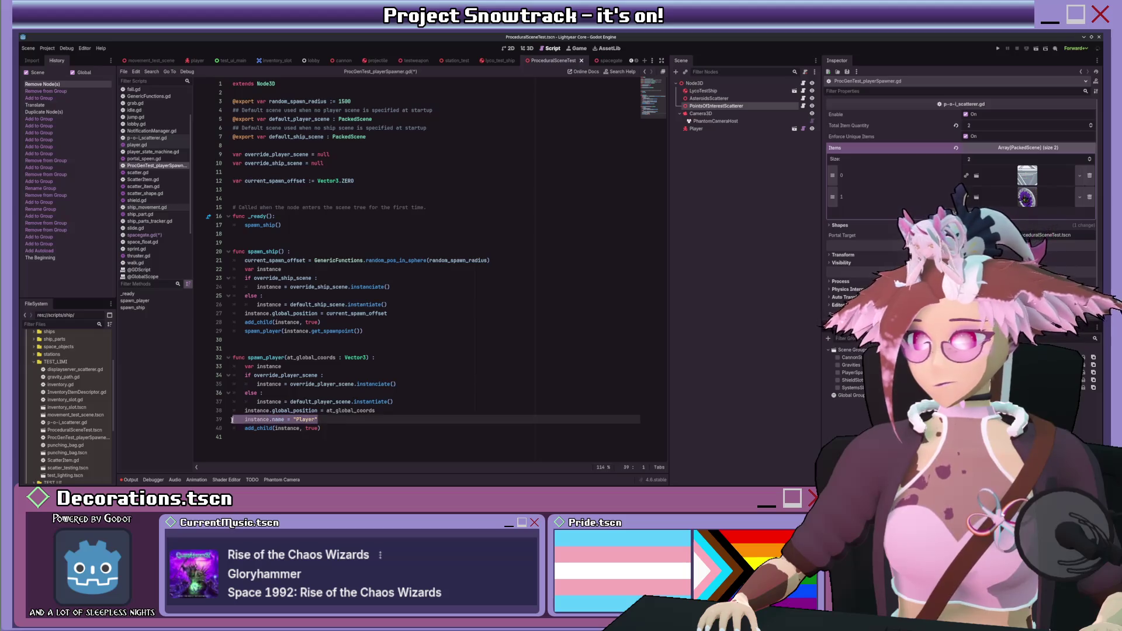
{"action": "left_click", "coordinate": [393, 314]}
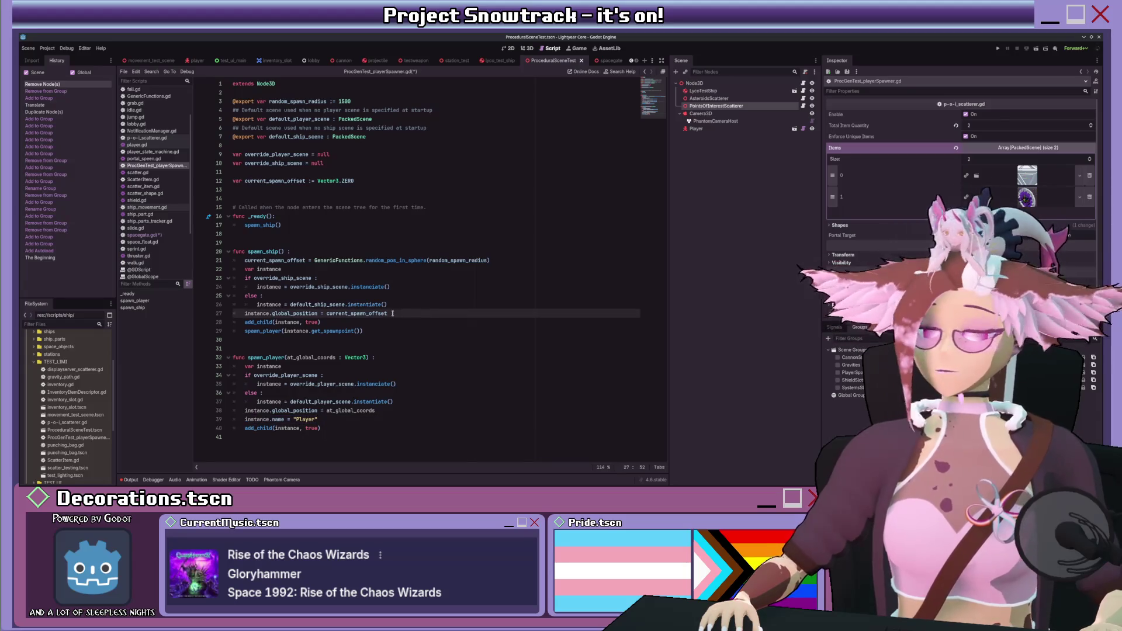
{"action": "key", "text": "Return"}
{"action": "key", "text": "ctrl+v"}
{"action": "double_click", "coordinate": [303, 323]}
{"action": "type", "text": "L"}
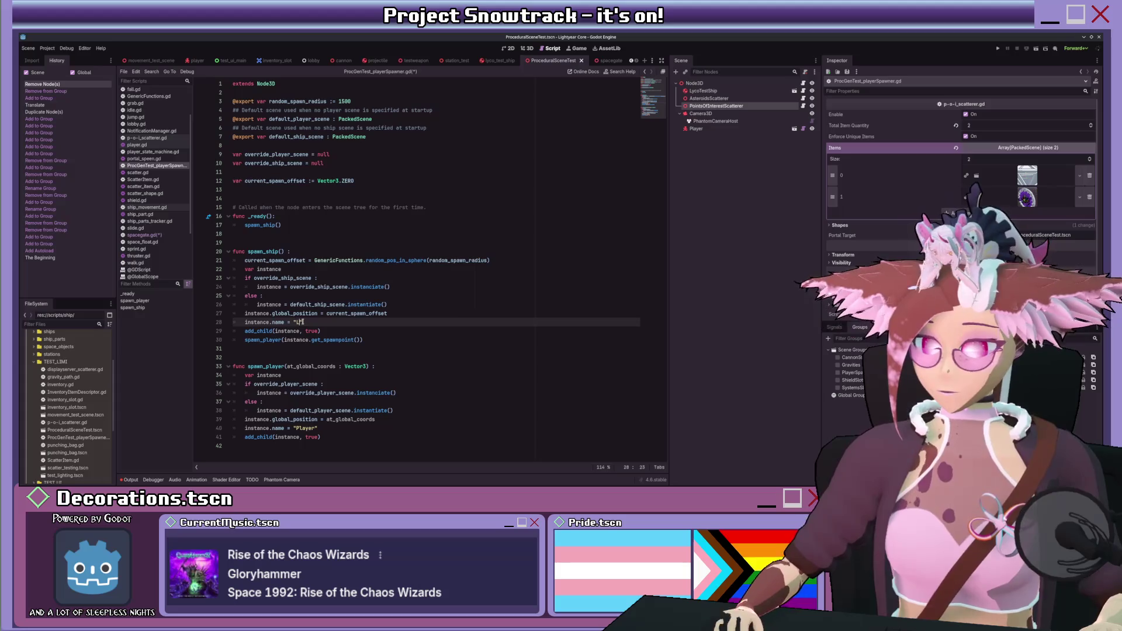
{"action": "type", "text": "ycoTestShip"}
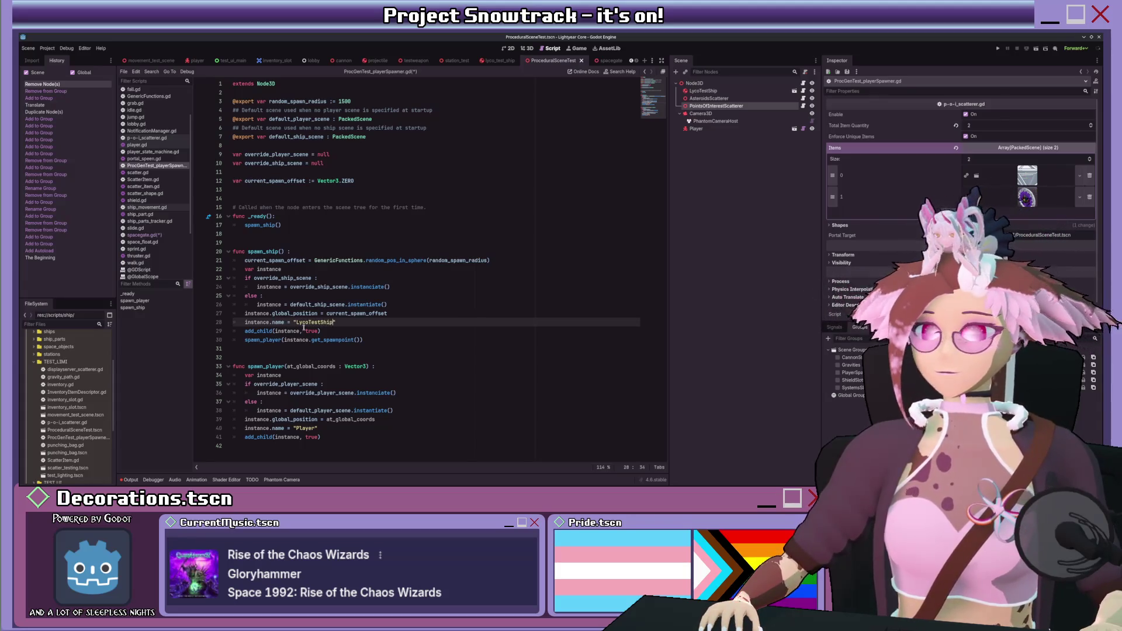
{"action": "left_click", "coordinate": [259, 331], "text": "ctrl"}
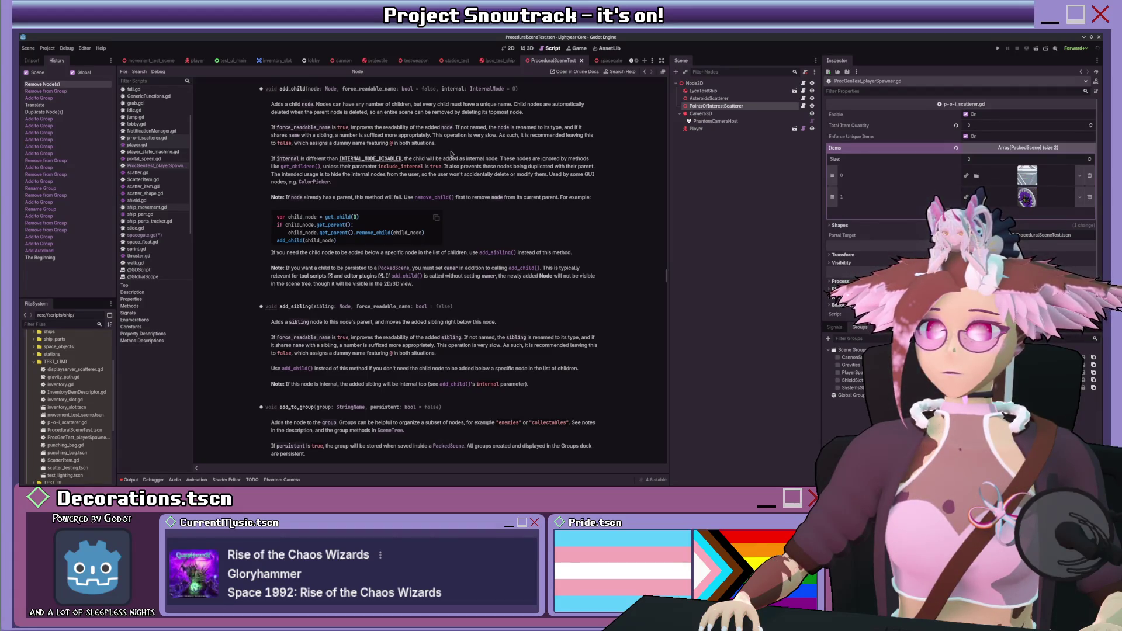
- Return from the add_child docs to ProcGenTest_playerSpawner.gd and save it with Ctrl+S
{"action": "key", "text": "alt+Left"}
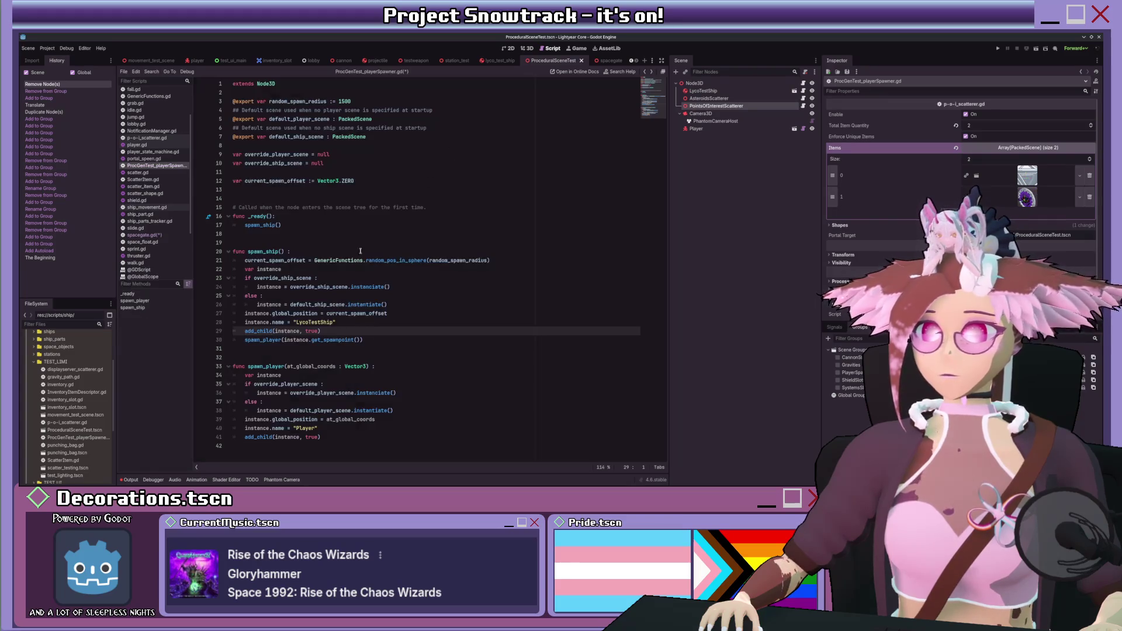
{"action": "left_click", "coordinate": [379, 305]}
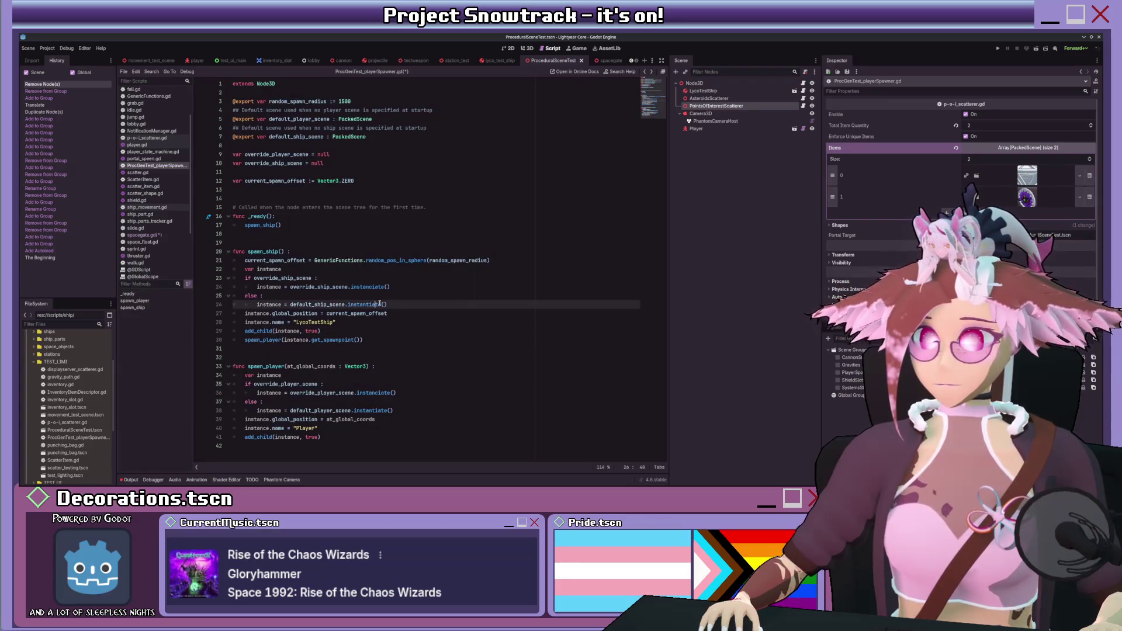
{"action": "left_click", "coordinate": [333, 337]}
{"action": "key", "text": "Up"}
{"action": "key", "text": "Up"}
{"action": "key", "text": "ctrl+s"}
{"action": "scroll", "coordinate": [150, 204], "scroll_direction": "down", "scroll_amount": 4}
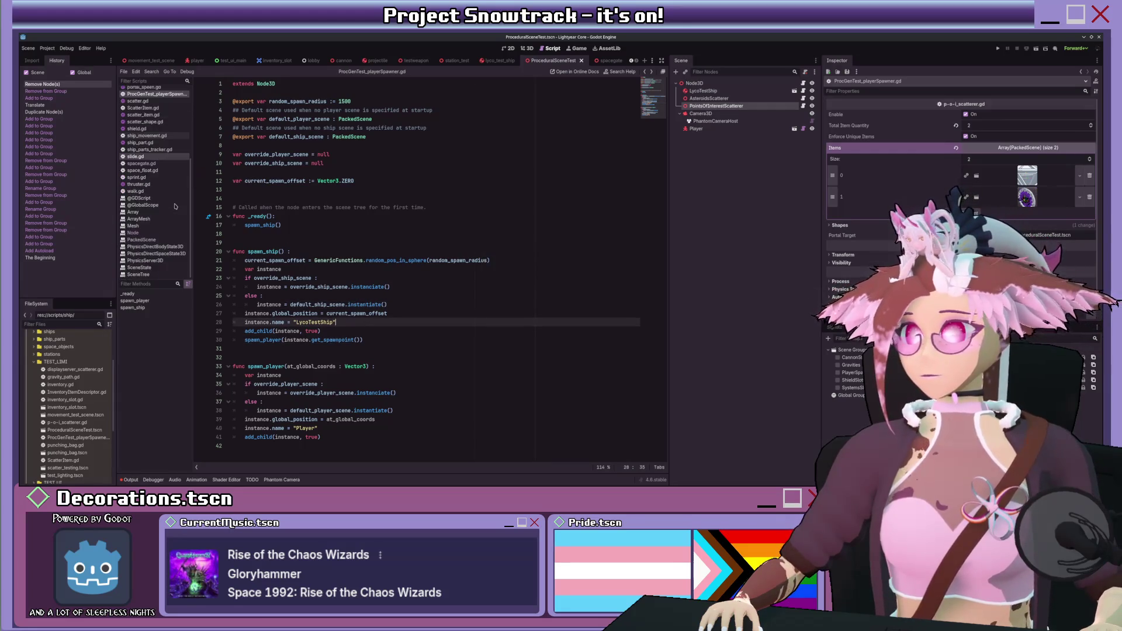
{"action": "scroll", "coordinate": [147, 278], "scroll_direction": "up", "scroll_amount": 5}
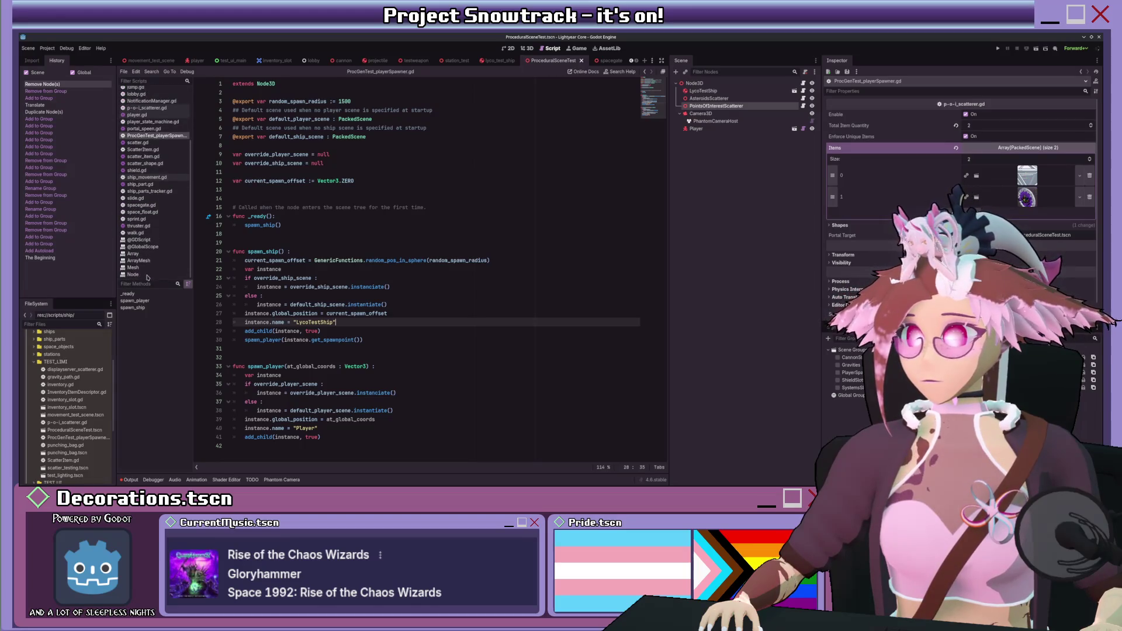
{"action": "scroll", "coordinate": [147, 277], "scroll_direction": "up", "scroll_amount": 1}
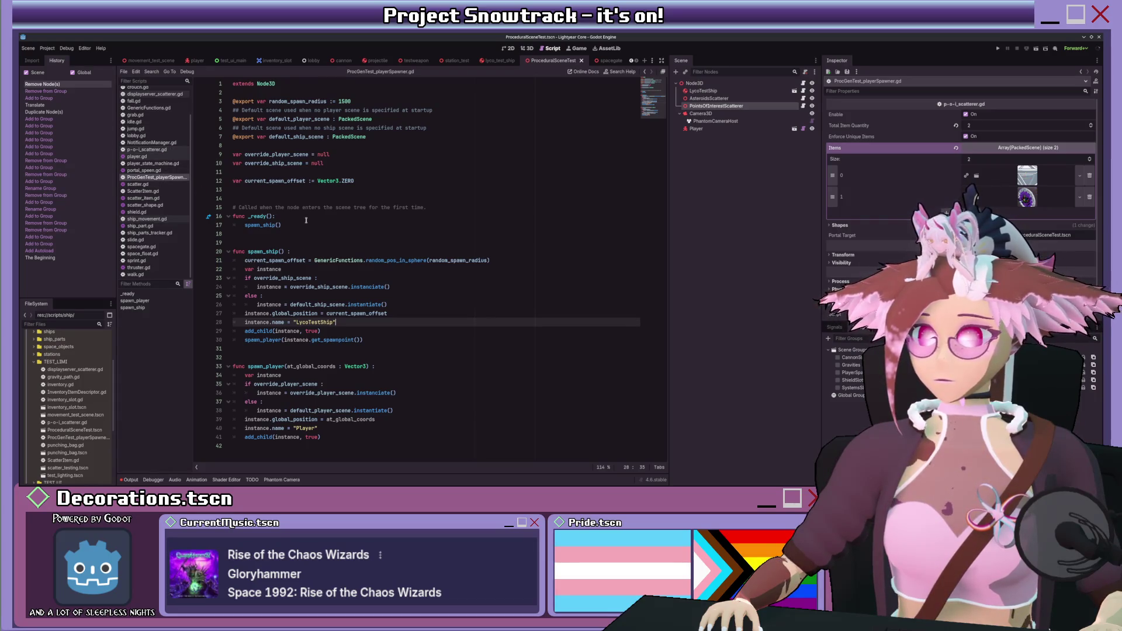
- Inspect the LycoTestShip and Player nodes, then switch to the spacegate scene tab
{"action": "left_click", "coordinate": [764, 91]}
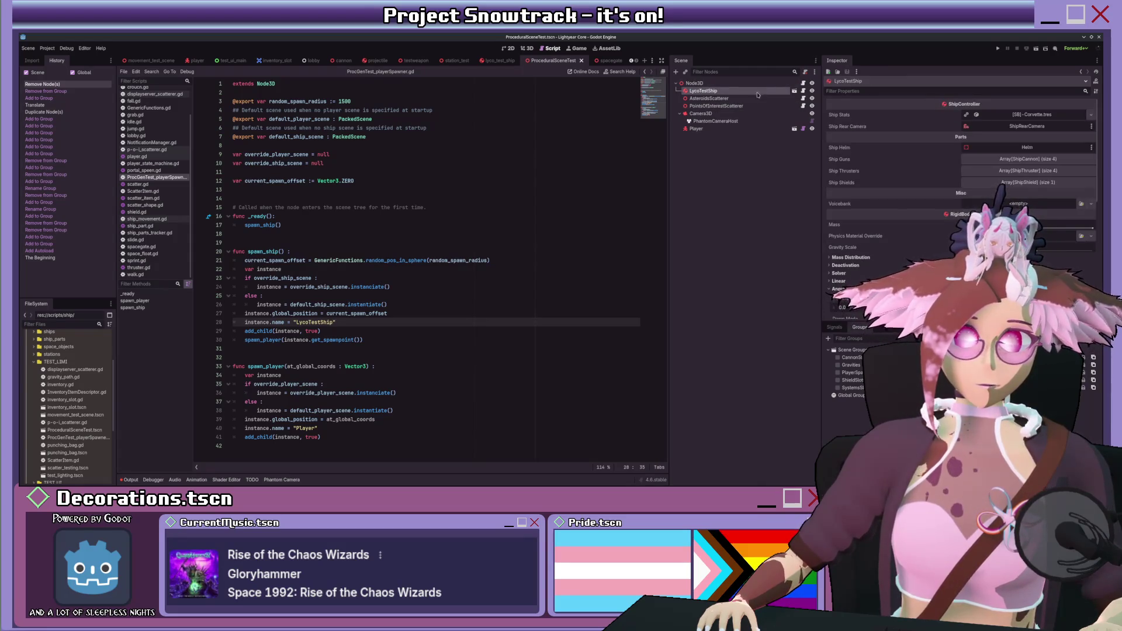
{"action": "left_click", "coordinate": [697, 128]}
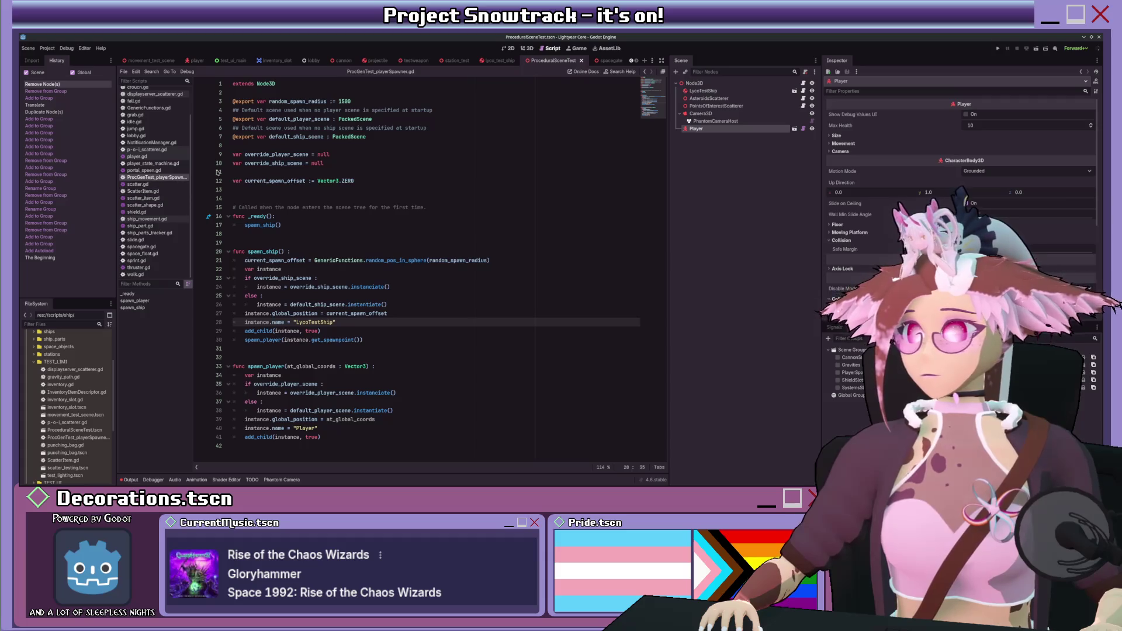
{"action": "left_click", "coordinate": [610, 62]}
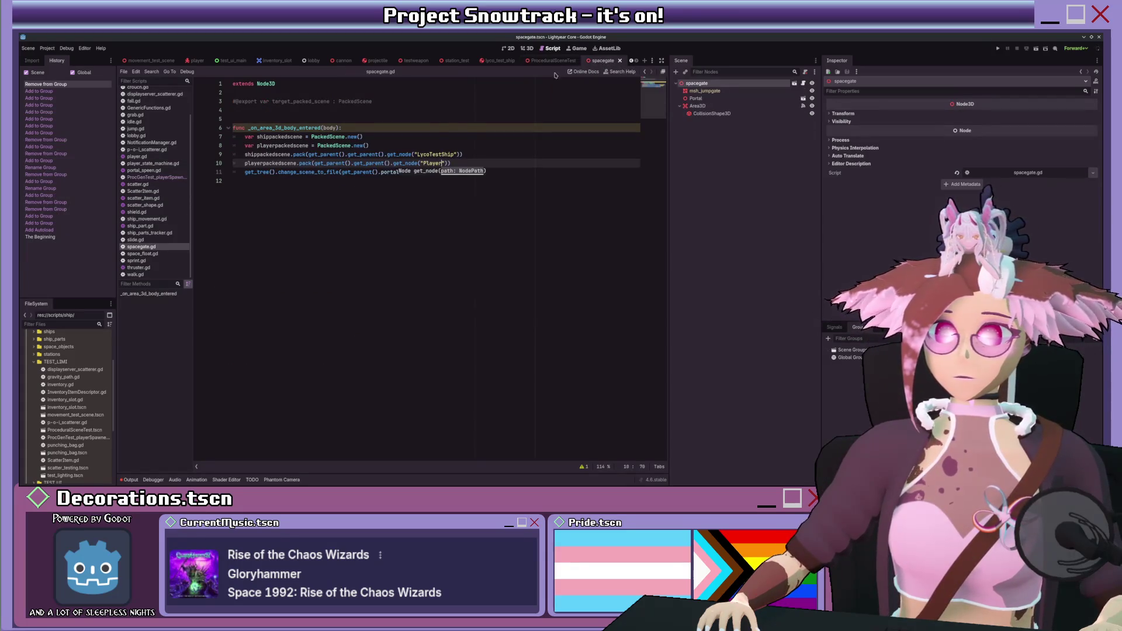
- Open the SceneTree reference from change_scene_to_file and scroll to change_scene_to_node
{"action": "left_click", "coordinate": [347, 189]}
{"action": "left_click", "coordinate": [445, 171]}
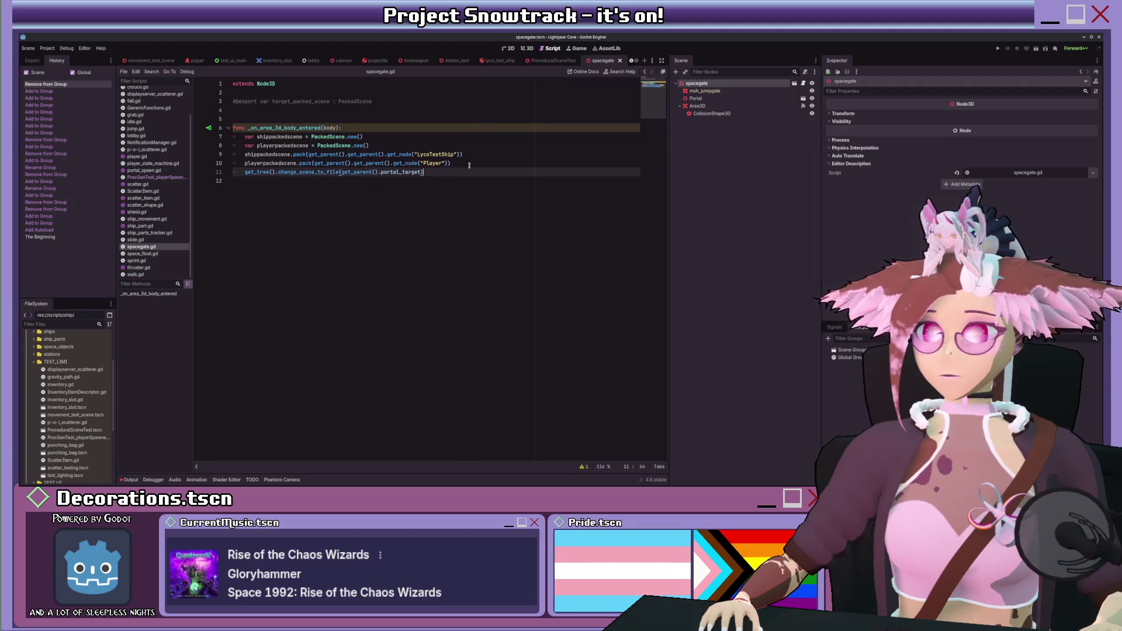
{"action": "left_click", "coordinate": [493, 163]}
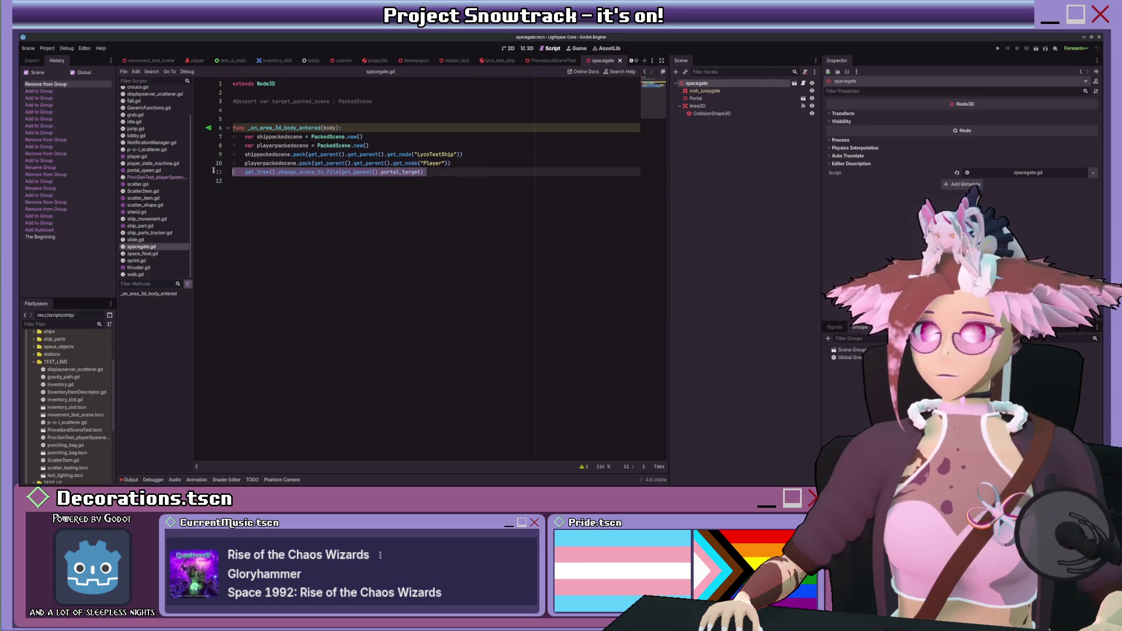
{"action": "left_click", "coordinate": [334, 172], "text": "ctrl"}
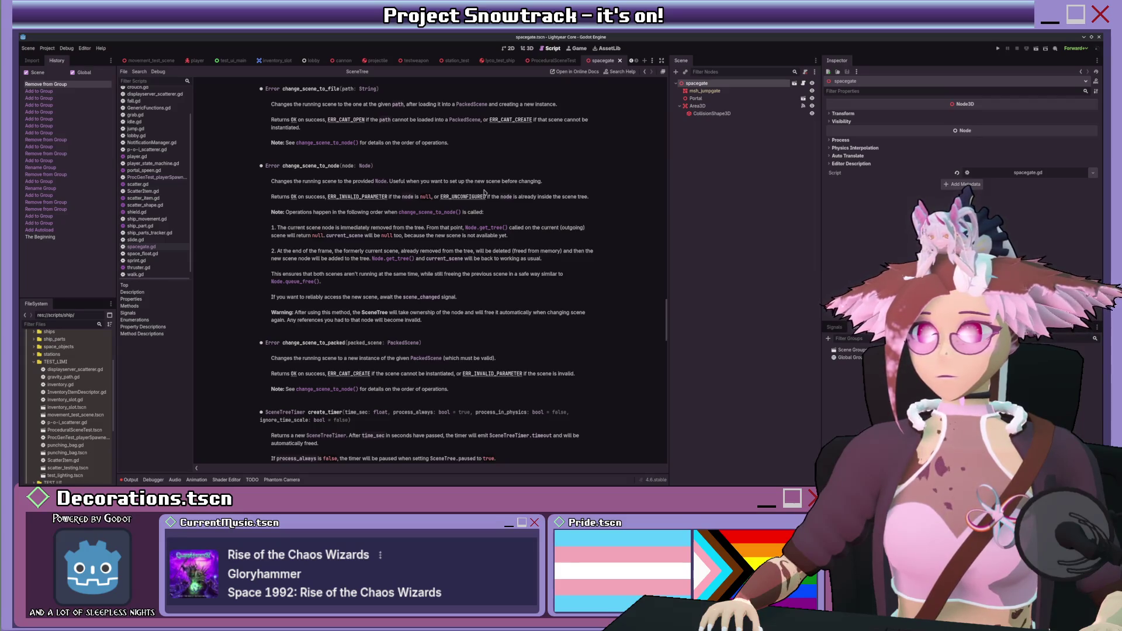
{"action": "scroll", "coordinate": [324, 151], "scroll_direction": "down", "scroll_amount": 3}
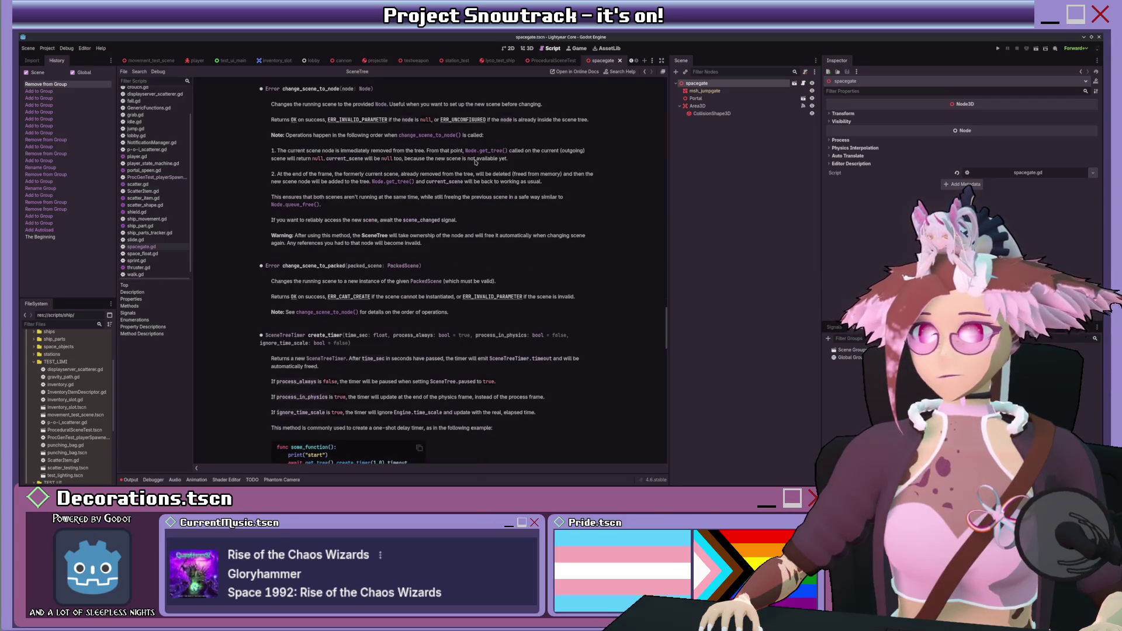
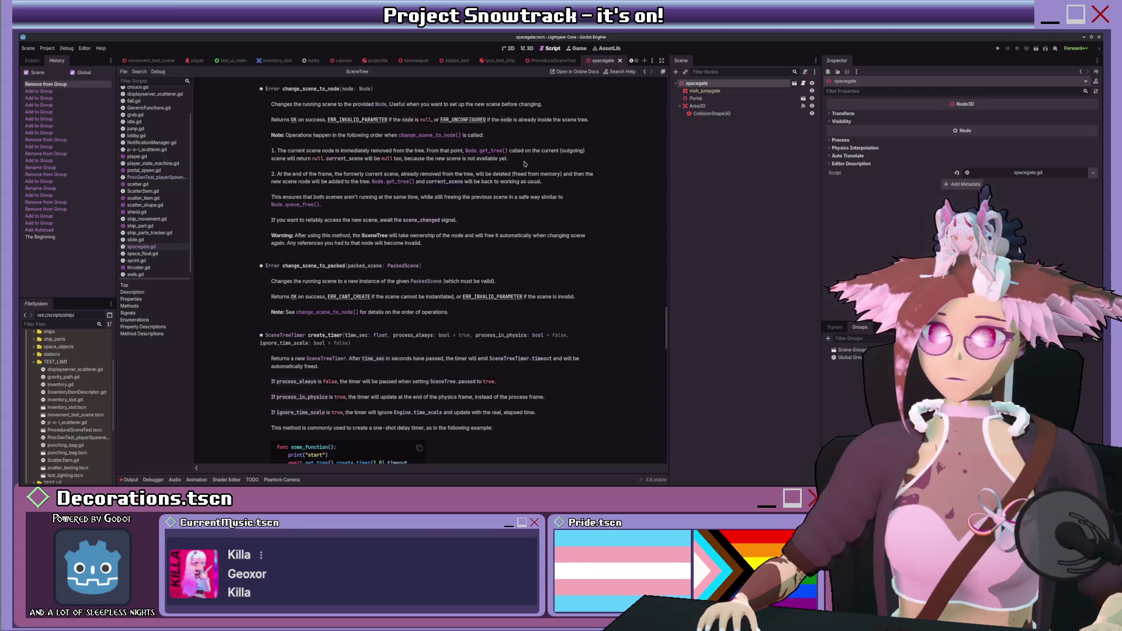
- Add line 12 'var newscene = load(get_parent().portal_target)' to spacegate.gd and view load()'s documentation
{"action": "key", "text": "alt+Left"}
{"action": "key", "text": "Return"}
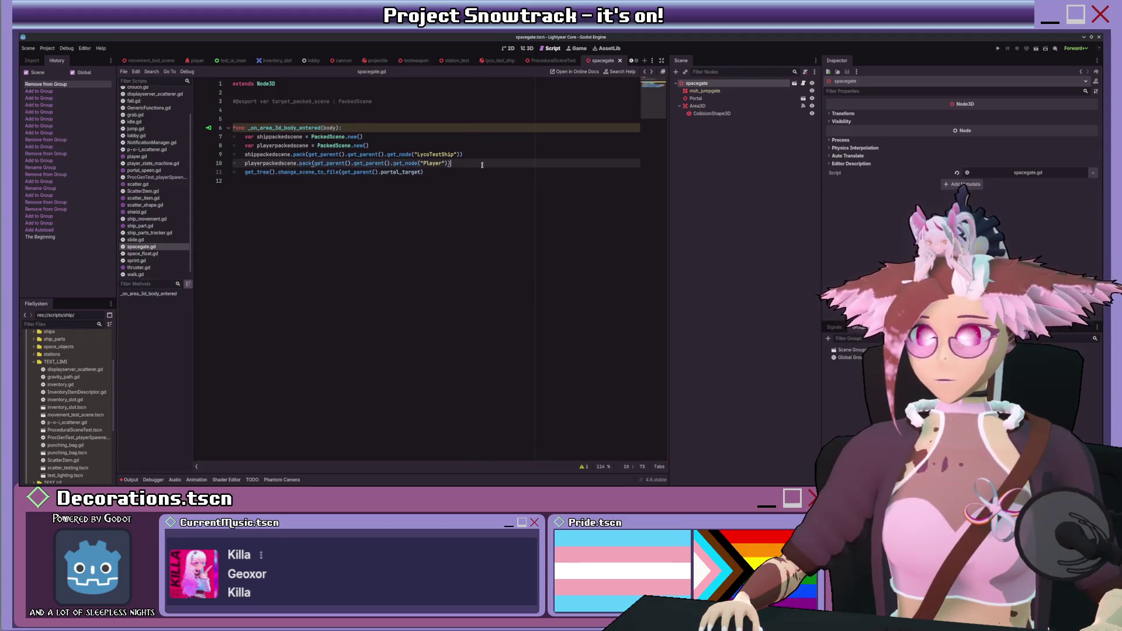
{"action": "key", "text": "Up"}
{"action": "key", "text": "Return"}
{"action": "left_click_drag", "start_coordinate": [343, 190], "coordinate": [421, 190]}
{"action": "key", "text": "ctrl+c"}
{"action": "left_click", "coordinate": [361, 182]}
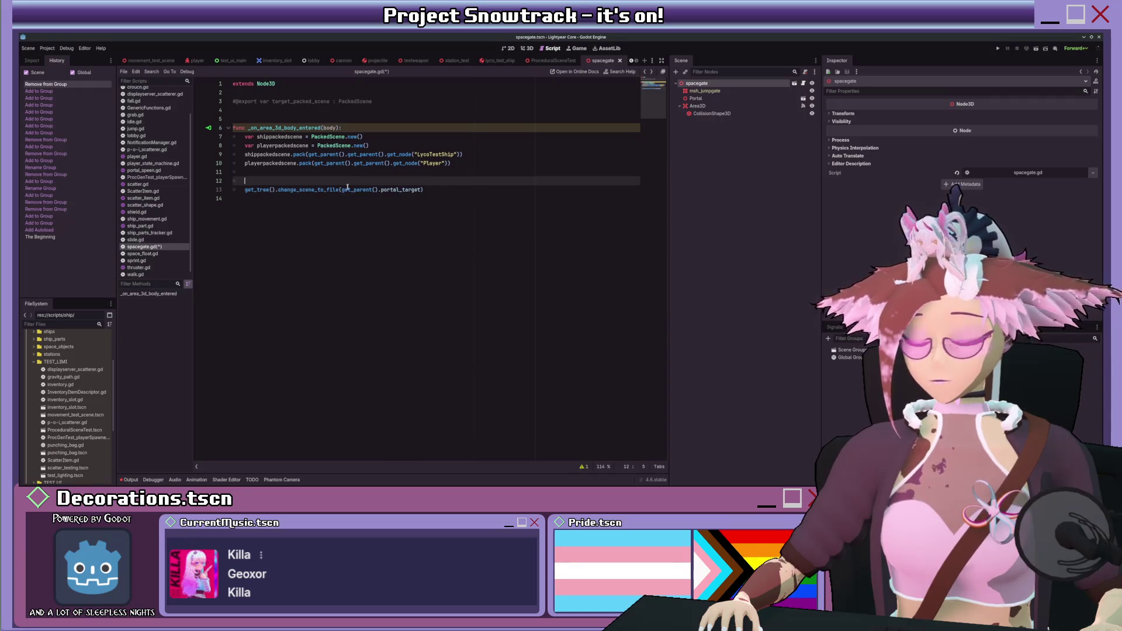
{"action": "type", "text": "load("}
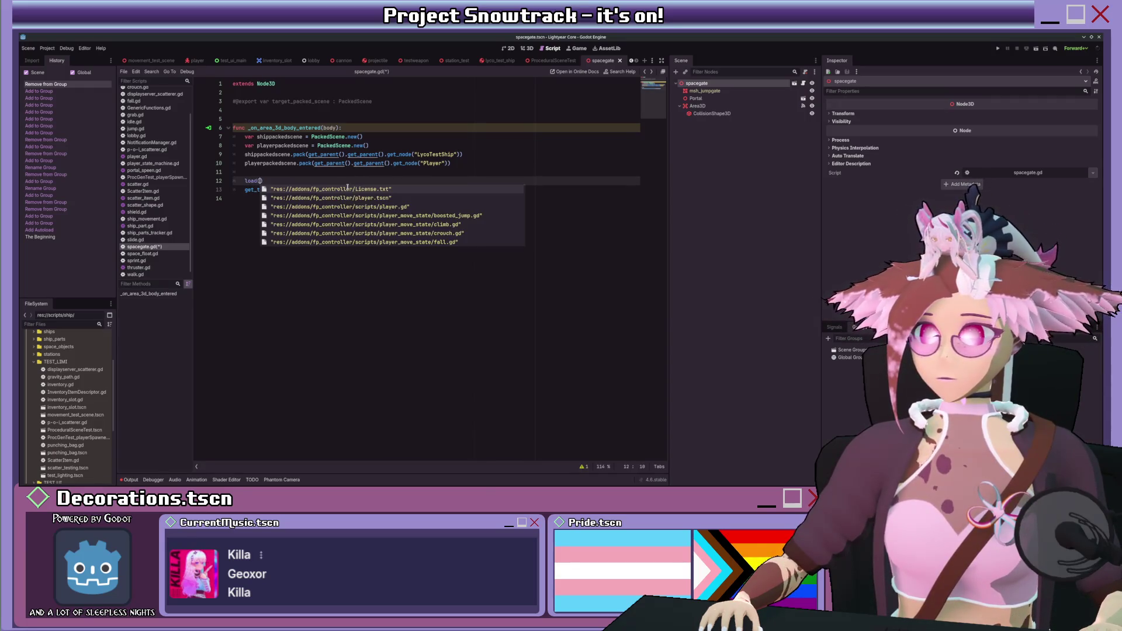
{"action": "key", "text": "ctrl+v"}
{"action": "key", "text": "Home"}
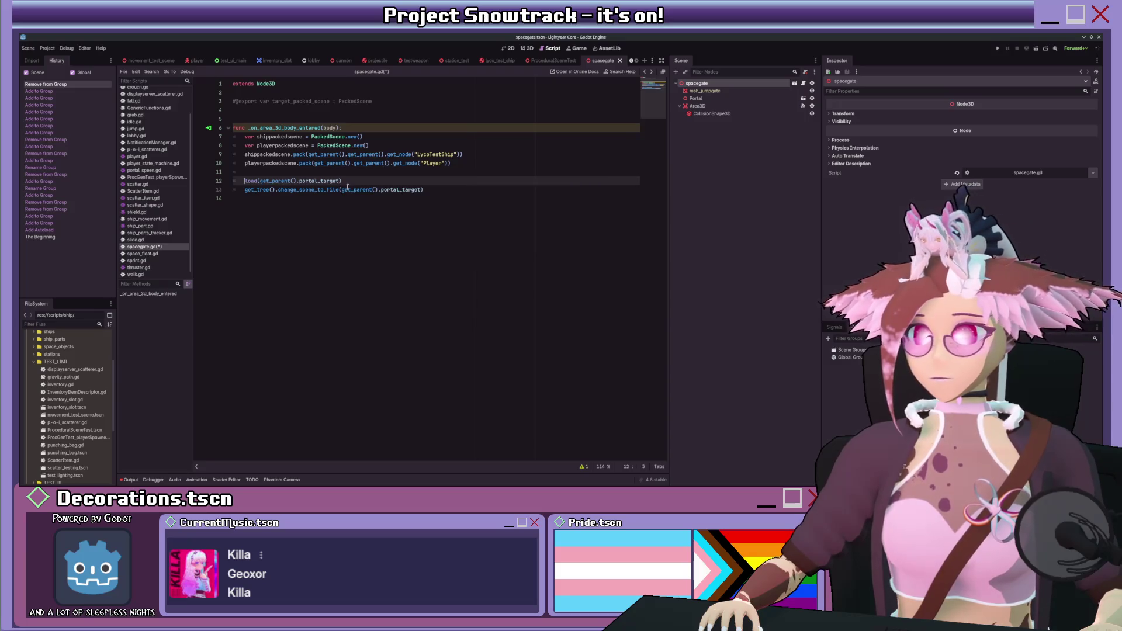
{"action": "type", "text": "var "}
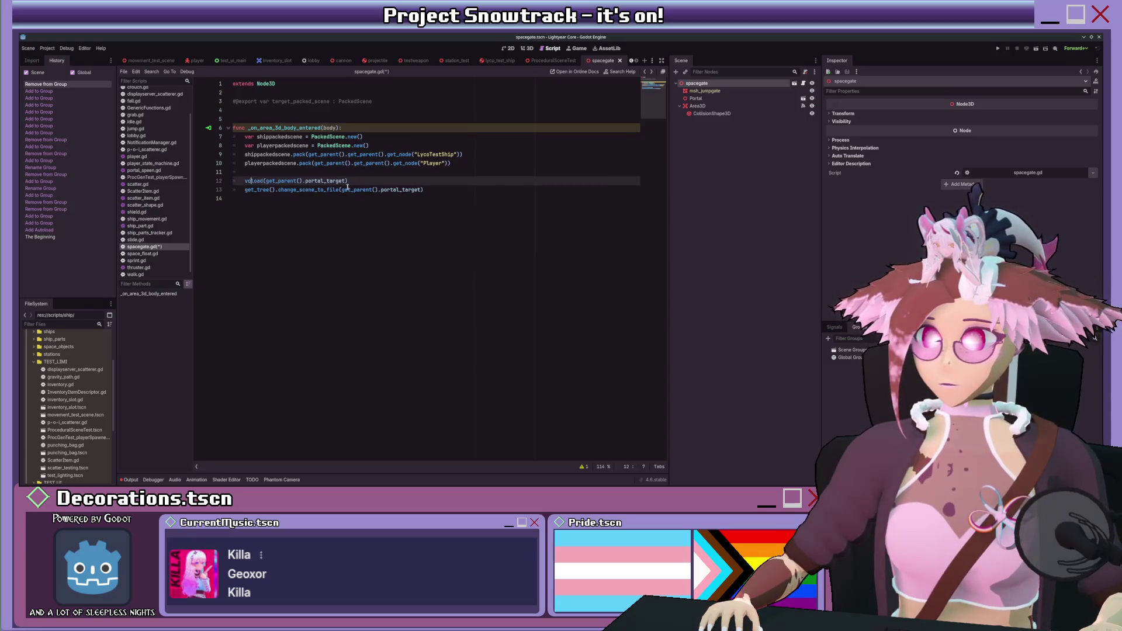
{"action": "type", "text": "newscene "}
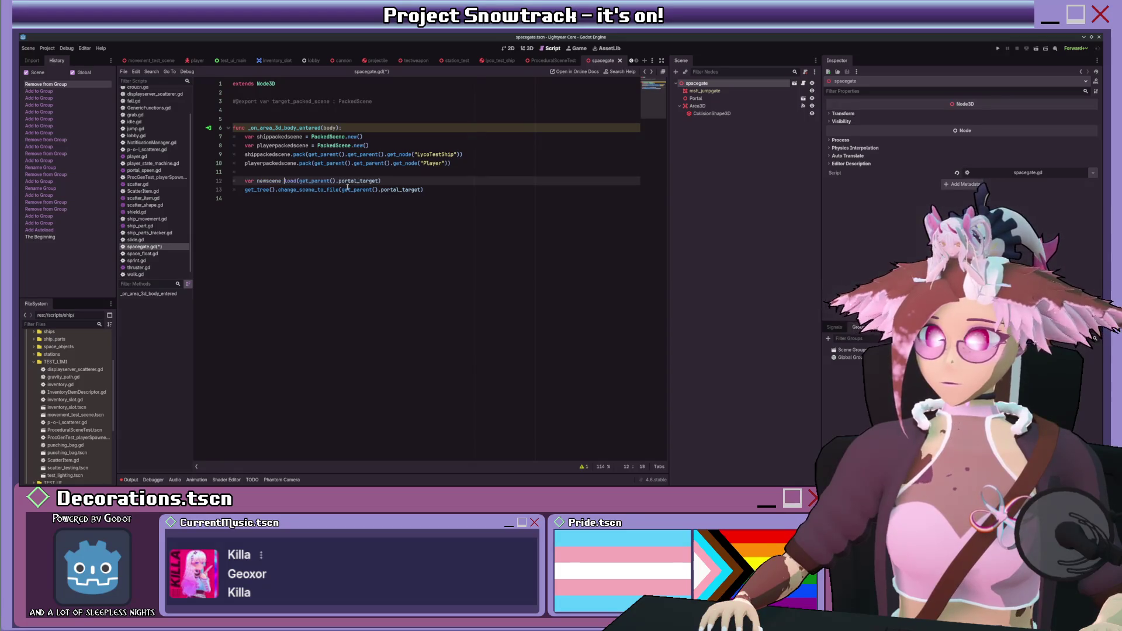
{"action": "type", "text": "="}
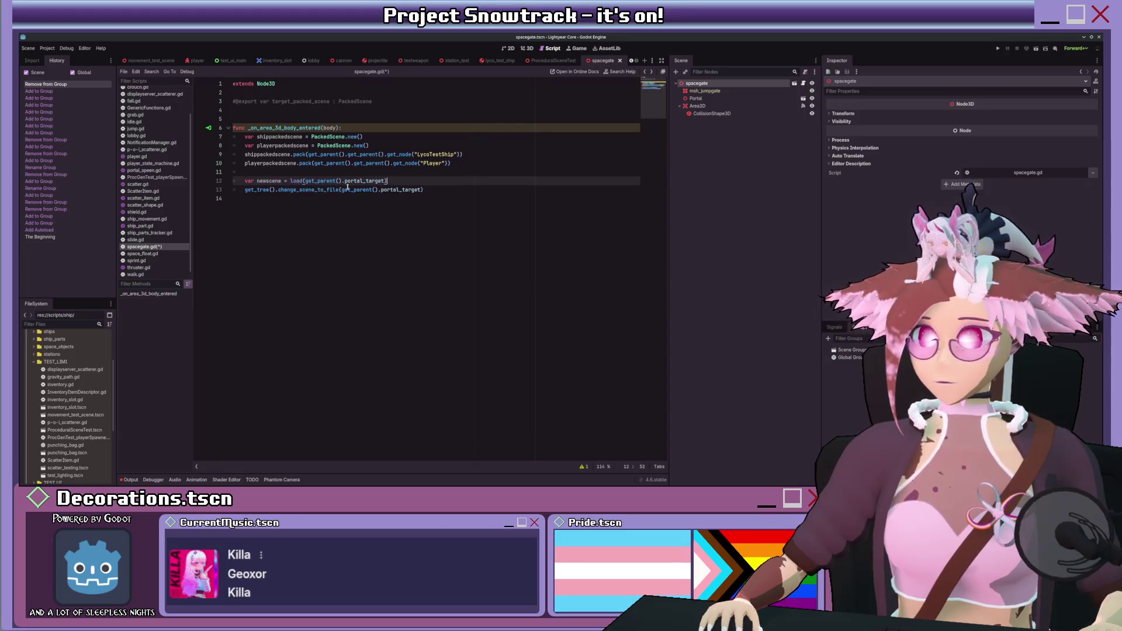
{"action": "left_click", "coordinate": [296, 181], "text": "ctrl"}
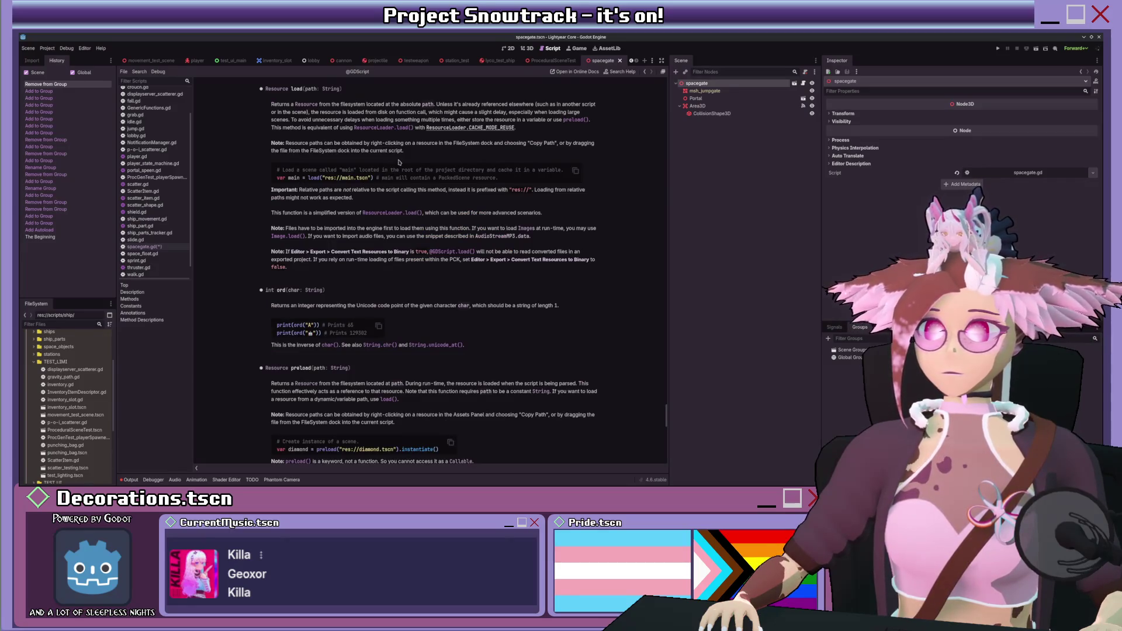
- Read the Resource and PackedScene class references, then go back to spacegate.gd
{"action": "scroll", "coordinate": [399, 162], "scroll_direction": "down", "scroll_amount": 2}
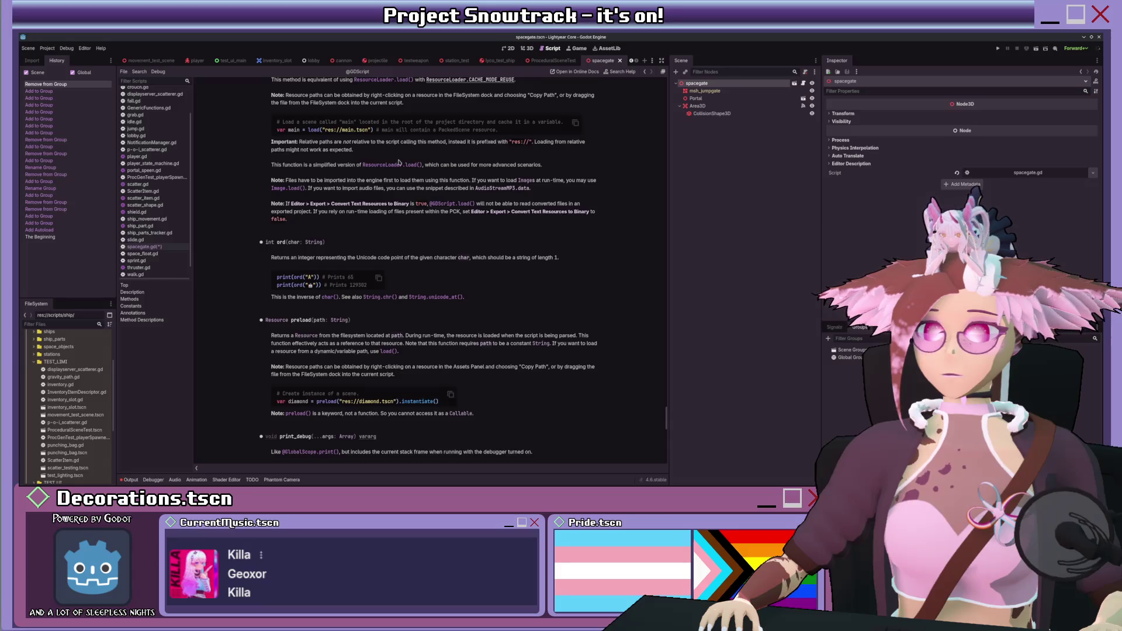
{"action": "scroll", "coordinate": [399, 162], "scroll_direction": "up", "scroll_amount": 2}
{"action": "scroll", "coordinate": [399, 162], "scroll_direction": "up", "scroll_amount": 2}
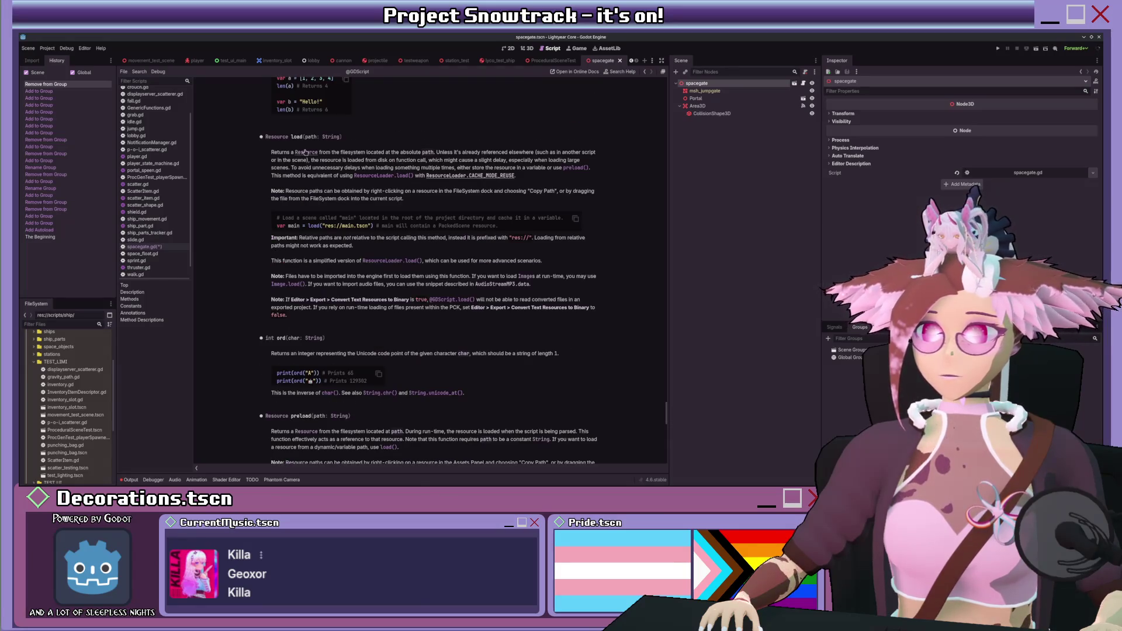
{"action": "left_click", "coordinate": [305, 153]}
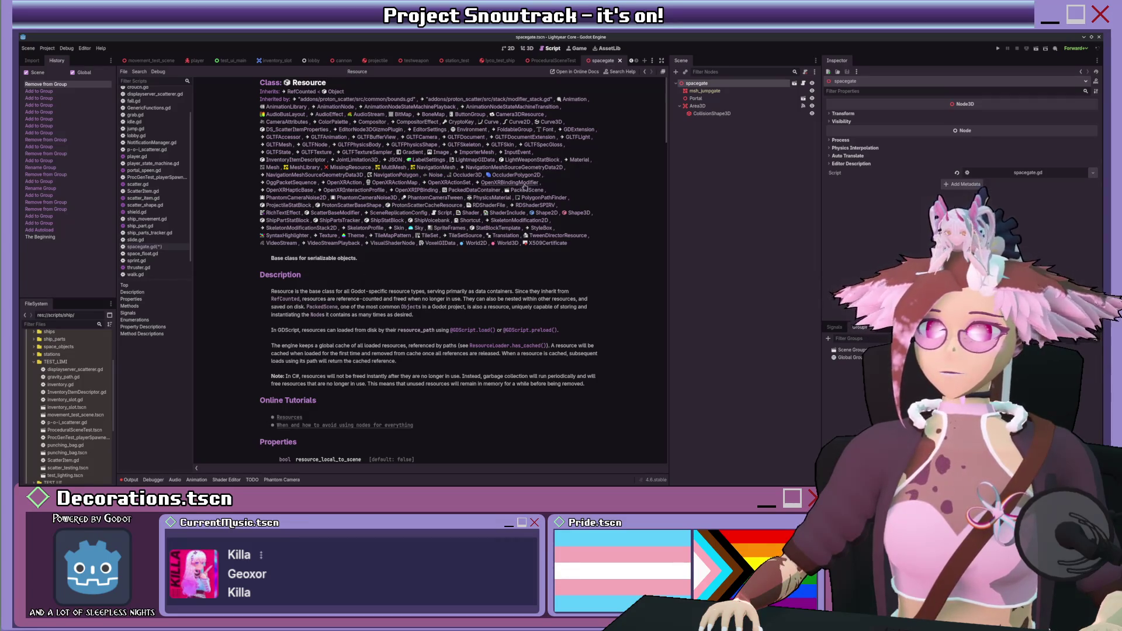
{"action": "left_click", "coordinate": [524, 190]}
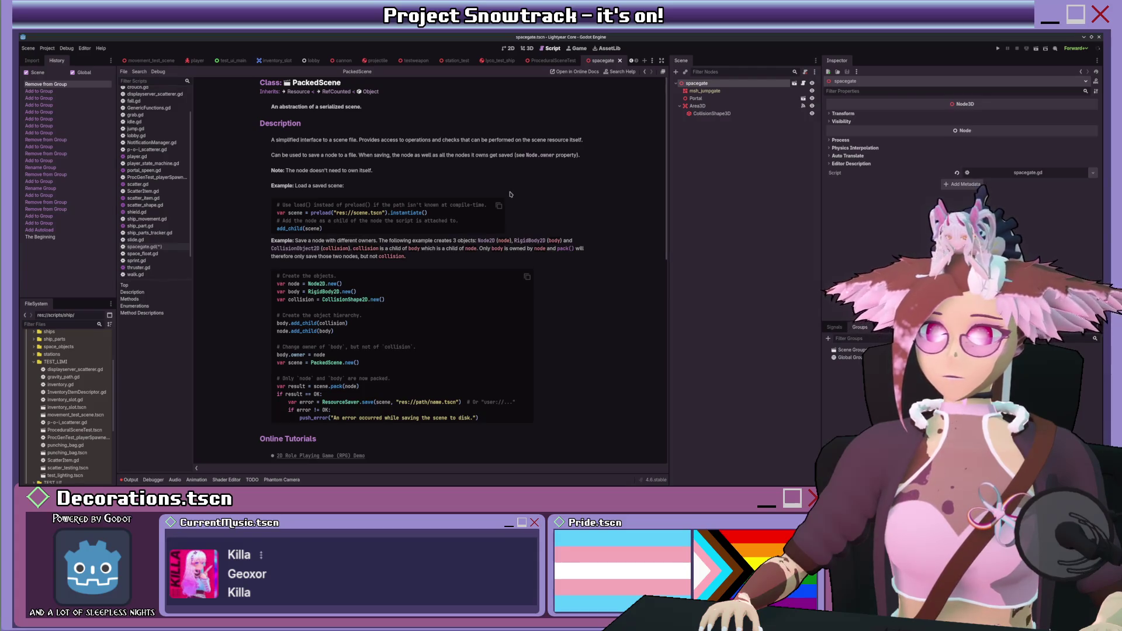
{"action": "key", "text": "alt+Left"}
{"action": "key", "text": "alt+Left"}
{"action": "key", "text": "alt+Left"}
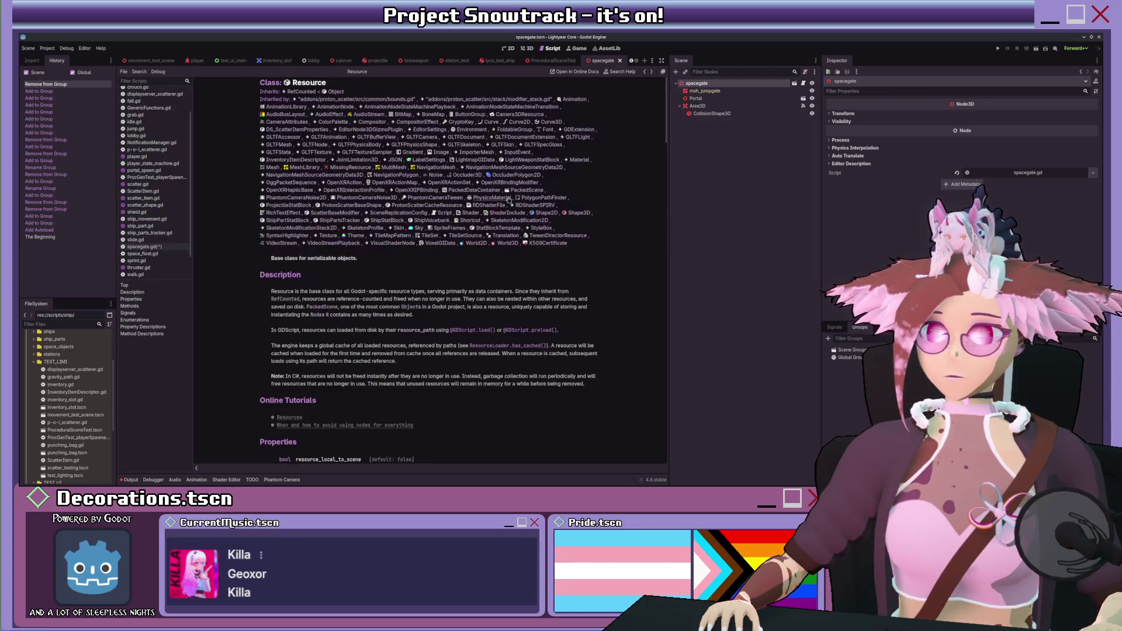
- Append .instantiate() to line 12, add get_tree().change_scene_to_packed(newscene) below, and look up instantiate
{"action": "type", "text": ".instantiate("}
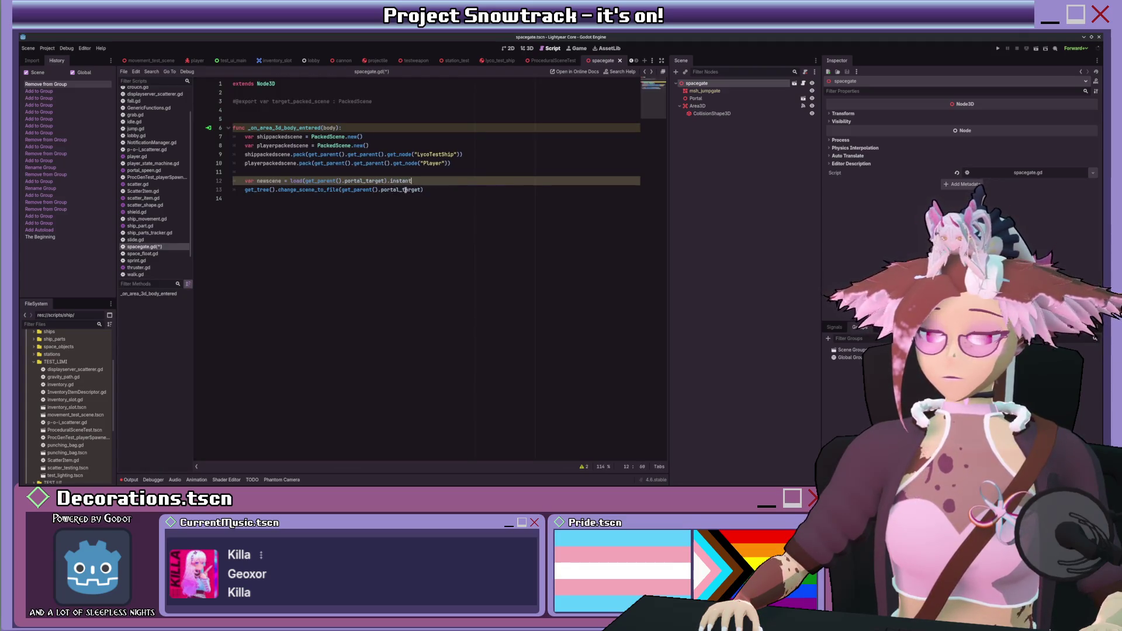
{"action": "type", "text": ")"}
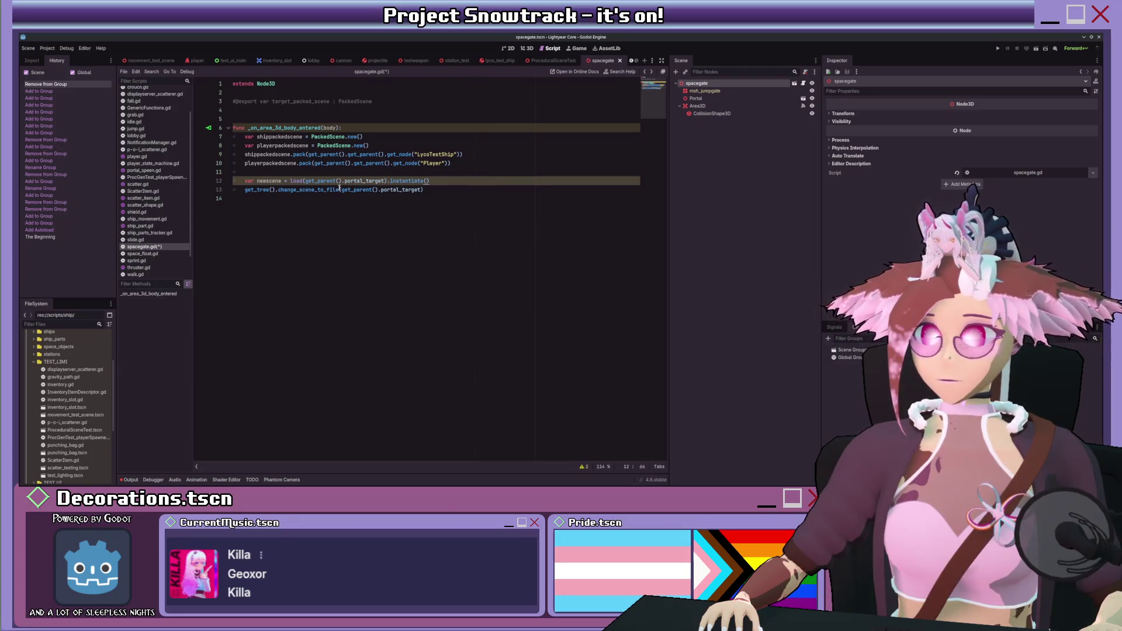
{"action": "key", "text": "Return"}
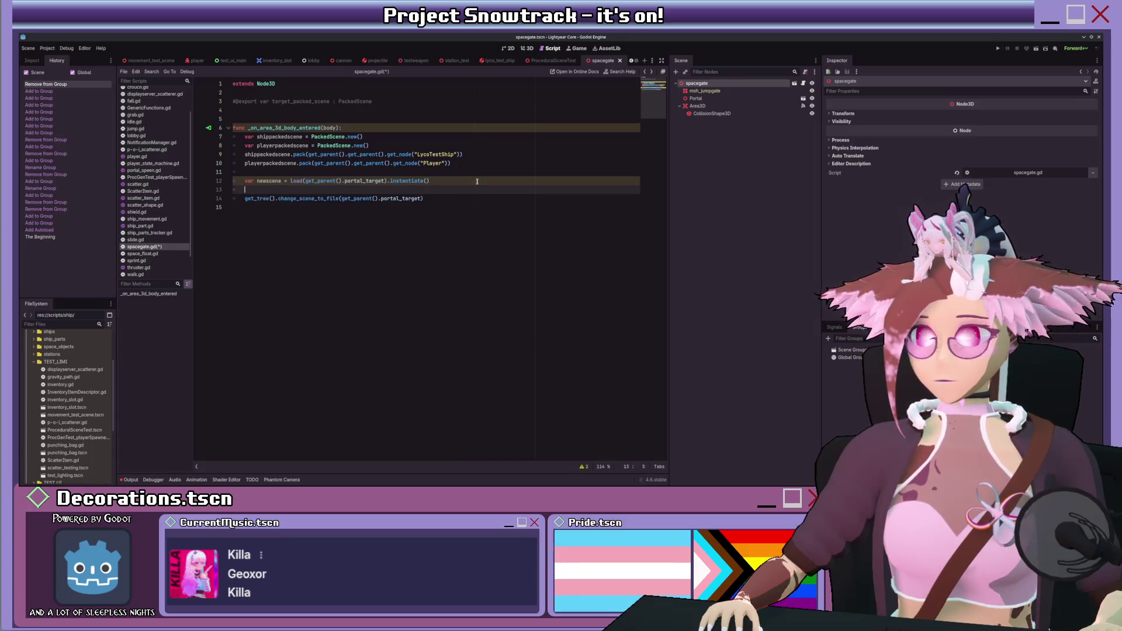
{"action": "type", "text": "get_tree().change"}
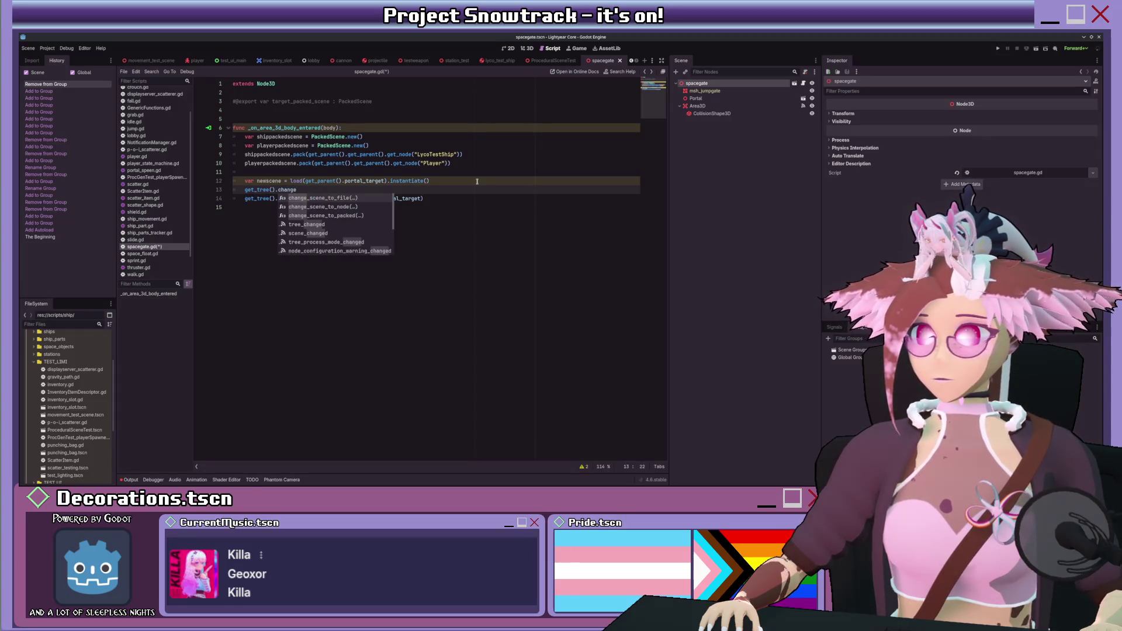
{"action": "key", "text": "Down"}
{"action": "key", "text": "Down"}
{"action": "key", "text": "Return"}
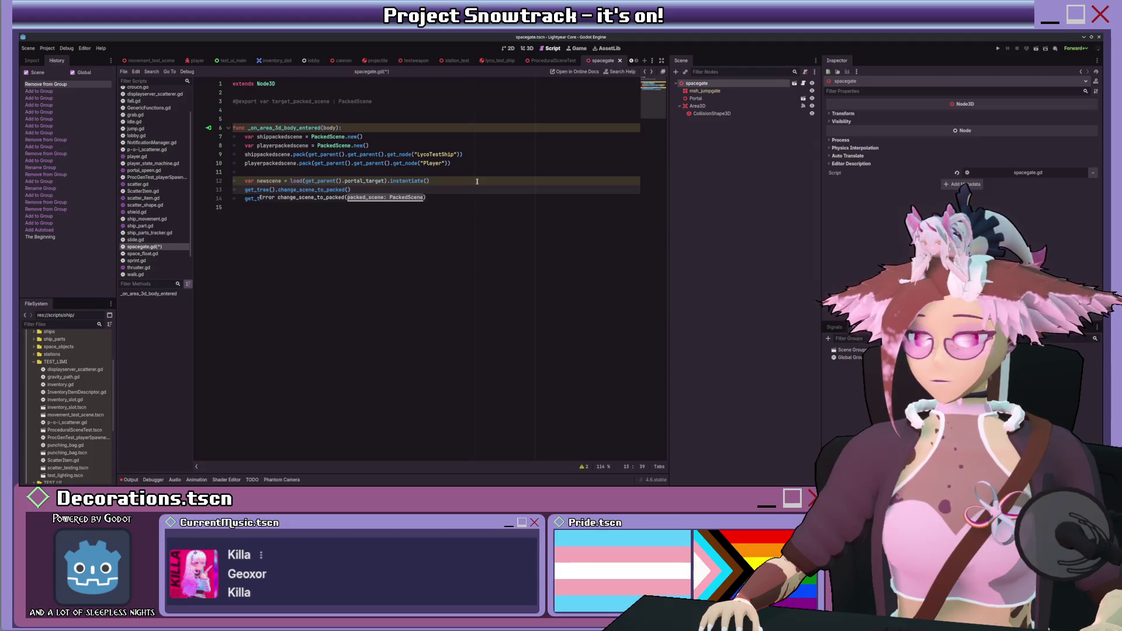
{"action": "type", "text": "newscene"}
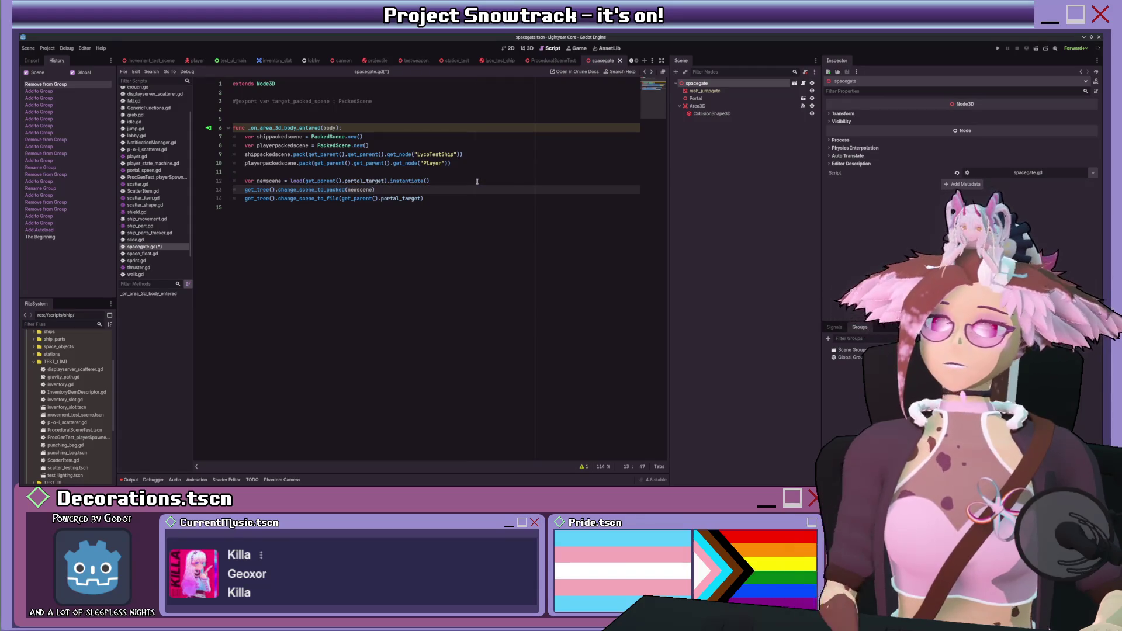
{"action": "double_click", "coordinate": [397, 182]}
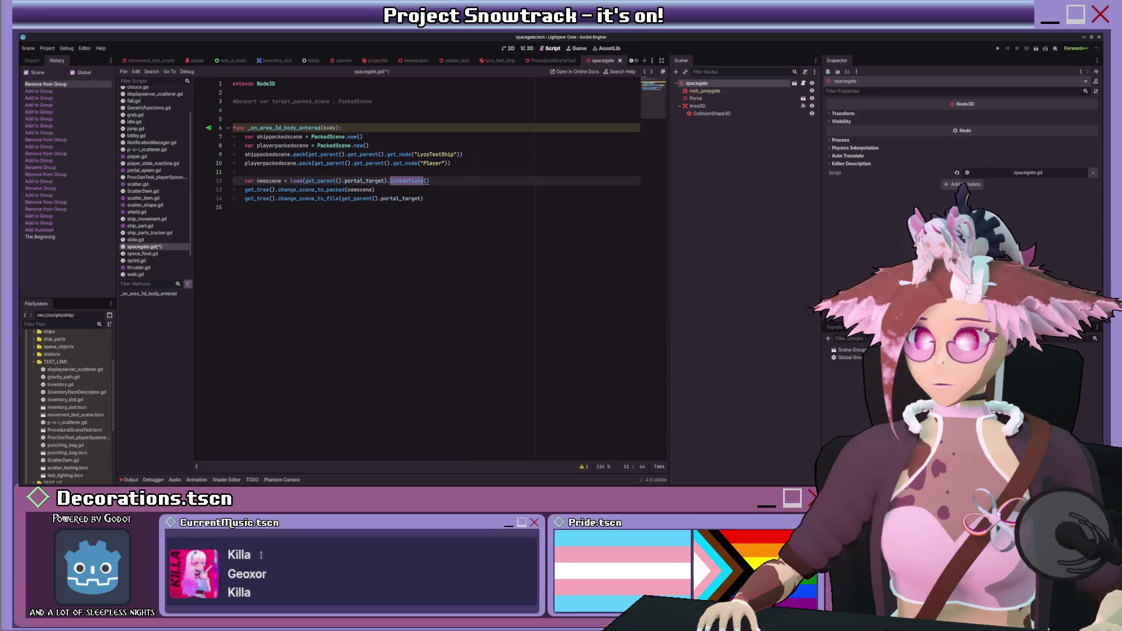
{"action": "left_click", "coordinate": [409, 180], "text": "ctrl"}
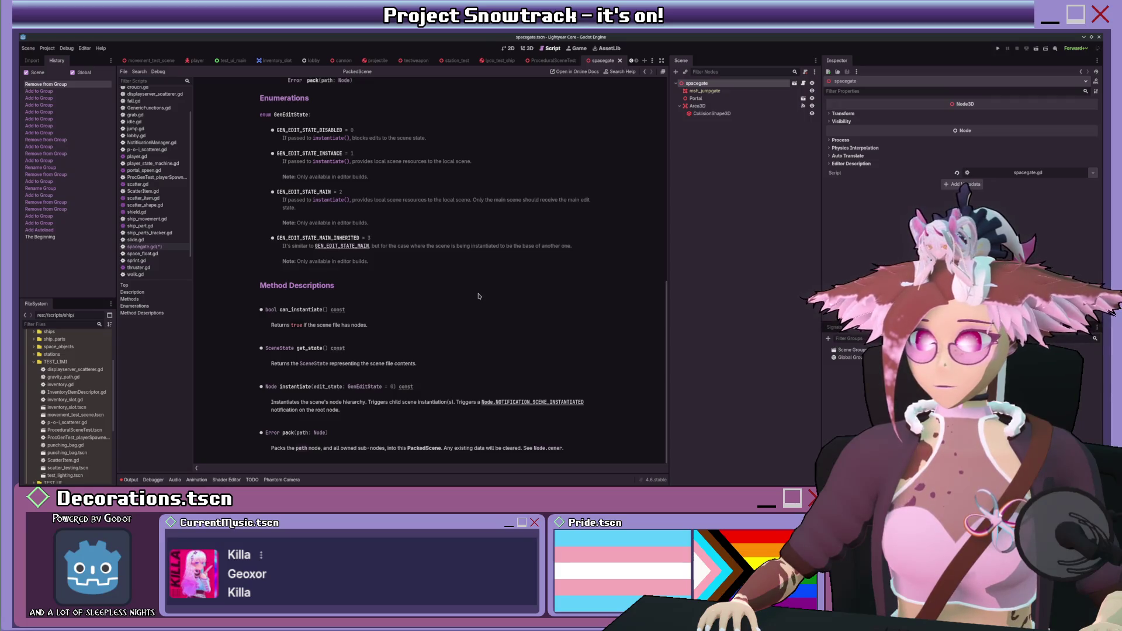
- Change the scene-change call in spacegate.gd to change_scene_to_node(newscene)
{"action": "key", "text": "alt+Left"}
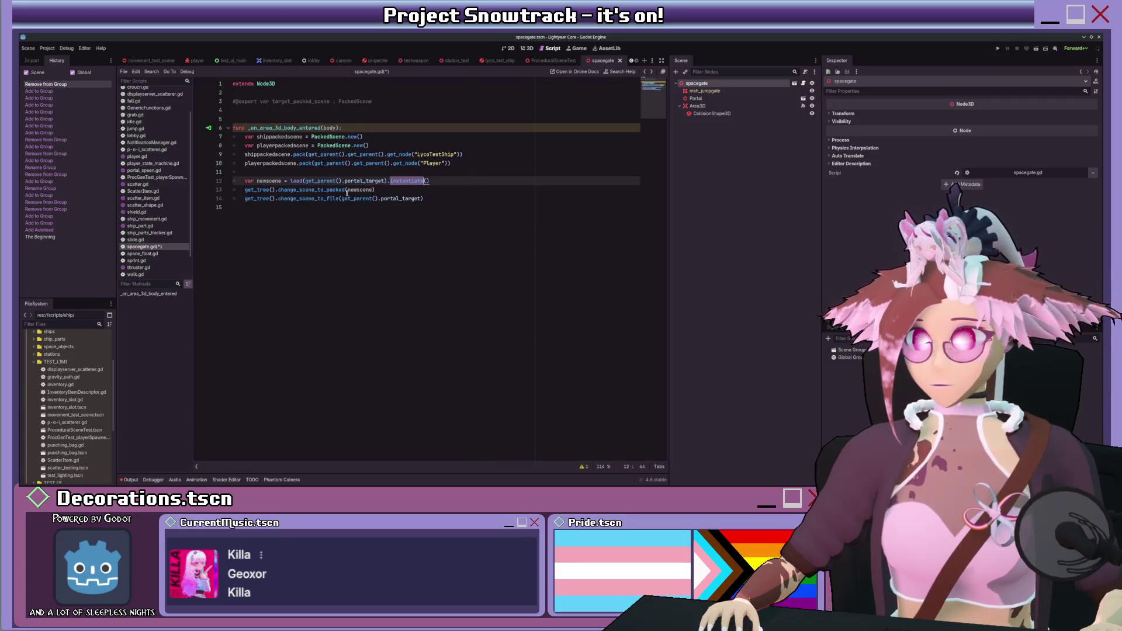
{"action": "left_click", "coordinate": [347, 190]}
{"action": "key", "text": "BackSpace"}
{"action": "key", "text": "BackSpace"}
{"action": "key", "text": "BackSpace"}
{"action": "key", "text": "BackSpace"}
{"action": "type", "text": "node"}
- Start a new newscene line after the assignment, then switch to the ProceduralSceneTest scene
{"action": "key", "text": "Up"}
{"action": "key", "text": "End"}
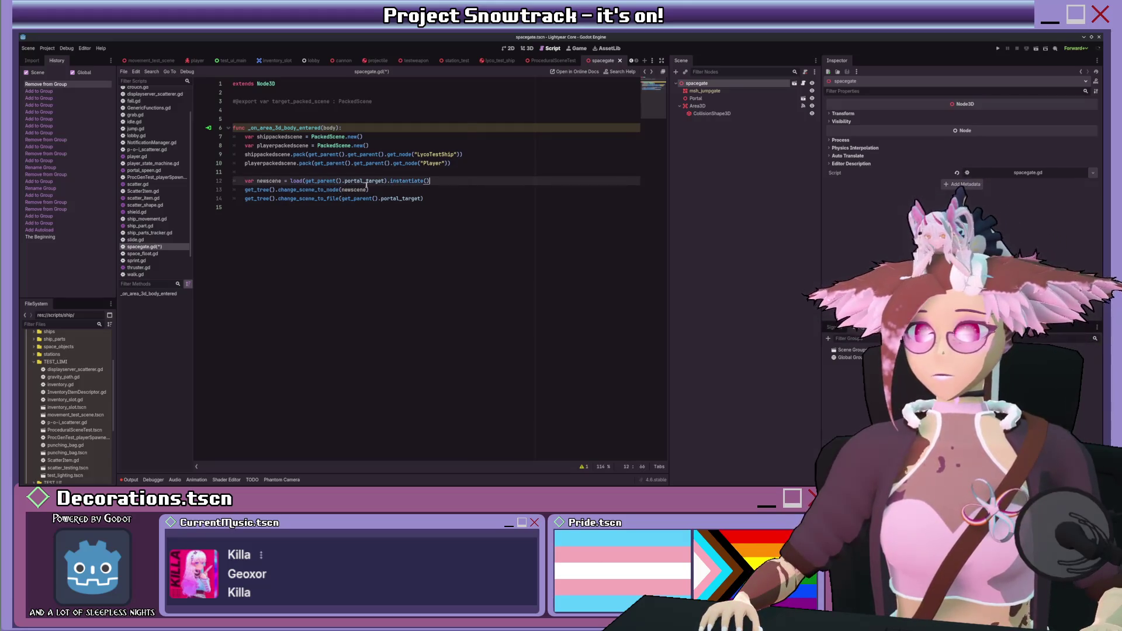
{"action": "key", "text": "Return"}
{"action": "type", "text": "news"}
{"action": "key", "text": "Return"}
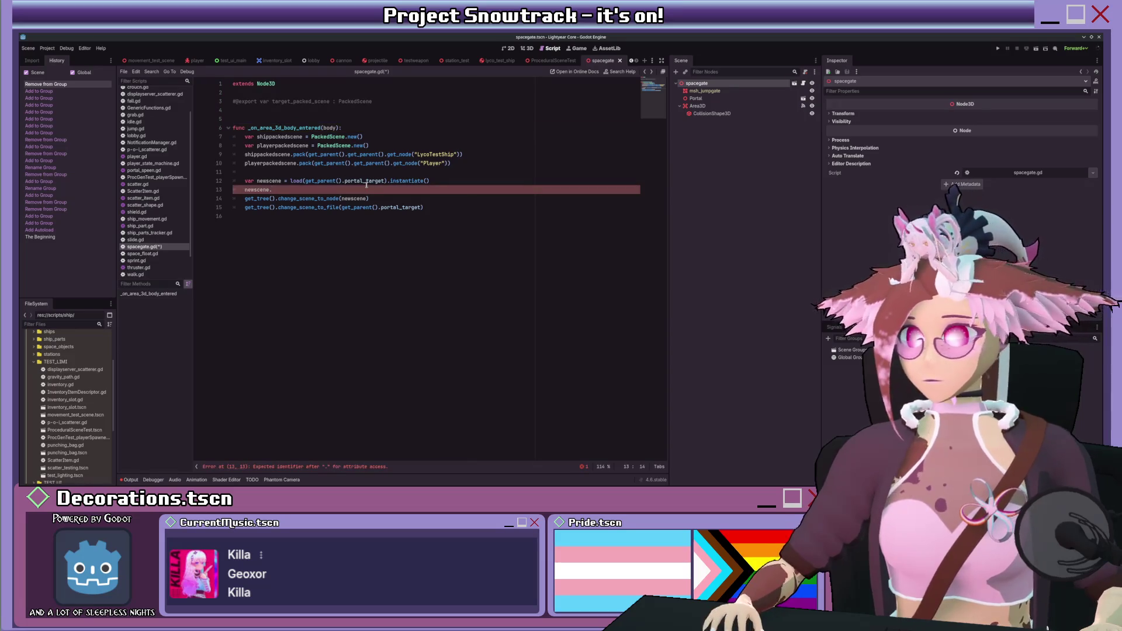
{"action": "left_click", "coordinate": [553, 60]}
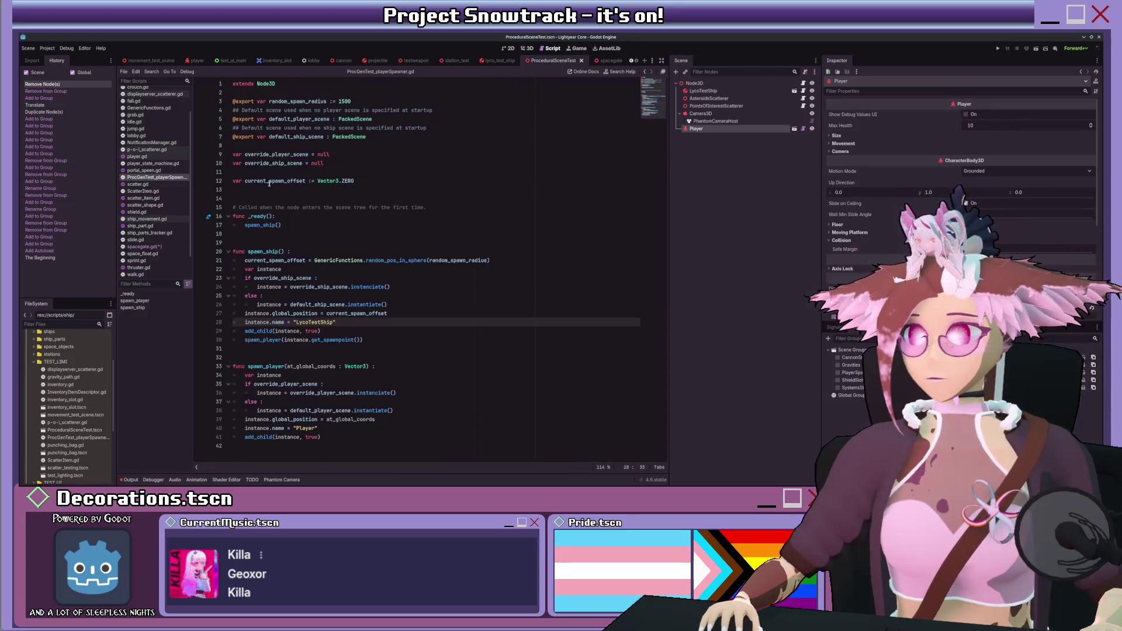
- Set newscene.override_ship_scene = shippackedscene on line 13 of spacegate.gd
{"action": "left_click", "coordinate": [727, 85]}
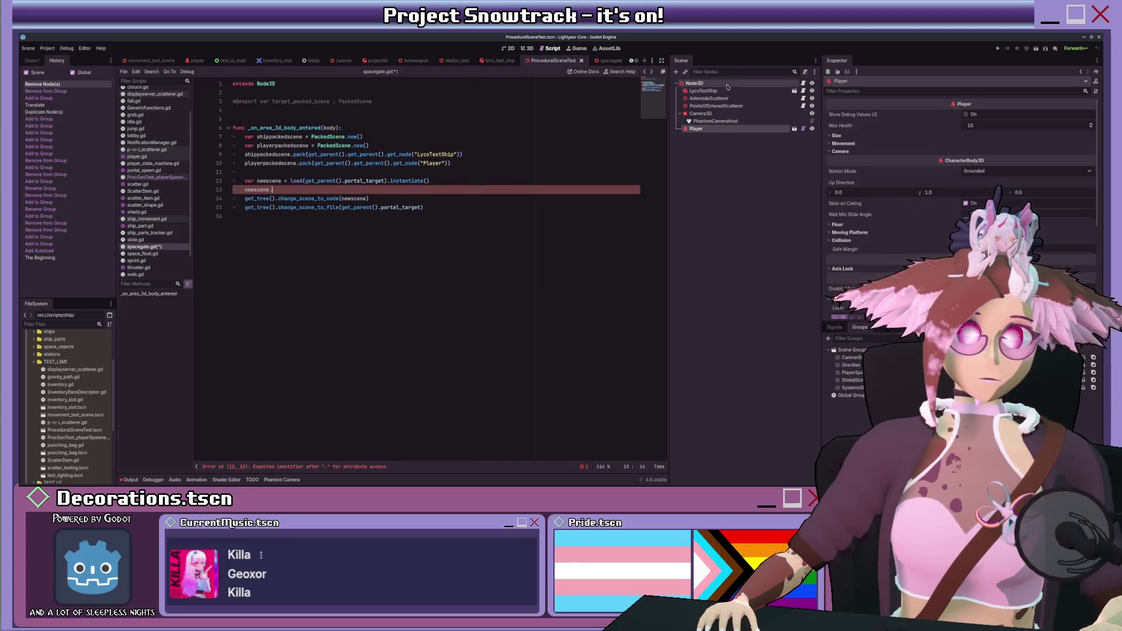
{"action": "left_click", "coordinate": [301, 188]}
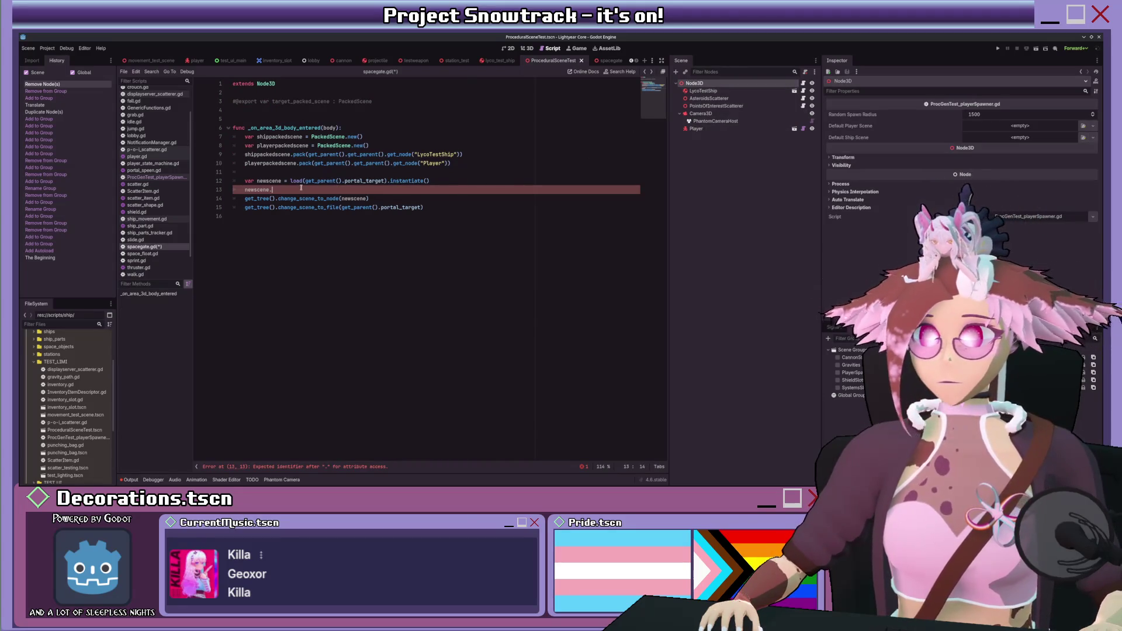
{"action": "type", "text": "overide"}
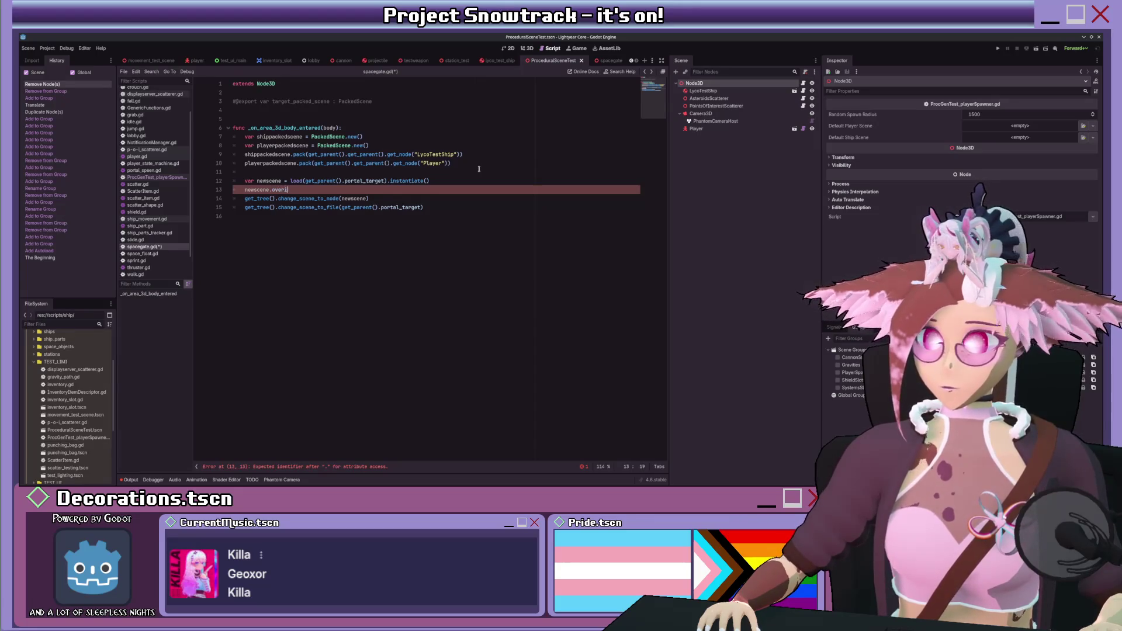
{"action": "key", "text": "BackSpace"}
{"action": "key", "text": "BackSpace"}
{"action": "key", "text": "BackSpace"}
{"action": "type", "text": "ridec"}
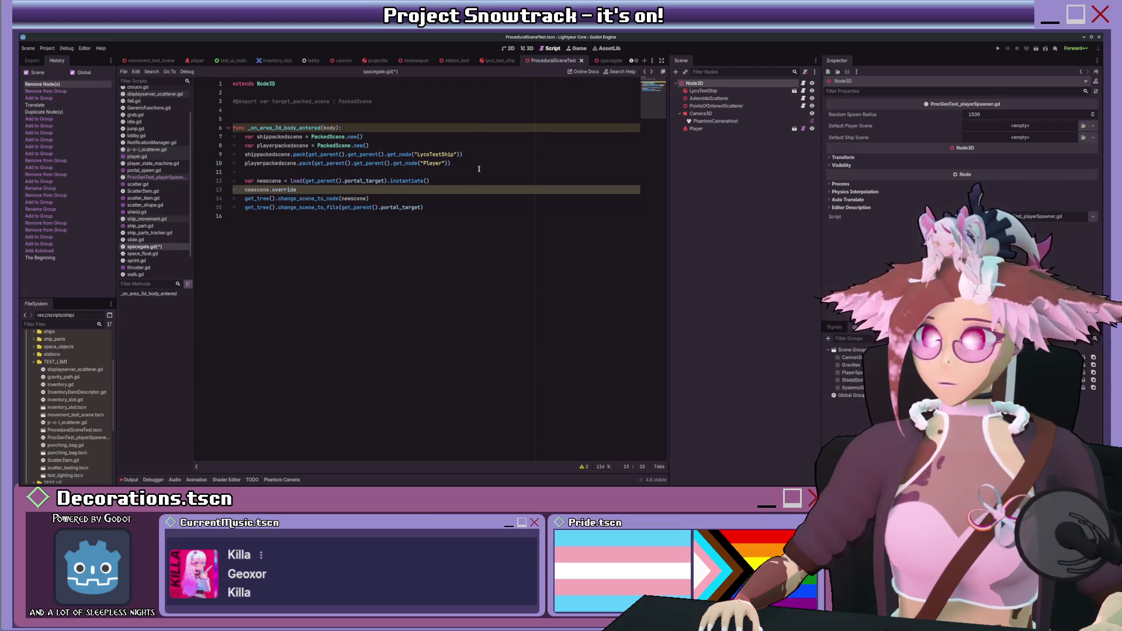
{"action": "type", "text": "_scene = ship"}
{"action": "key", "text": "Return"}
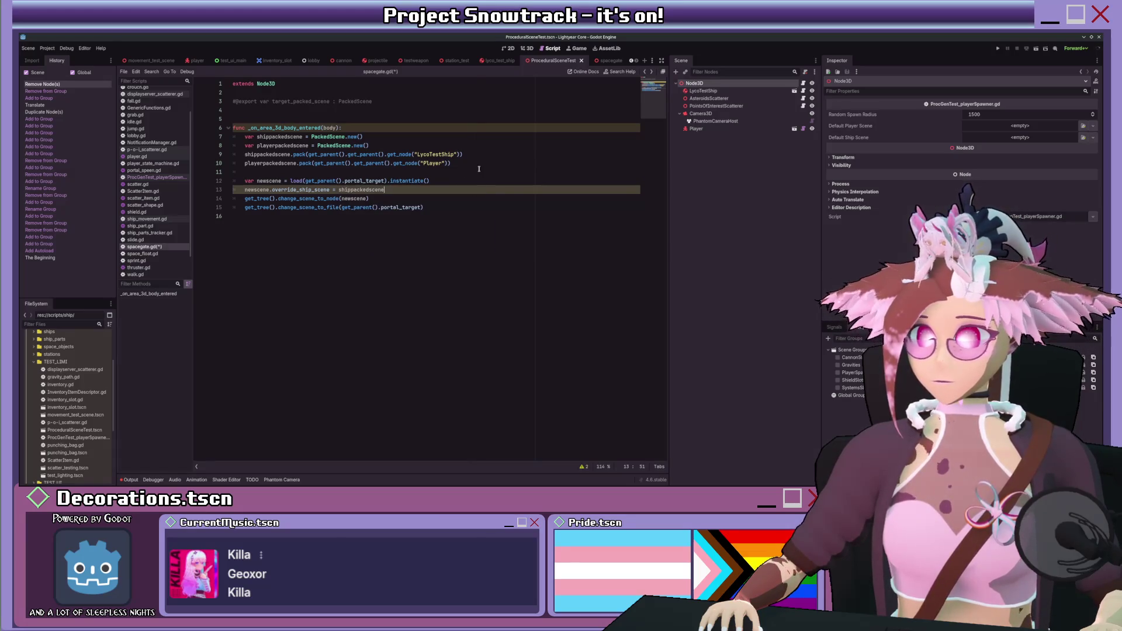
- Add a newscene.override_player_scene = playerpackedscene line below it
{"action": "key", "text": "Return"}
{"action": "type", "text": "news"}
{"action": "key", "text": "Return"}
{"action": "type", "text": "?."}
{"action": "type", "text": "overr"}
{"action": "type", "text": "ide_"}
{"action": "type", "text": "player_scene ="}
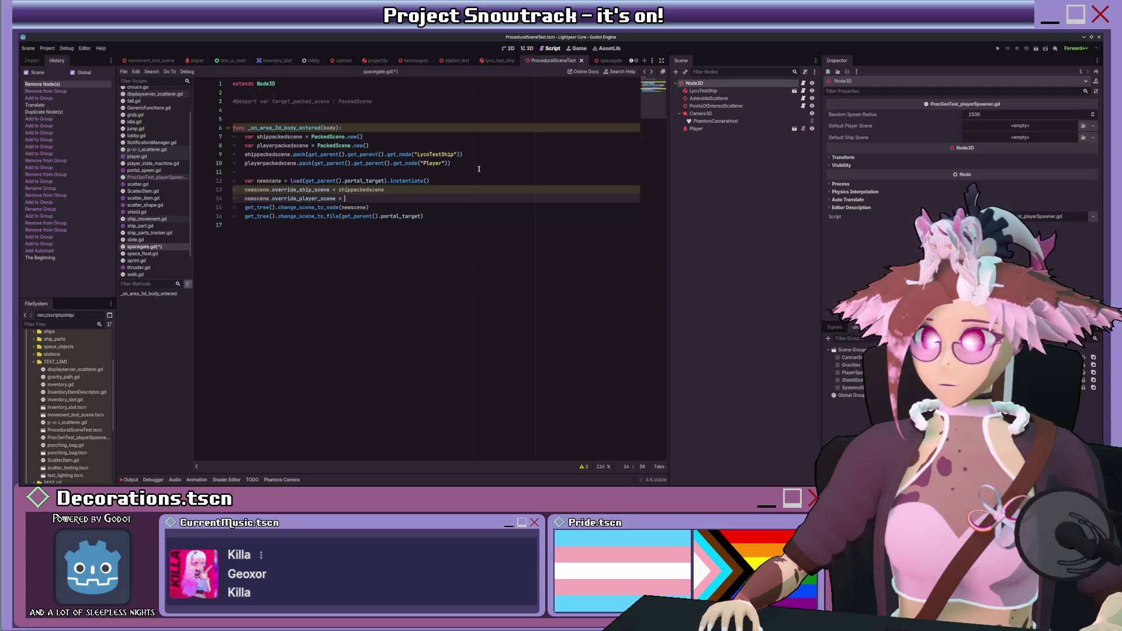
{"action": "type", "text": "playerpackedscene"}
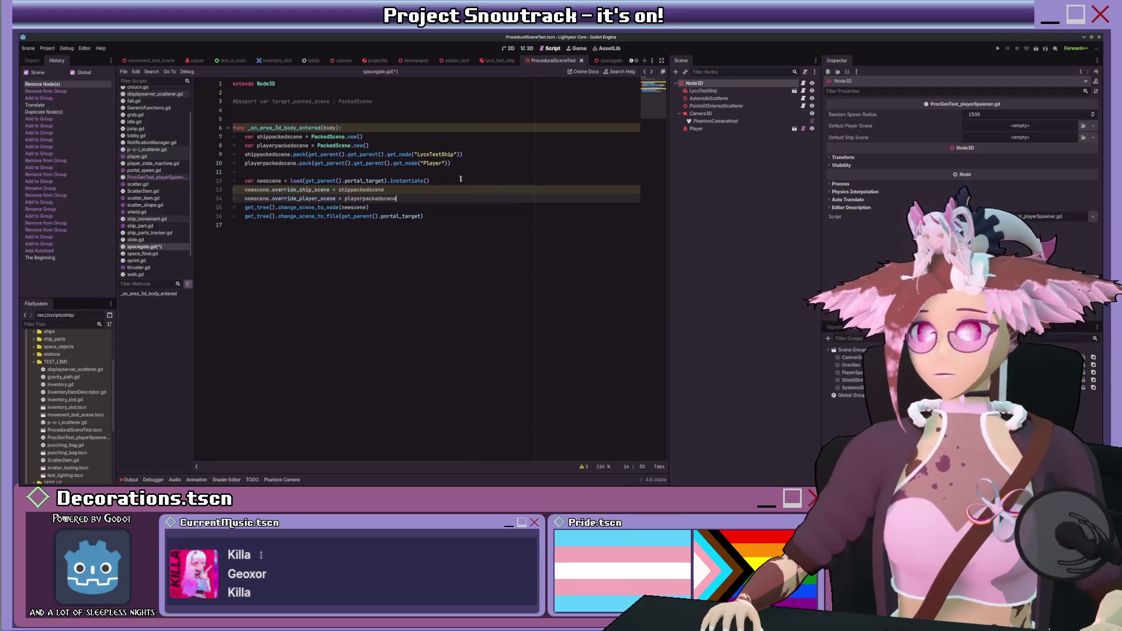
- Comment out the change_scene_to_file line, save spacegate.gd, and run the project
{"action": "key", "text": "Down"}
{"action": "key", "text": "Down"}
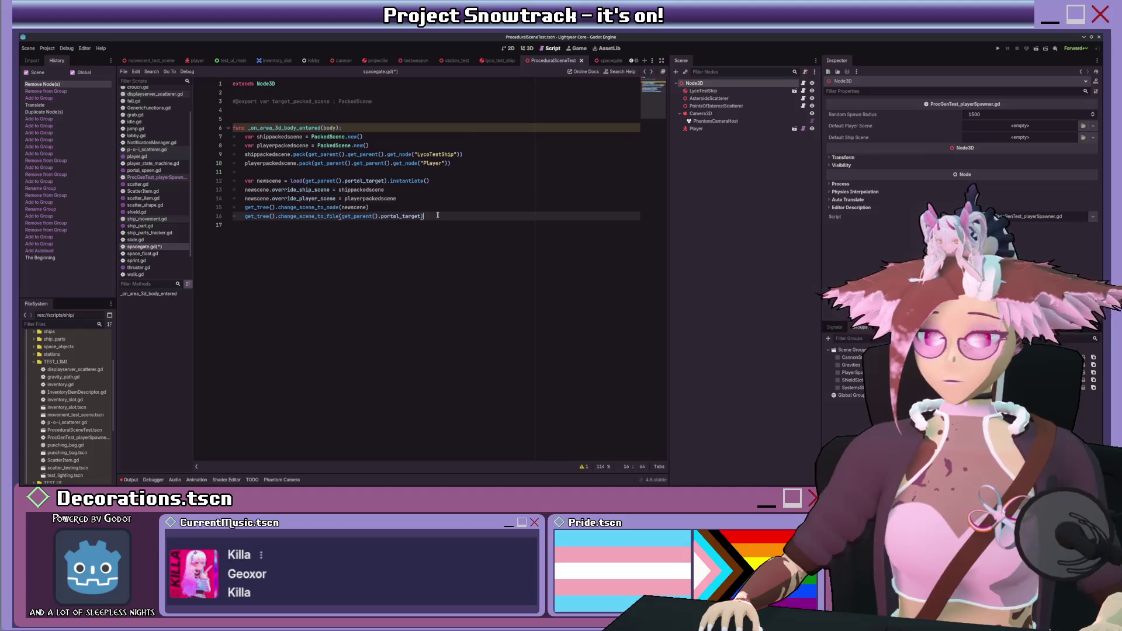
{"action": "key", "text": "ctrl+k"}
{"action": "key", "text": "Up"}
{"action": "key", "text": "Up"}
{"action": "key", "text": "Return"}
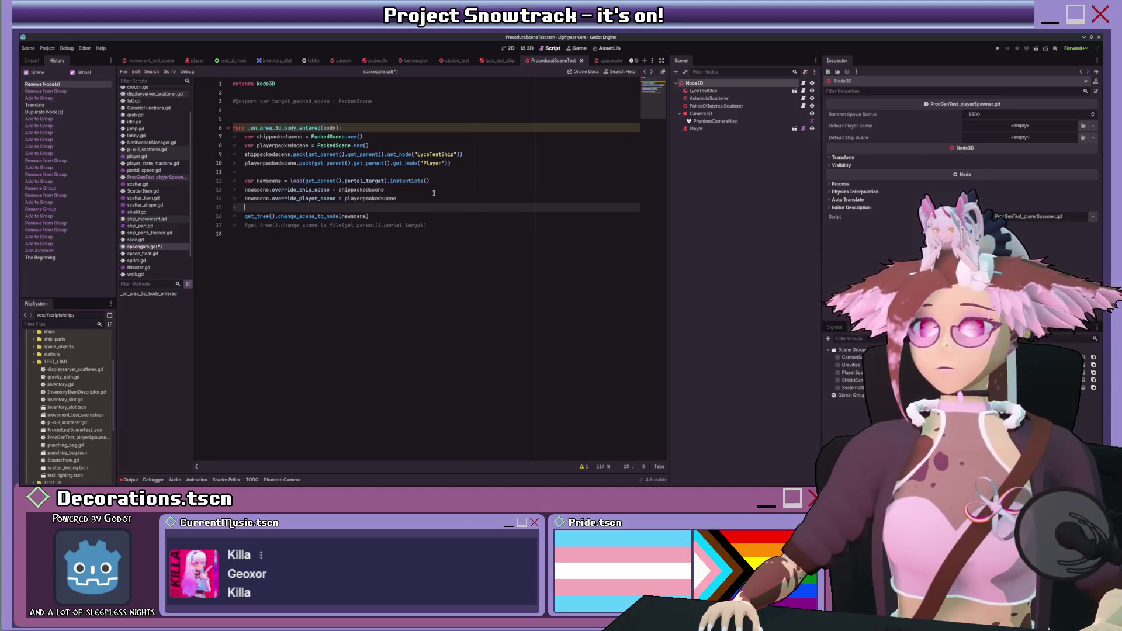
{"action": "key", "text": "ctrl+s"}
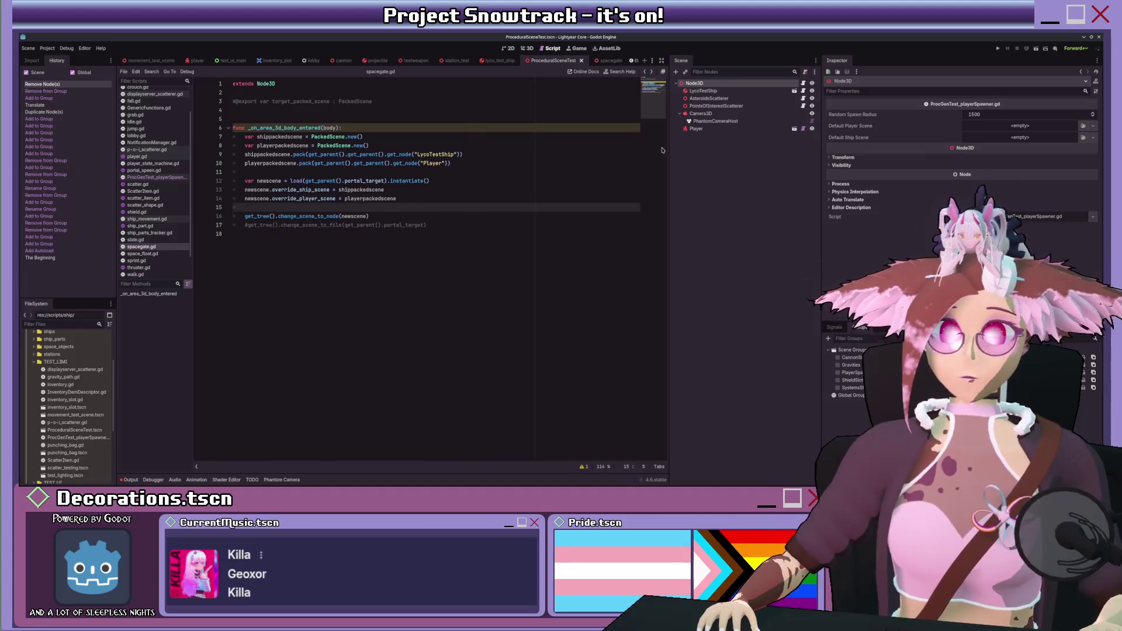
{"action": "left_click", "coordinate": [1036, 50]}
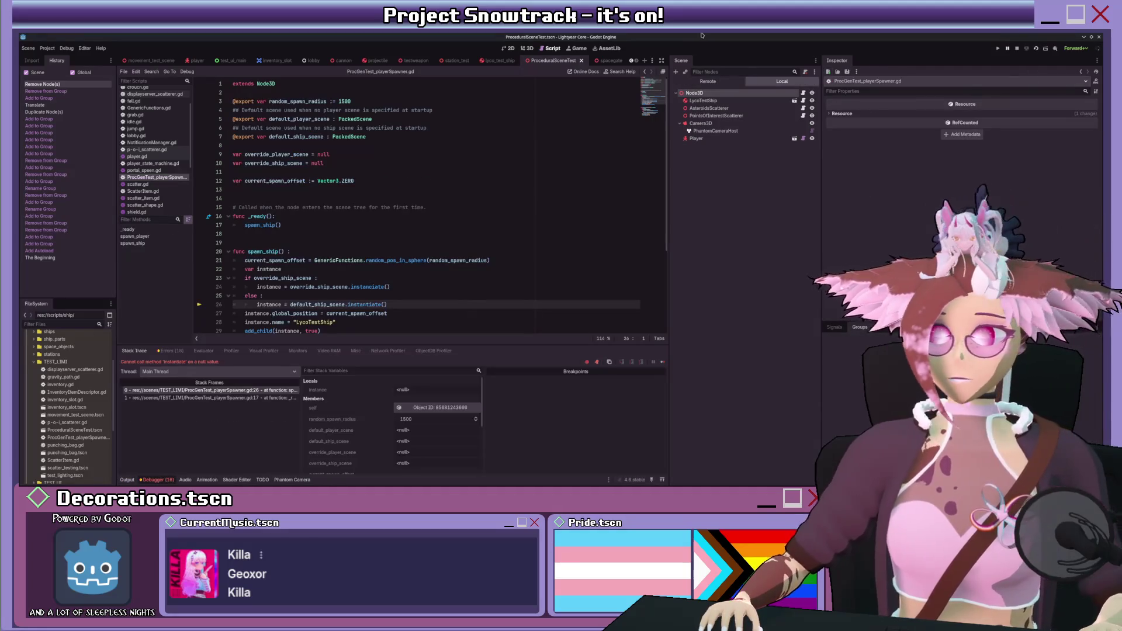
- Stop the game after the null instantiate error and drag the player scene into Default Player Scene
{"action": "scroll", "coordinate": [359, 324], "scroll_direction": "down", "scroll_amount": 2}
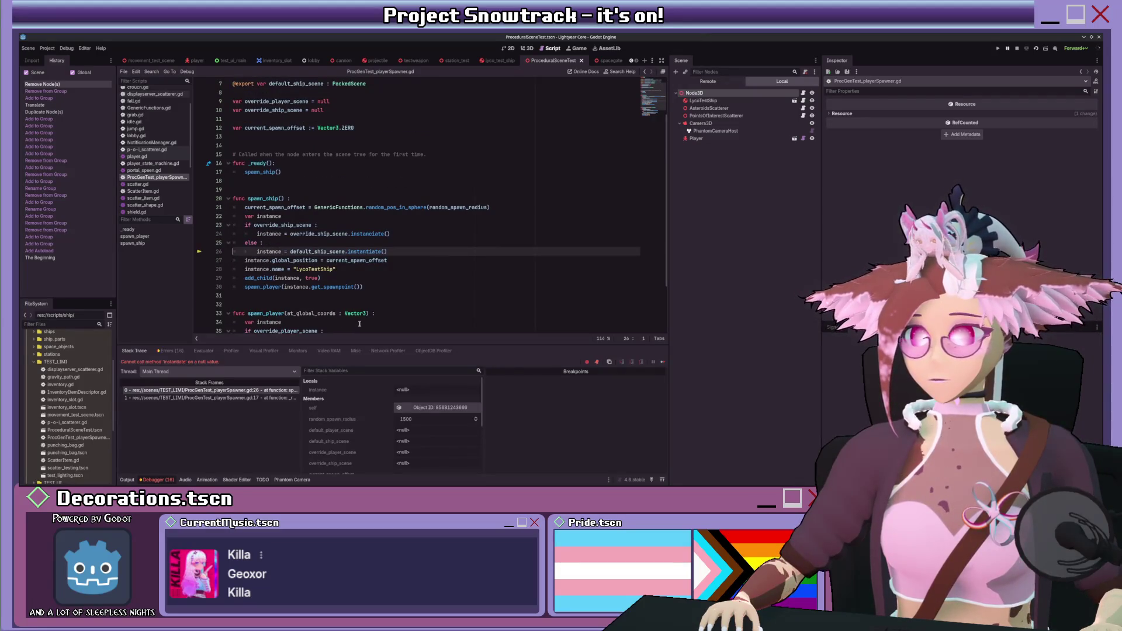
{"action": "scroll", "coordinate": [360, 324], "scroll_direction": "up", "scroll_amount": 2}
{"action": "left_click", "coordinate": [695, 92]}
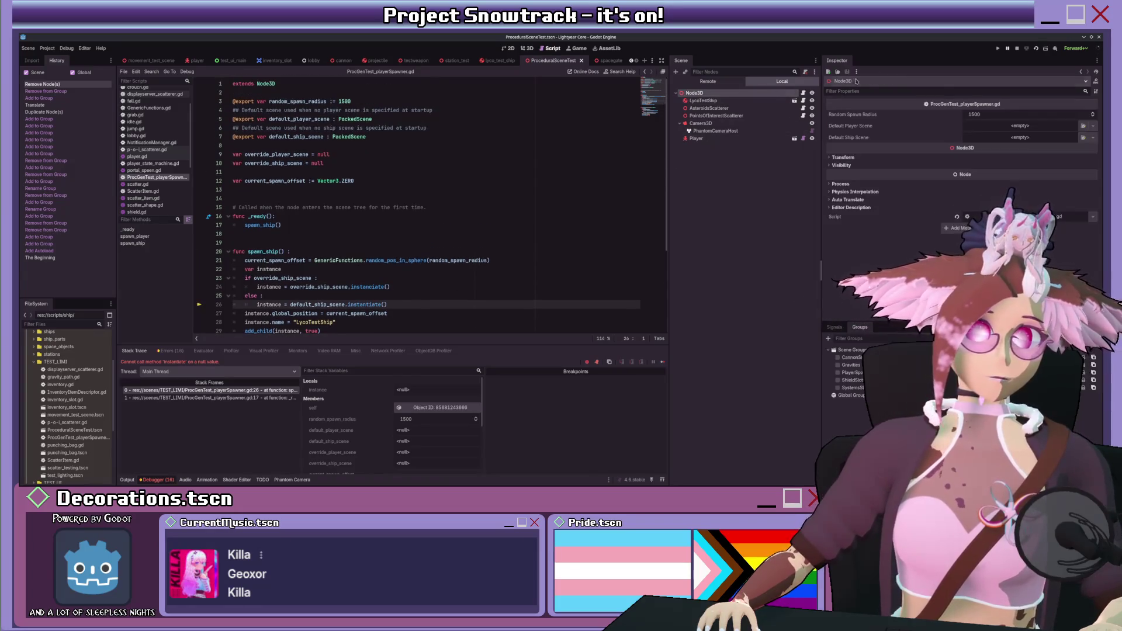
{"action": "left_click", "coordinate": [1017, 47]}
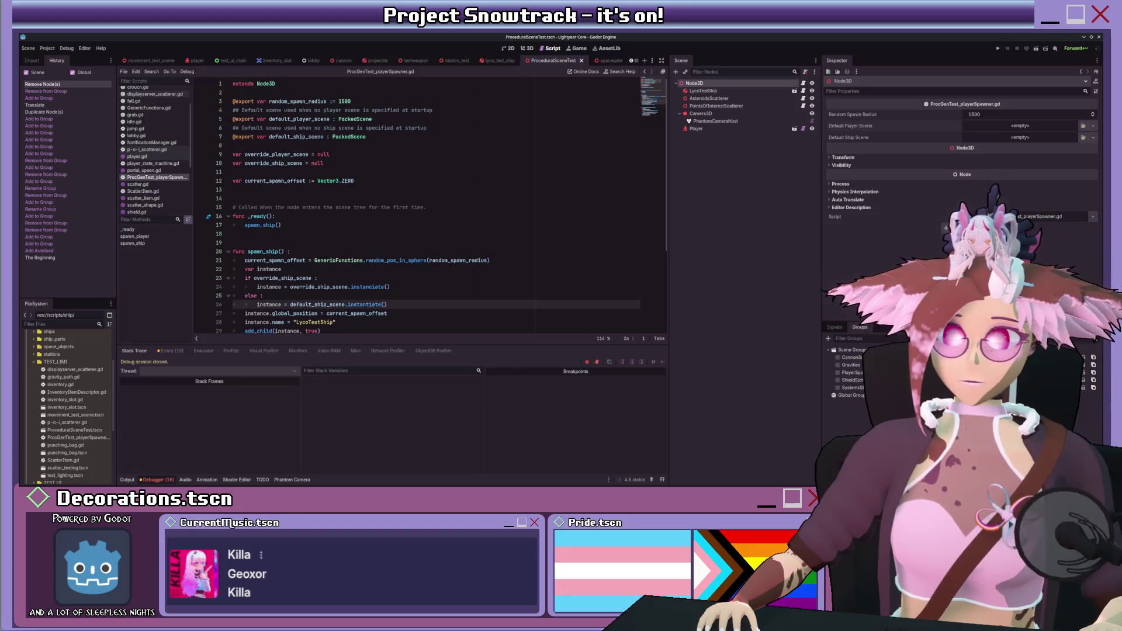
{"action": "left_click_drag", "start_coordinate": [696, 129], "coordinate": [1020, 126]}
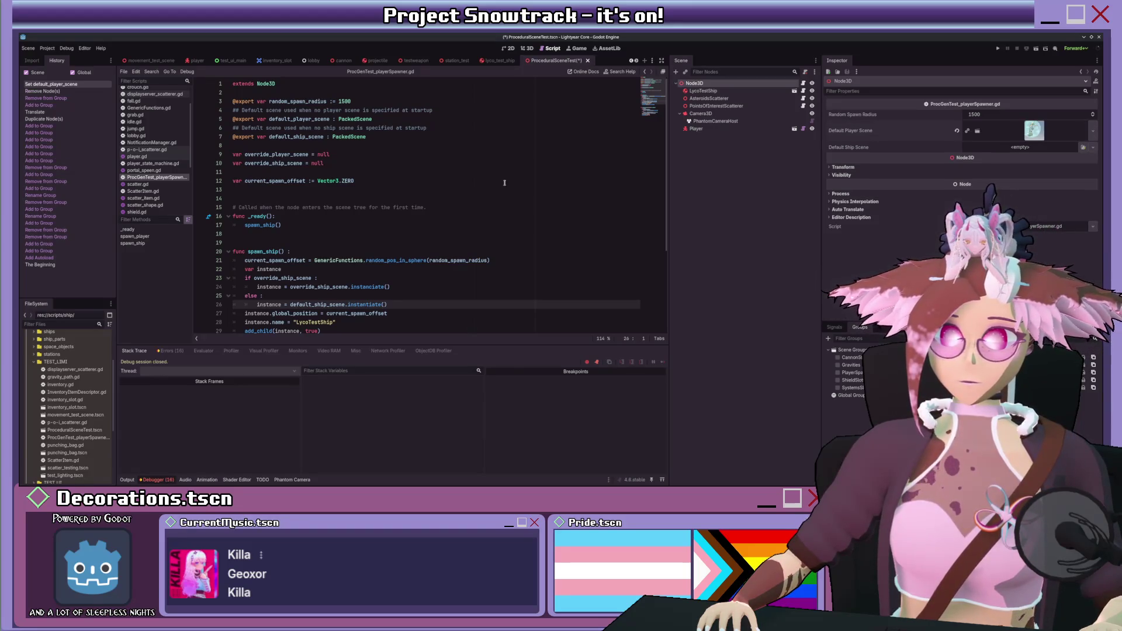
{"action": "left_click", "coordinate": [722, 130]}
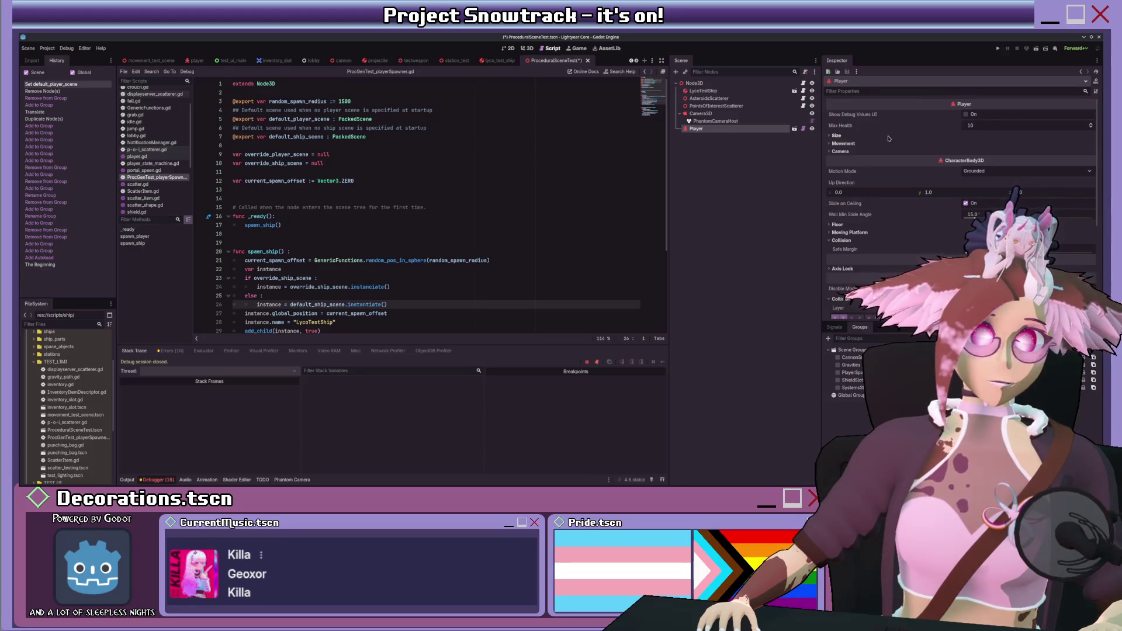
- Drag the ship scene into Node3D's Default Ship Scene, then review the spawner script's spawn_ship code
{"action": "left_click", "coordinate": [723, 85]}
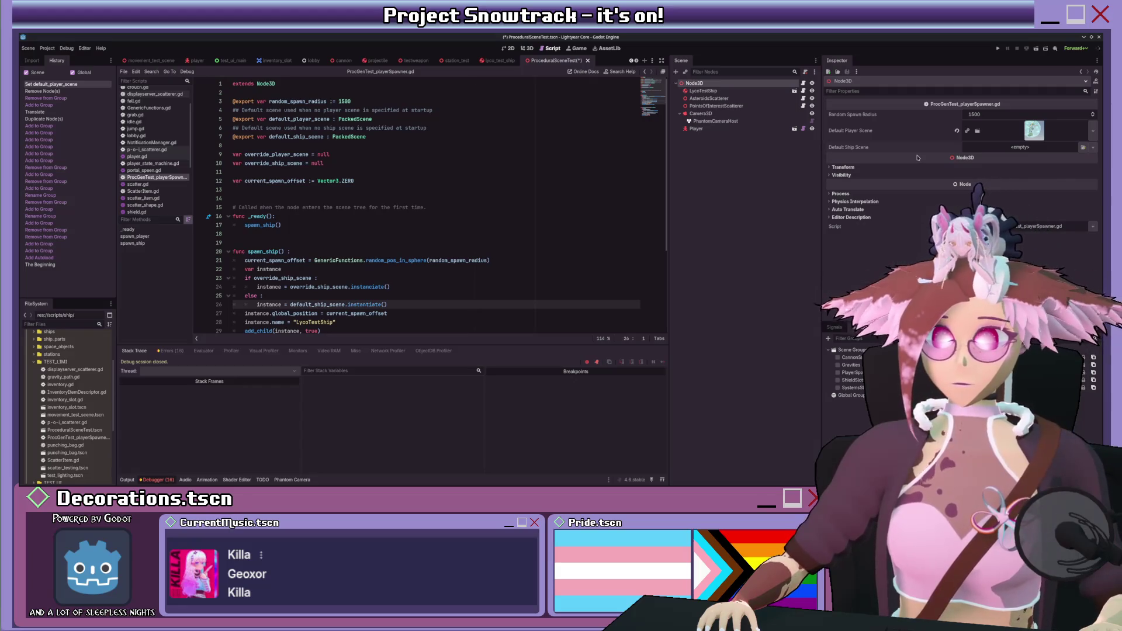
{"action": "left_click_drag", "start_coordinate": [703, 91], "coordinate": [1019, 147]}
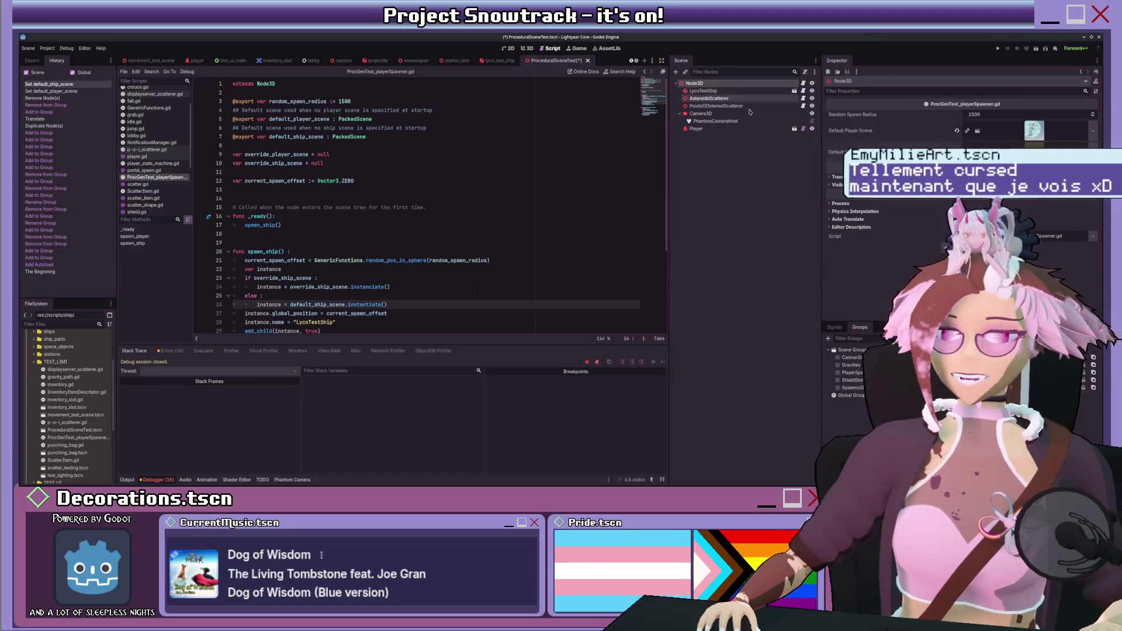
{"action": "scroll", "coordinate": [474, 232], "scroll_direction": "down", "scroll_amount": 4}
{"action": "left_click", "coordinate": [475, 232]}
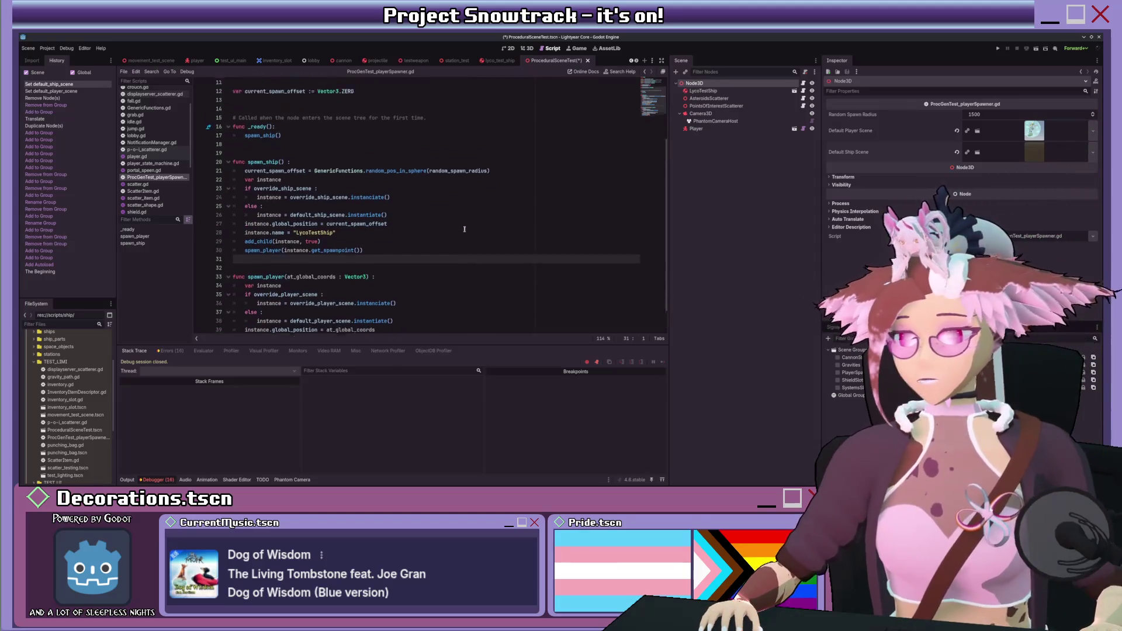
{"action": "left_click", "coordinate": [152, 482]}
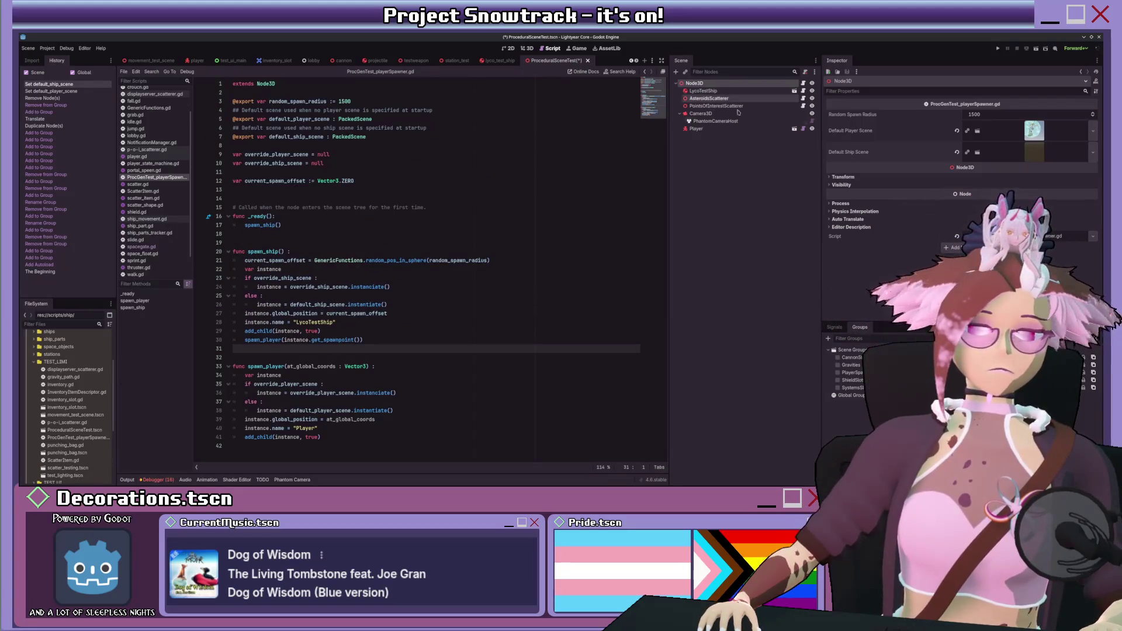
- Delete the Player and LycoTestShip nodes from the scene and run it again
{"action": "left_click", "coordinate": [741, 129]}
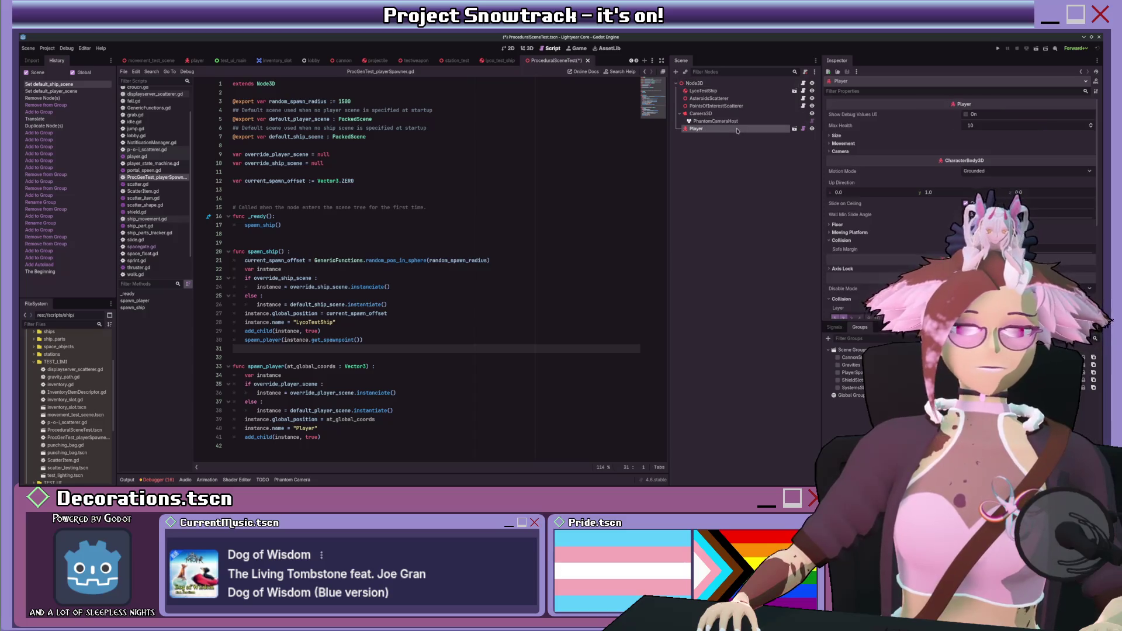
{"action": "left_click", "coordinate": [733, 94], "text": "ctrl"}
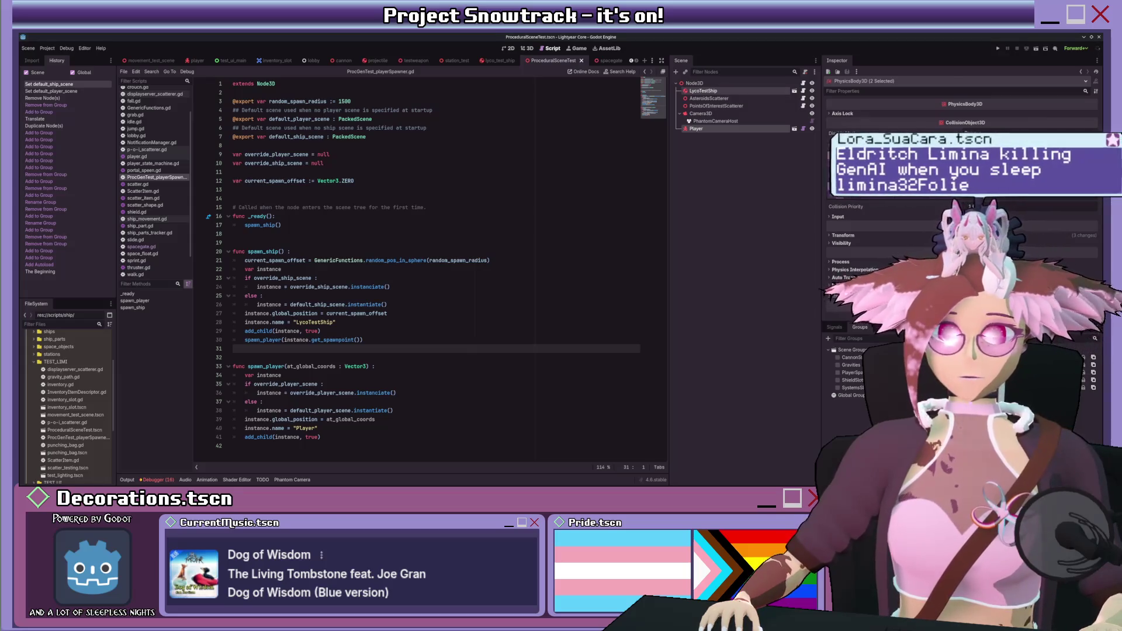
{"action": "key", "text": "Delete"}
{"action": "left_click", "coordinate": [1036, 48]}
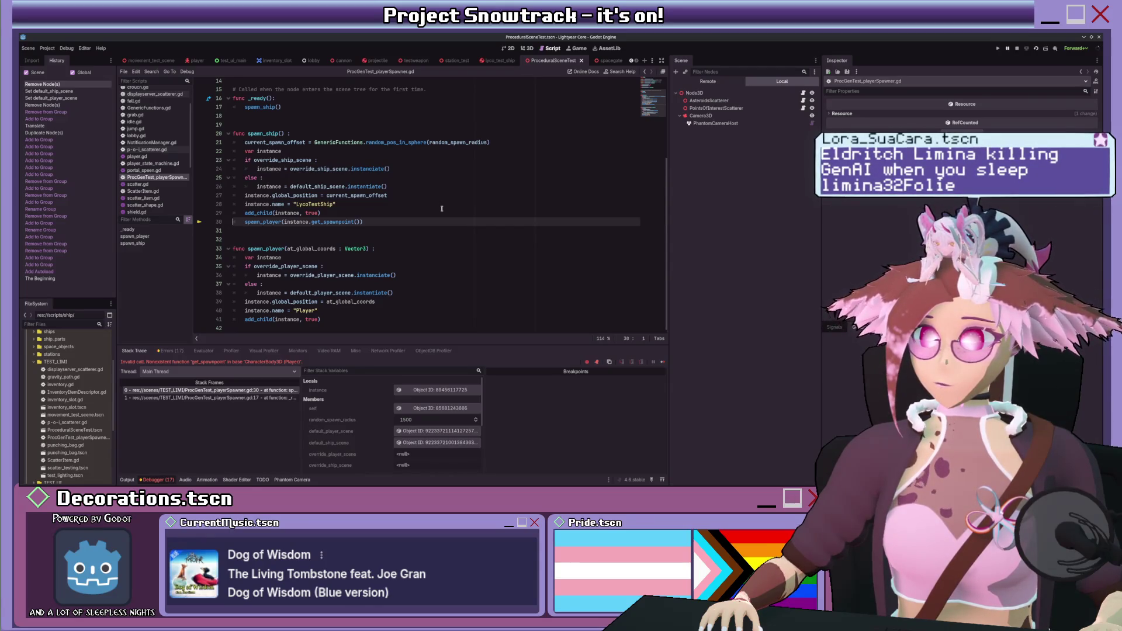
- Clear the spawner's Default Player and Ship Scene properties, then restore both with undo
{"action": "left_click", "coordinate": [731, 93]}
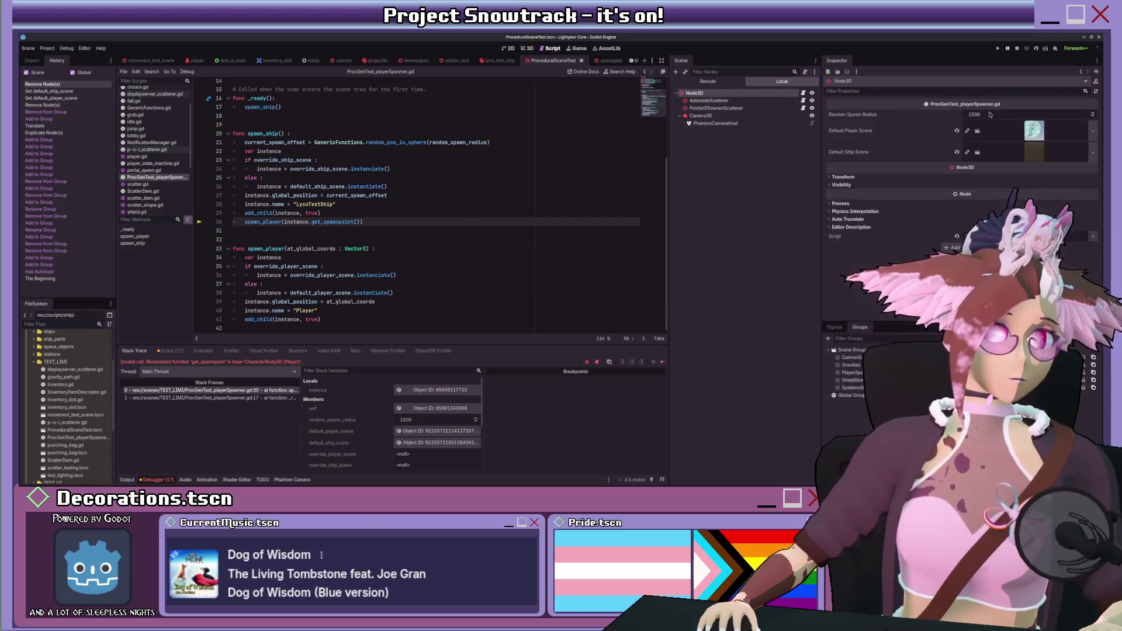
{"action": "left_click", "coordinate": [958, 130]}
{"action": "left_click", "coordinate": [957, 137]}
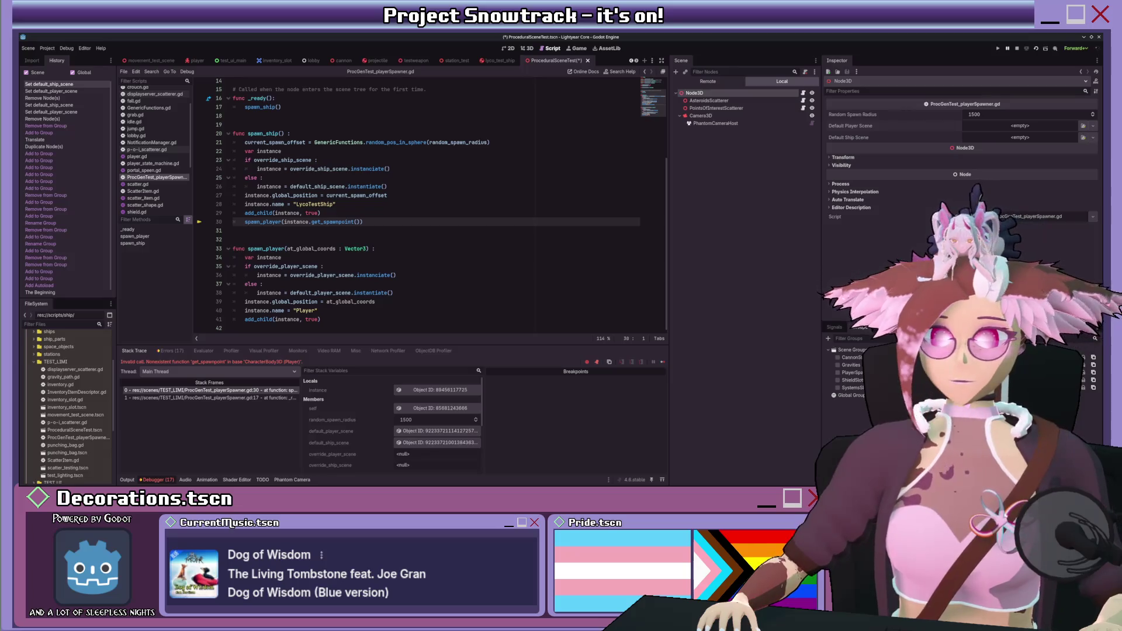
{"action": "key", "text": "ctrl+z"}
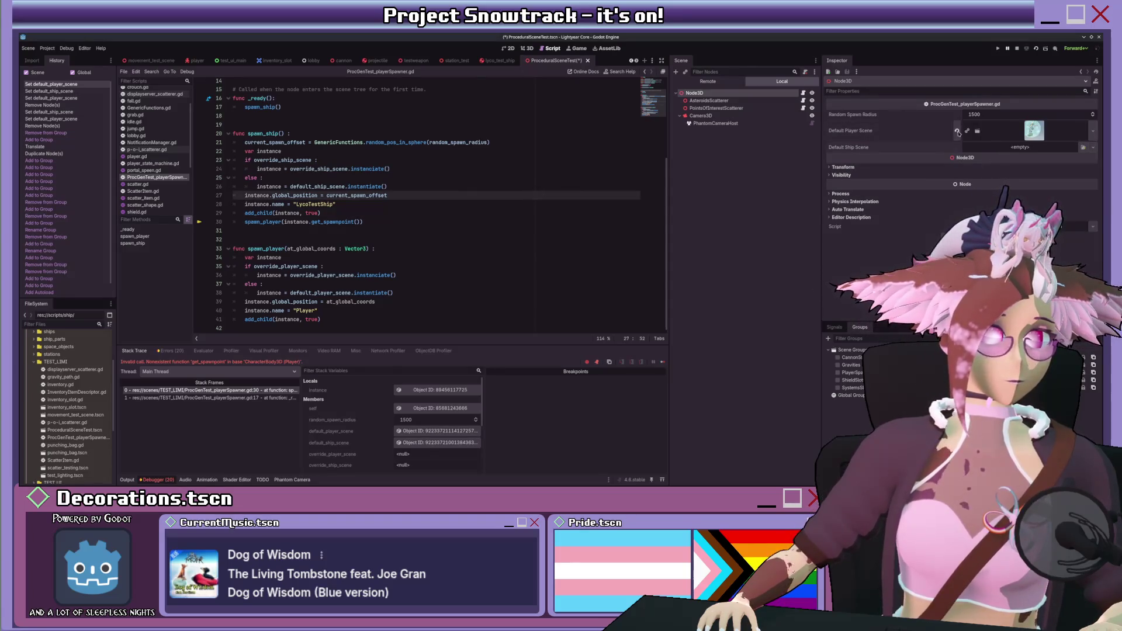
{"action": "left_click", "coordinate": [957, 131]}
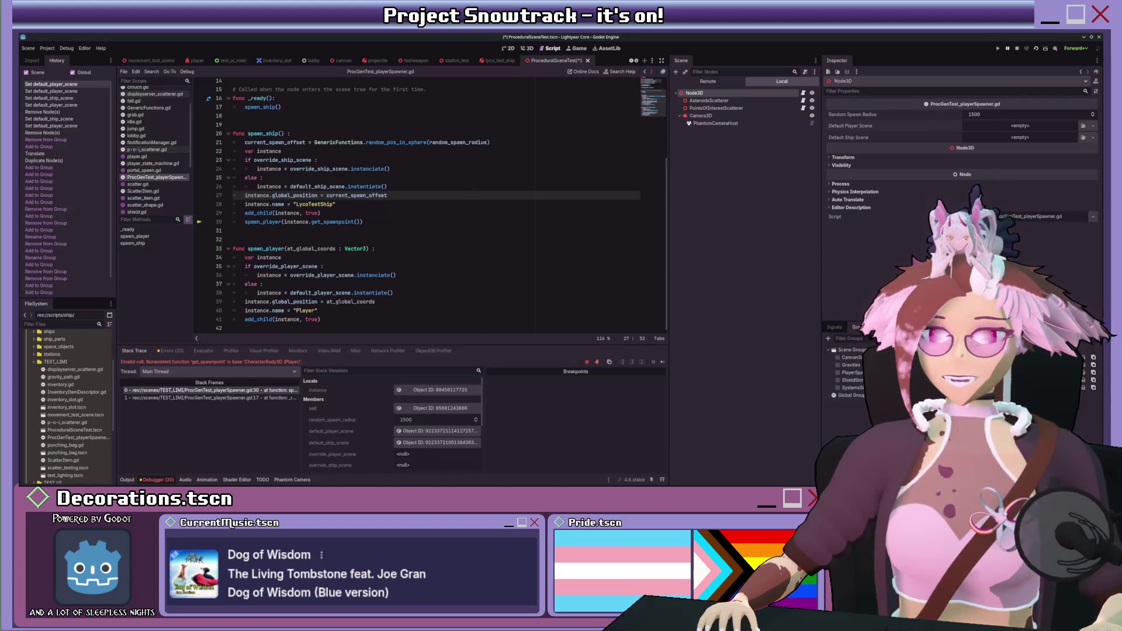
{"action": "key", "text": "ctrl+z"}
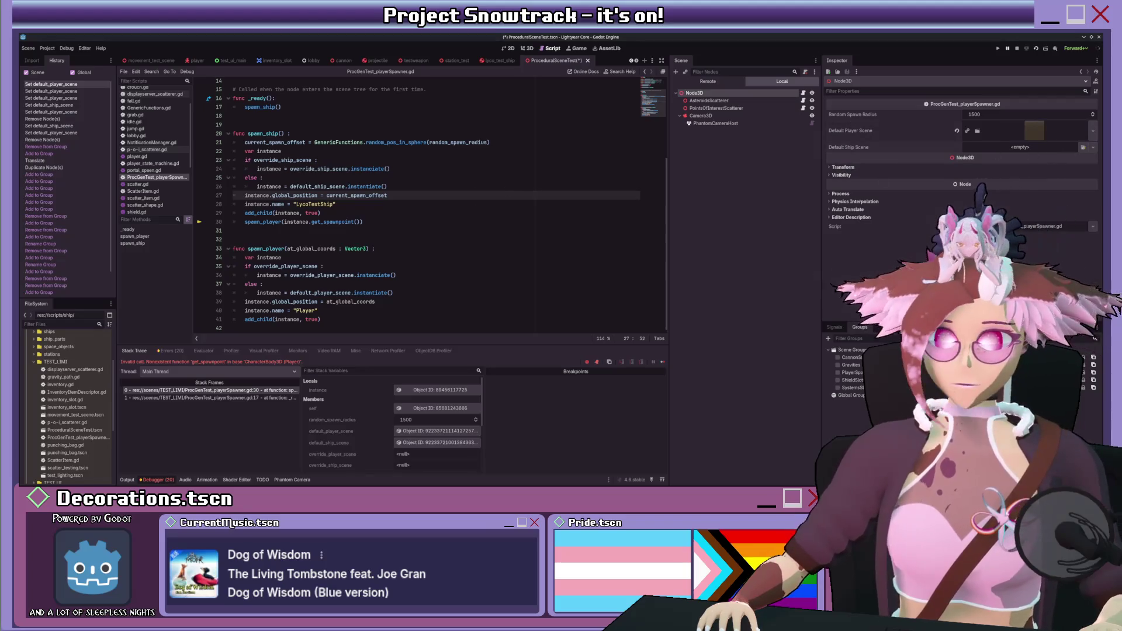
{"action": "key", "text": "ctrl+z"}
- Stop the old session, save and rerun ProceduralSceneTest, and bring the game window forward
{"action": "left_click", "coordinate": [1017, 48]}
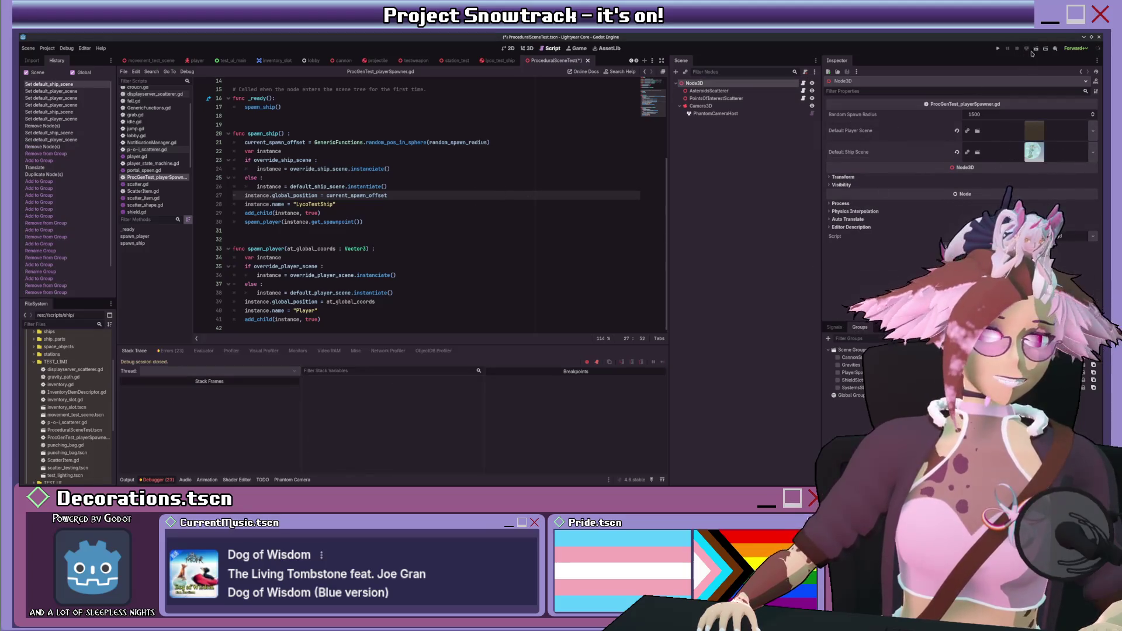
{"action": "left_click", "coordinate": [1036, 49]}
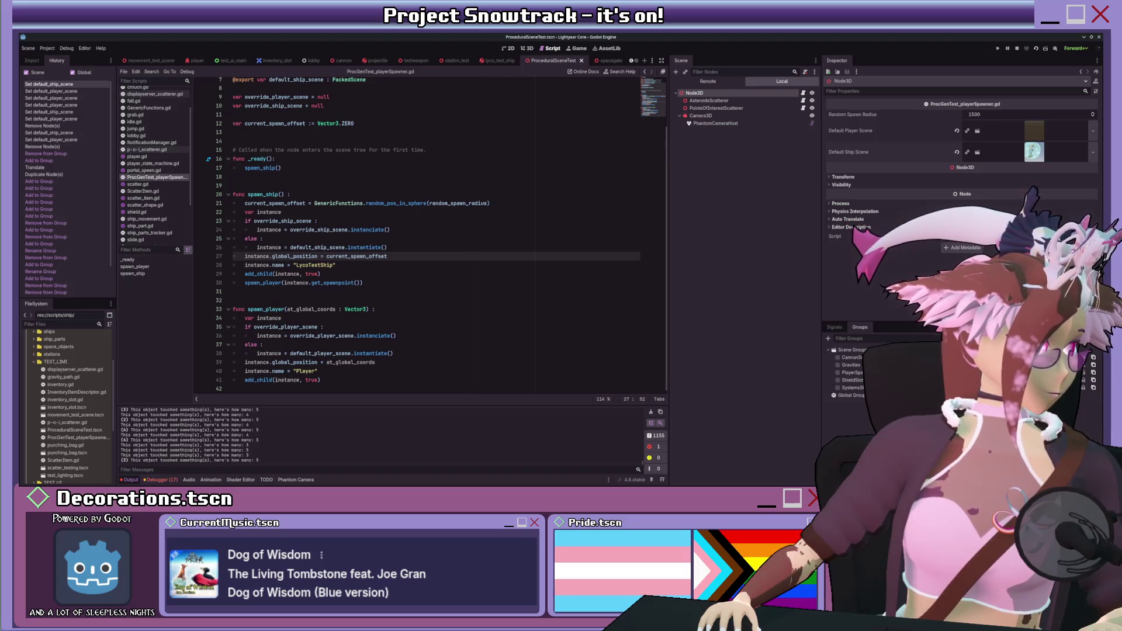
{"action": "key", "text": "alt+Tab"}
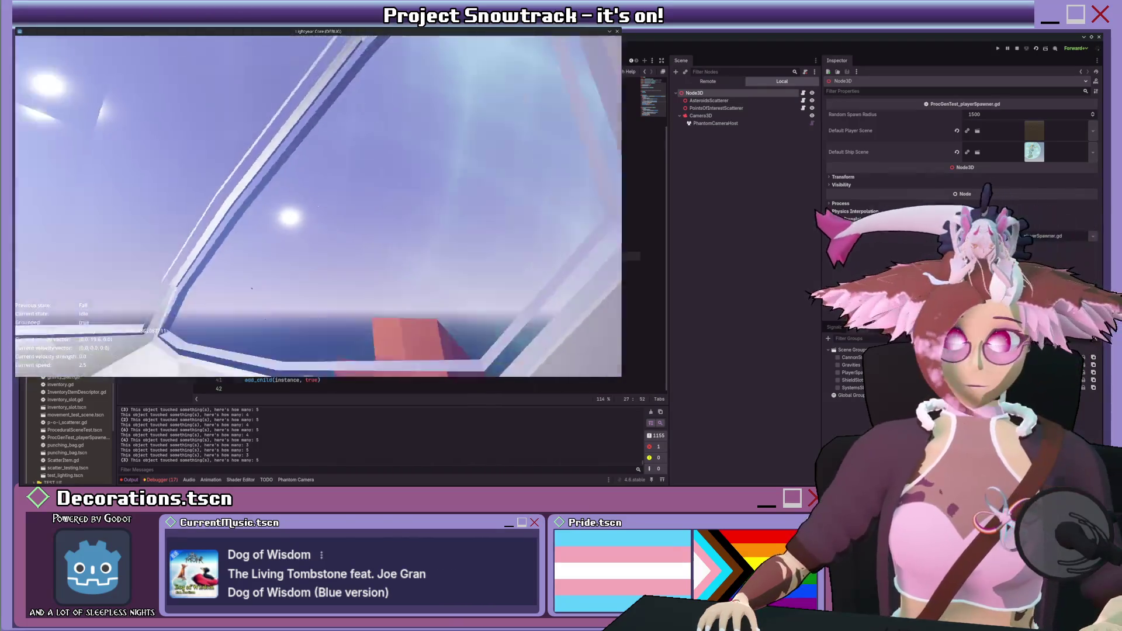
- Walk the player around in the game, stop it, and select the PointsOfInterestScatterer node
{"action": "key", "text": "shift+w"}
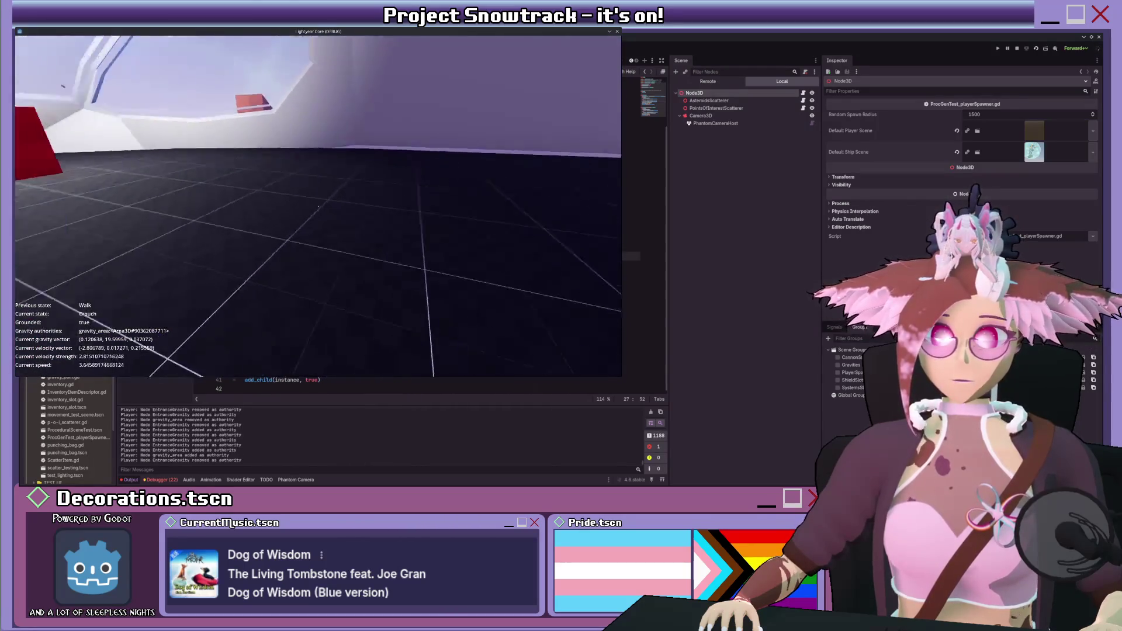
{"action": "key", "text": "Escape"}
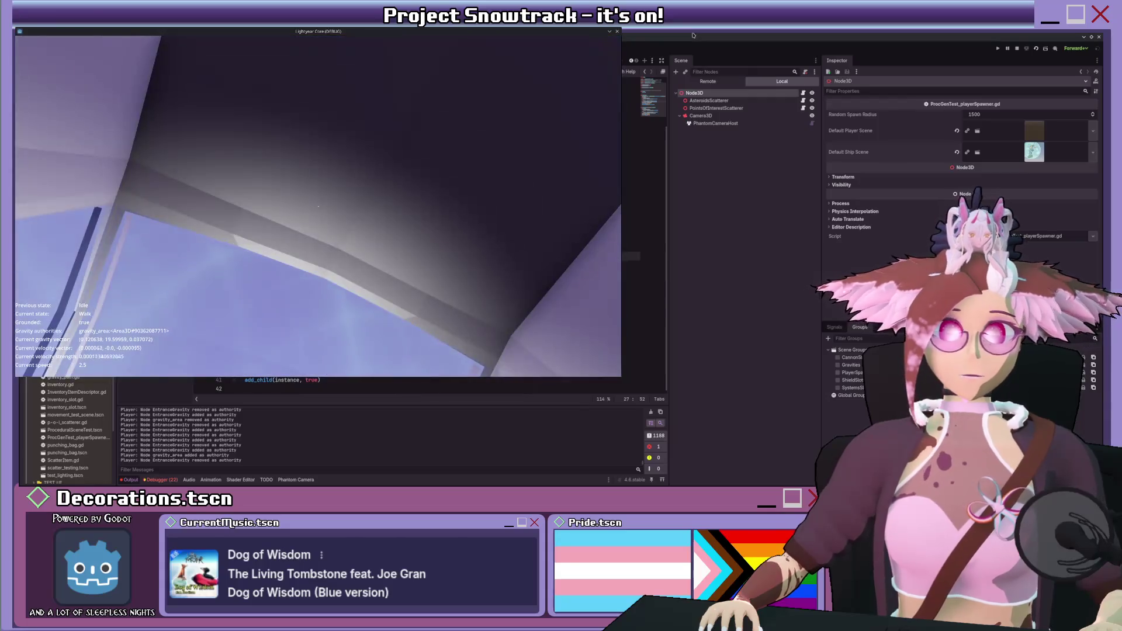
{"action": "left_click", "coordinate": [1017, 49]}
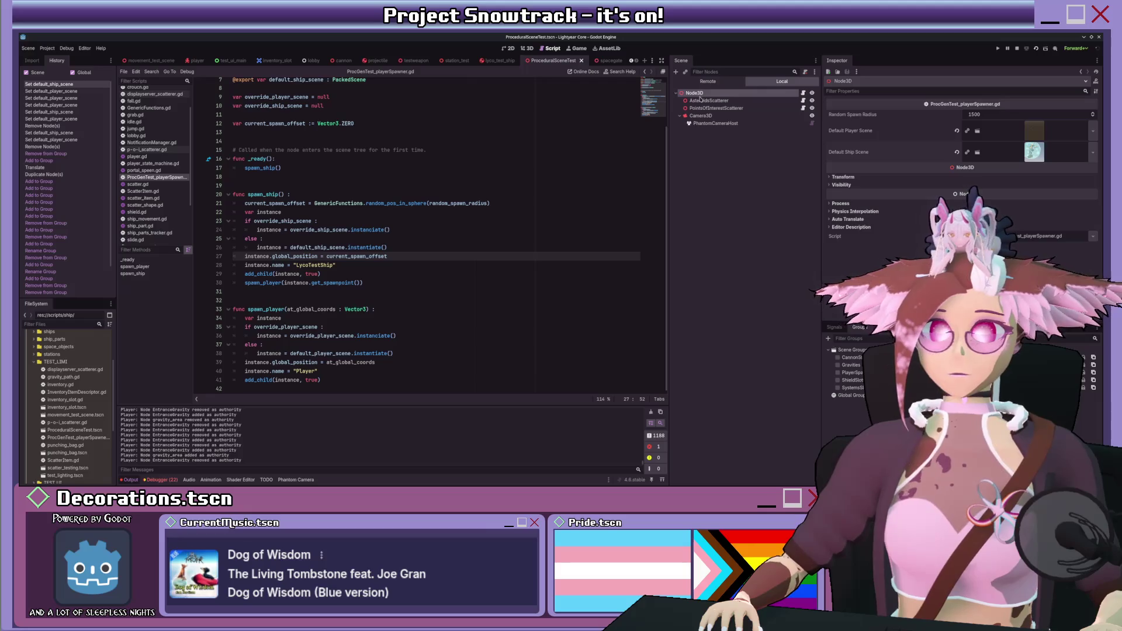
{"action": "left_click", "coordinate": [701, 108]}
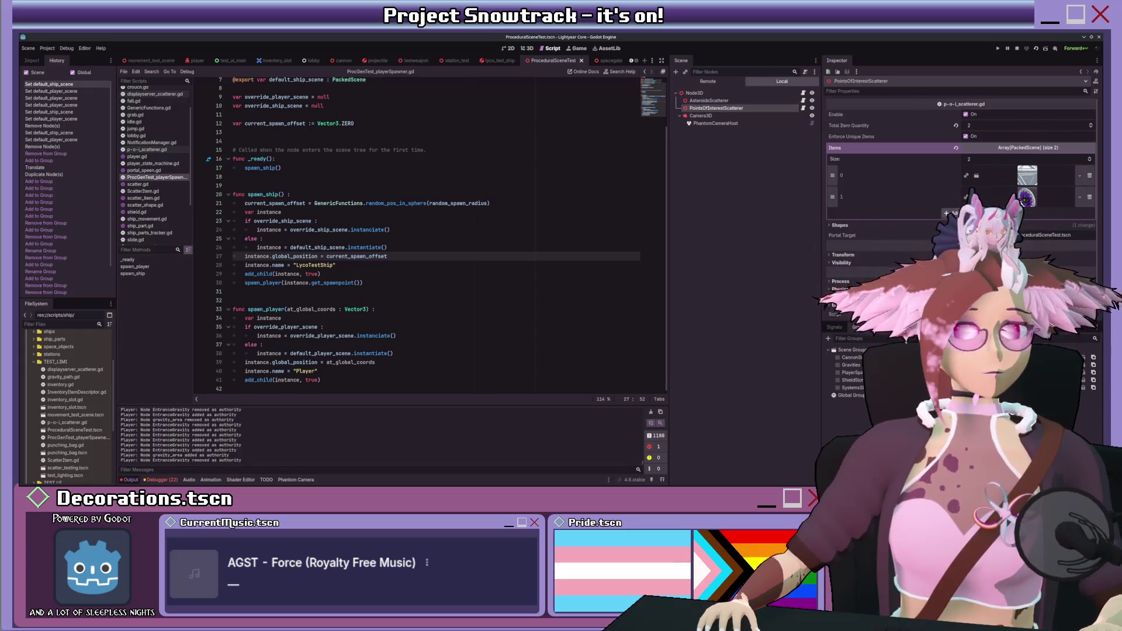
- Add a new Items slot holding testweapon.tscn to the scatterer, then open that weapon scene
{"action": "left_click", "coordinate": [958, 214]}
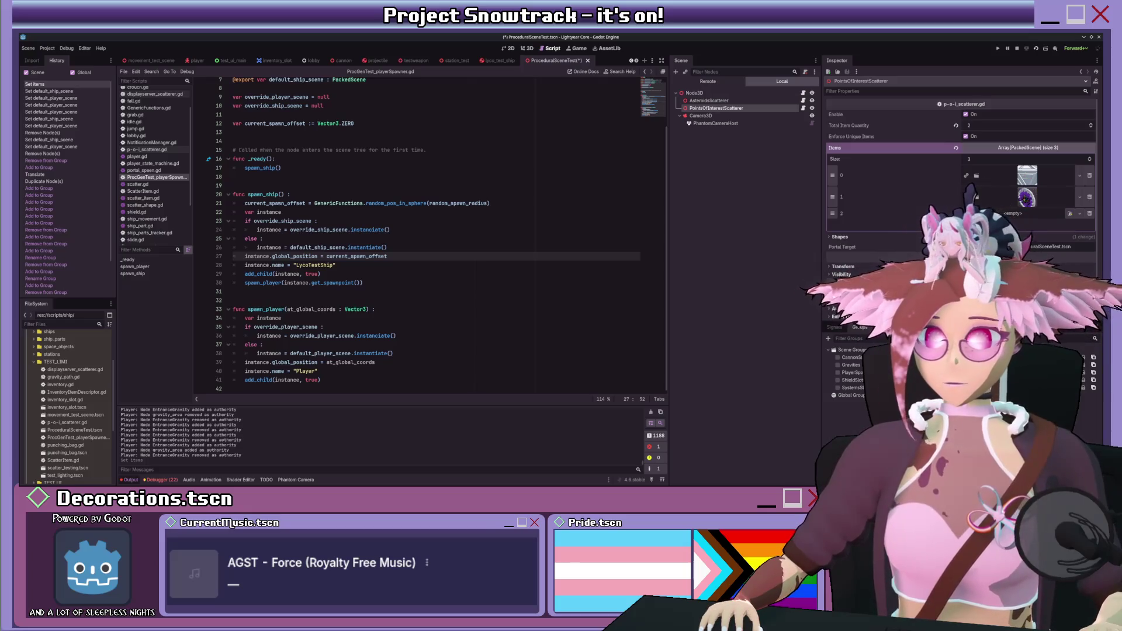
{"action": "left_click_drag", "start_coordinate": [993, 214], "coordinate": [1017, 213]}
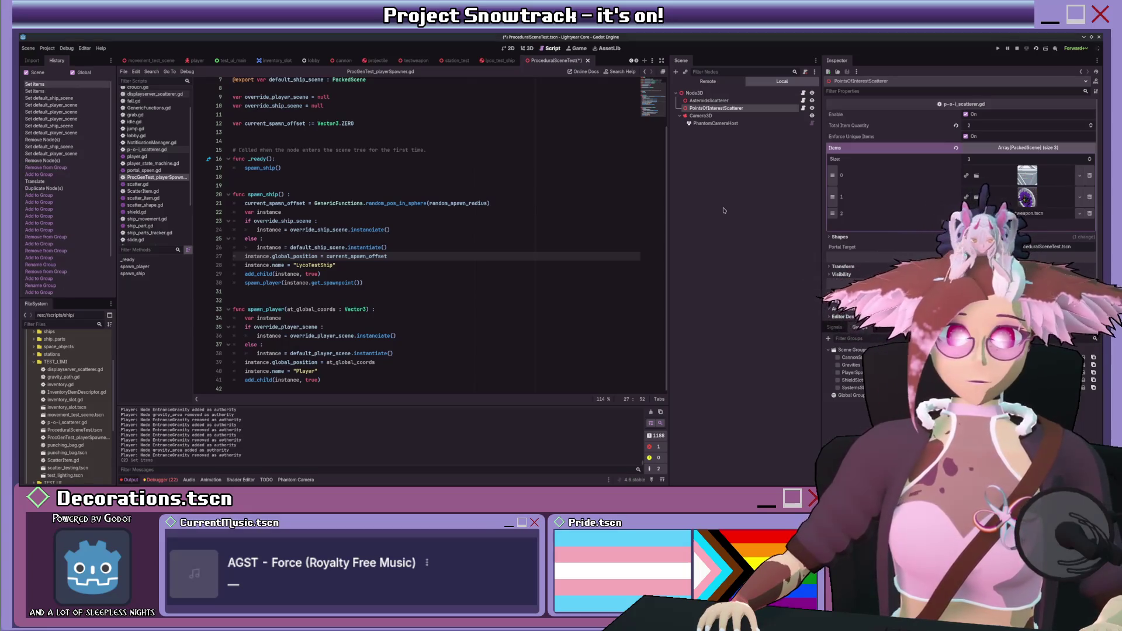
{"action": "left_click", "coordinate": [1026, 214]}
{"action": "left_click", "coordinate": [947, 227]}
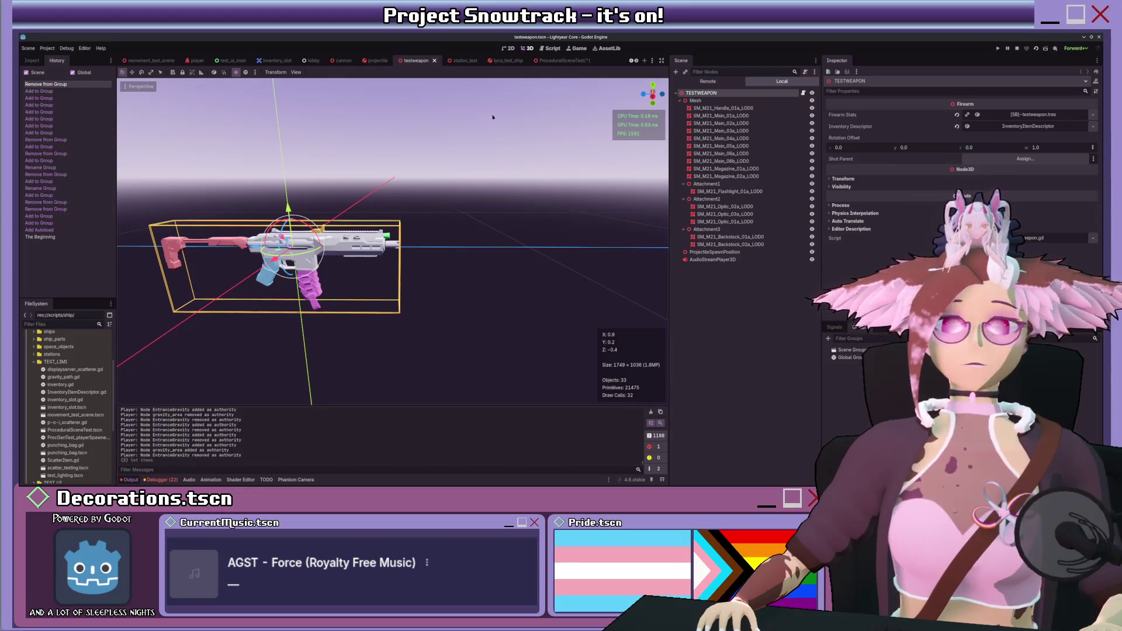
- Close the extra scene tabs and frame the TESTWEAPON gun in movement_test_scene
{"action": "left_click", "coordinate": [434, 60]}
{"action": "left_click", "coordinate": [434, 61]}
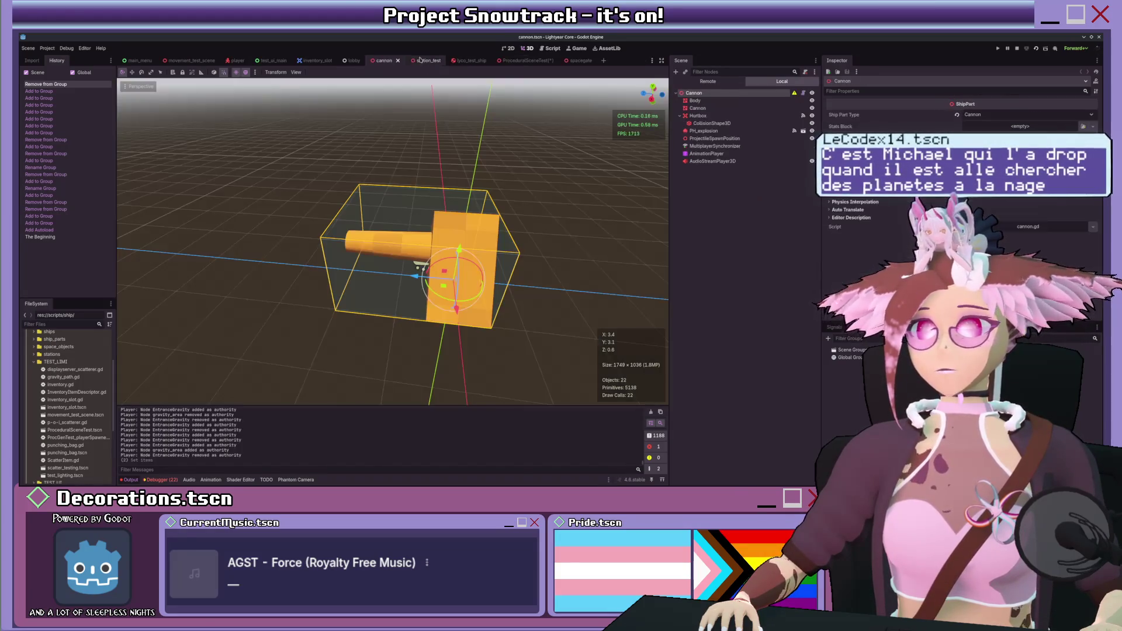
{"action": "left_click", "coordinate": [395, 61]}
{"action": "left_click", "coordinate": [201, 62]}
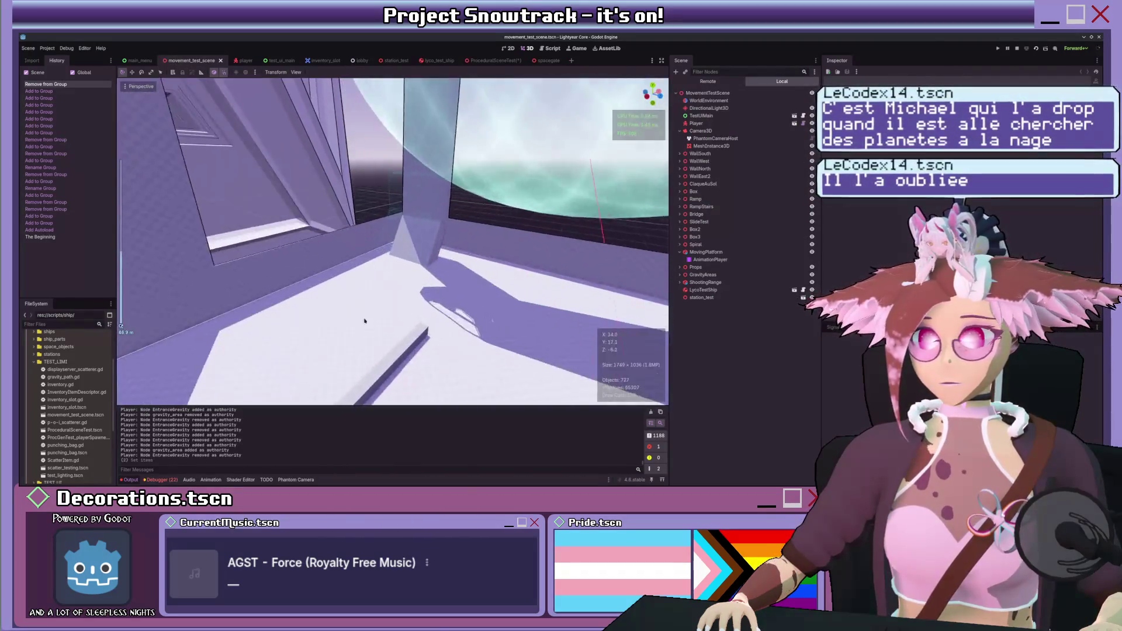
{"action": "left_click", "coordinate": [415, 200]}
{"action": "key", "text": "f"}
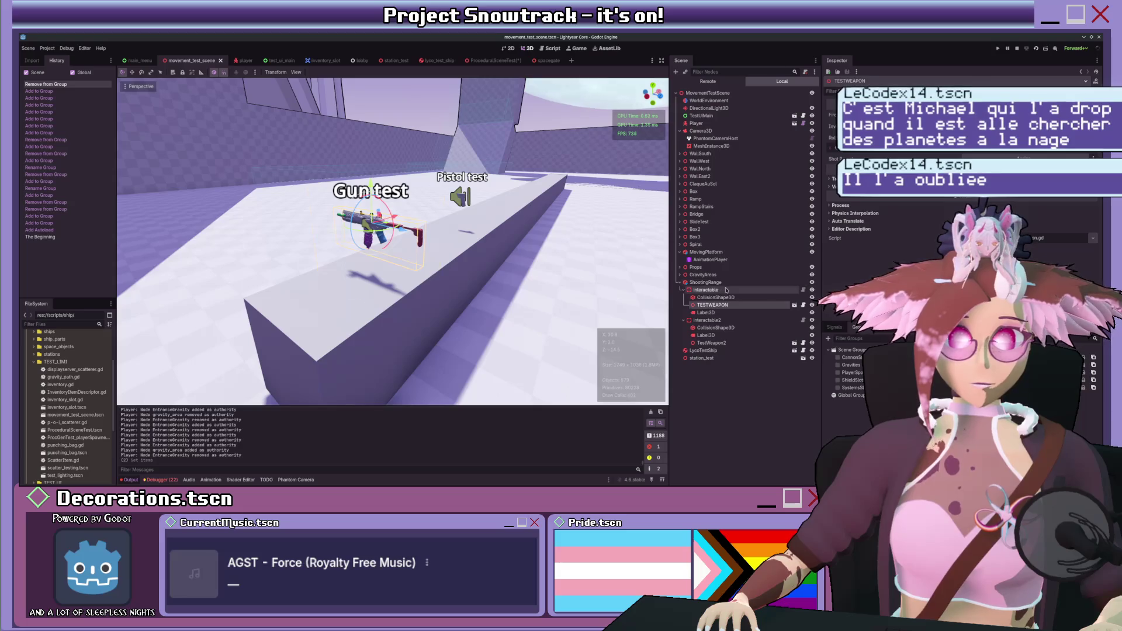
- Open testweapon.tscn from the interactable node and bring up its root node's testweapon.gd script
{"action": "left_click", "coordinate": [731, 290]}
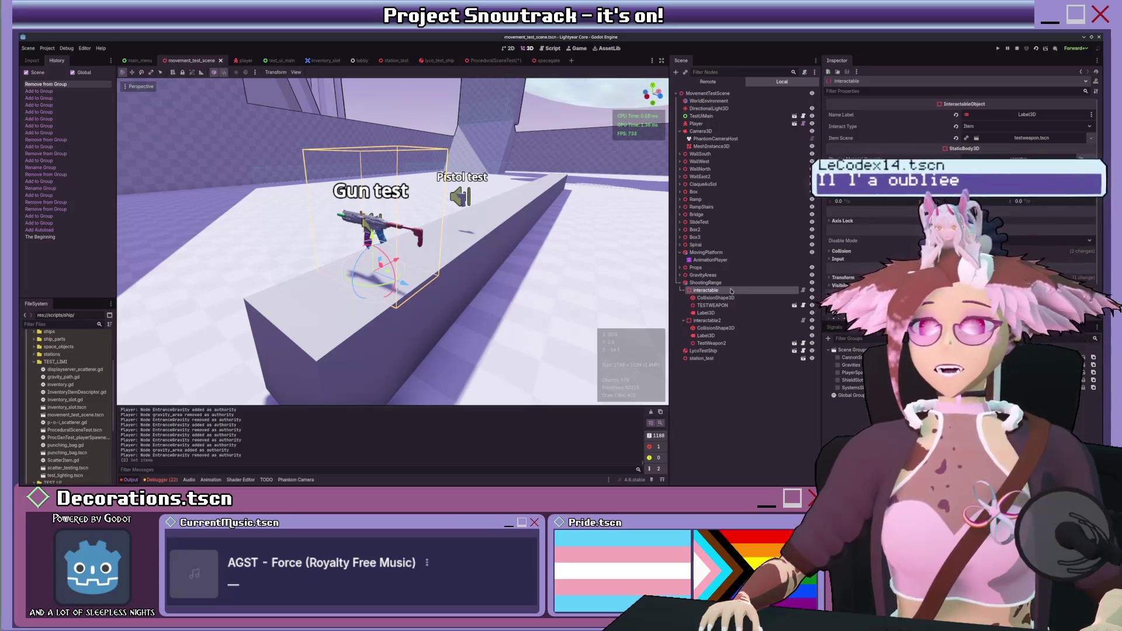
{"action": "left_click", "coordinate": [793, 305]}
{"action": "left_click", "coordinate": [756, 95]}
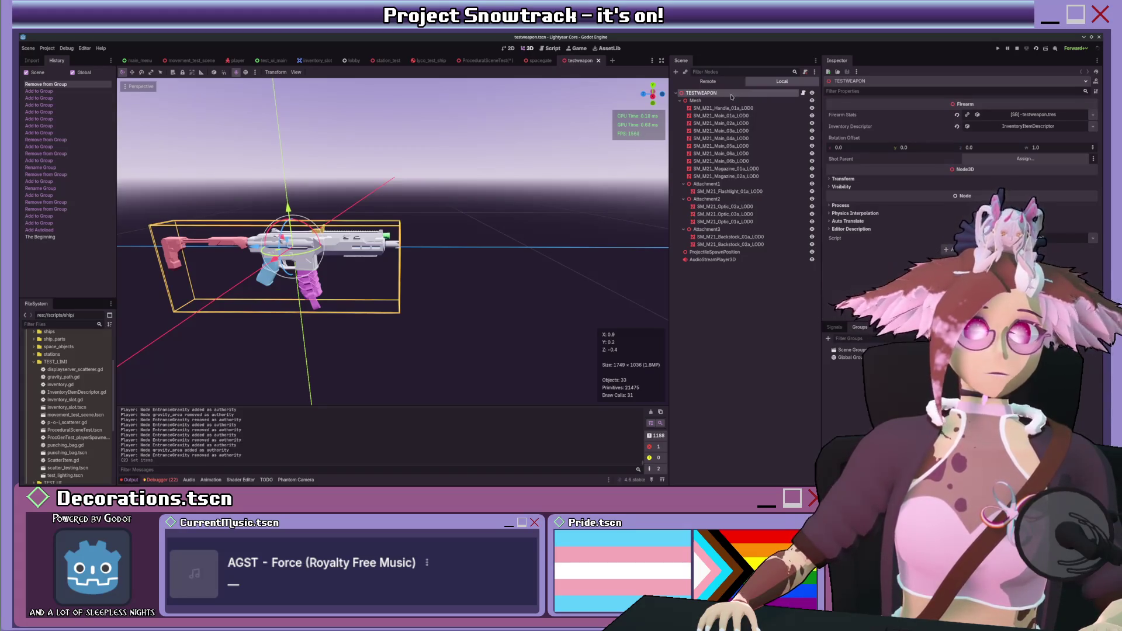
{"action": "left_click", "coordinate": [803, 93]}
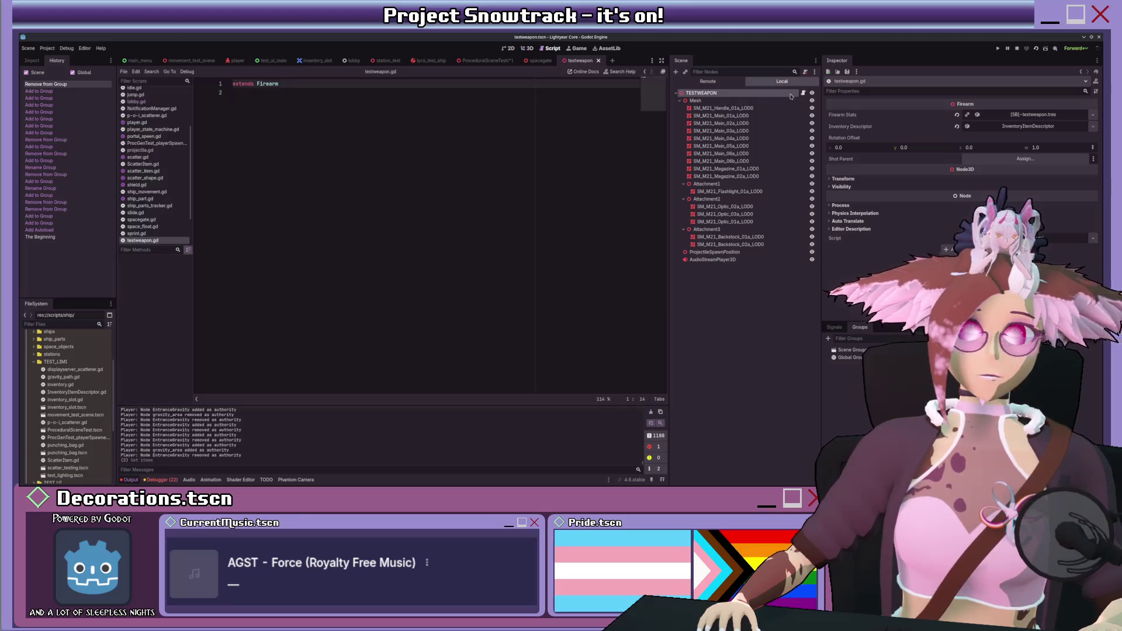
- Append an empty func interact(): declaration at the end of base_firearm.gd
{"action": "left_click", "coordinate": [268, 84], "text": "ctrl"}
{"action": "scroll", "coordinate": [378, 207], "scroll_direction": "up", "scroll_amount": 10}
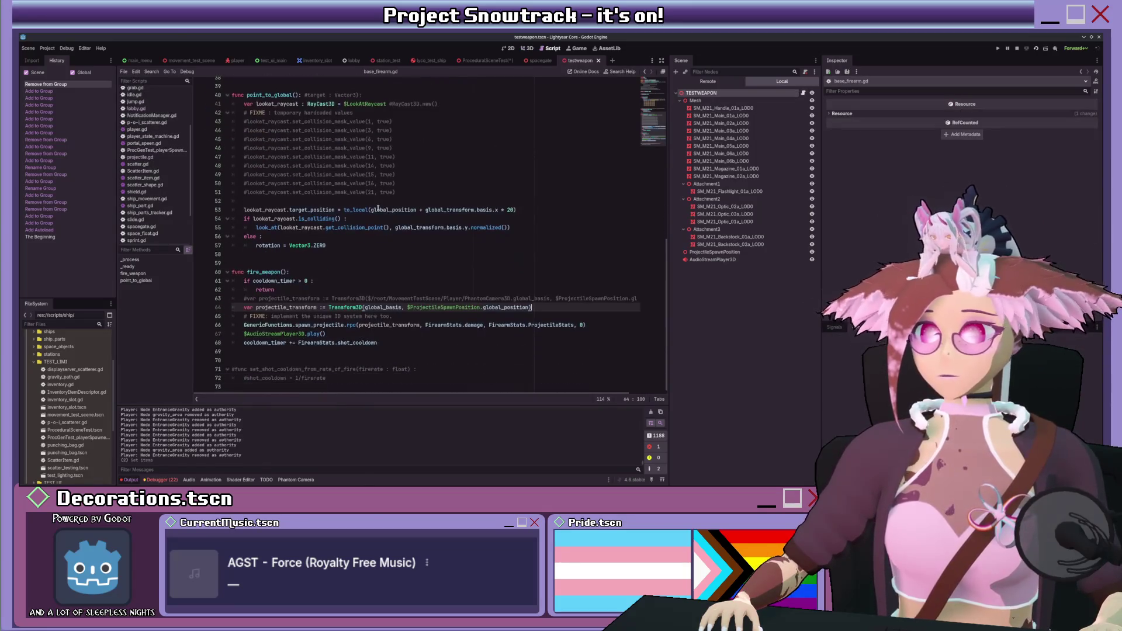
{"action": "scroll", "coordinate": [377, 207], "scroll_direction": "down", "scroll_amount": 12}
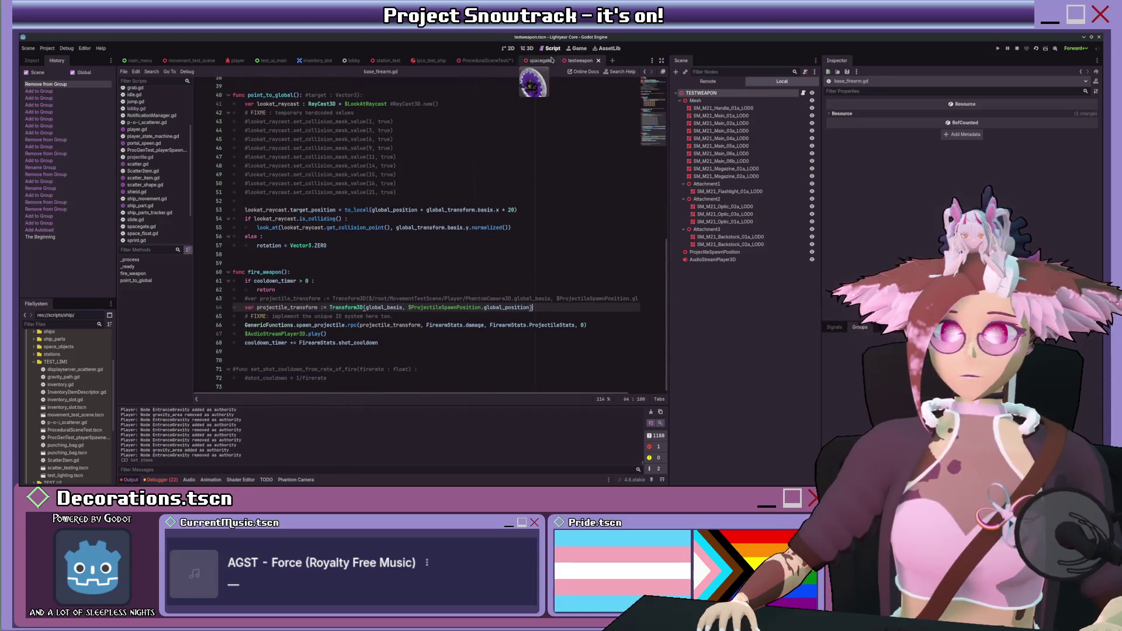
{"action": "left_click", "coordinate": [414, 386]}
{"action": "key", "text": "Return"}
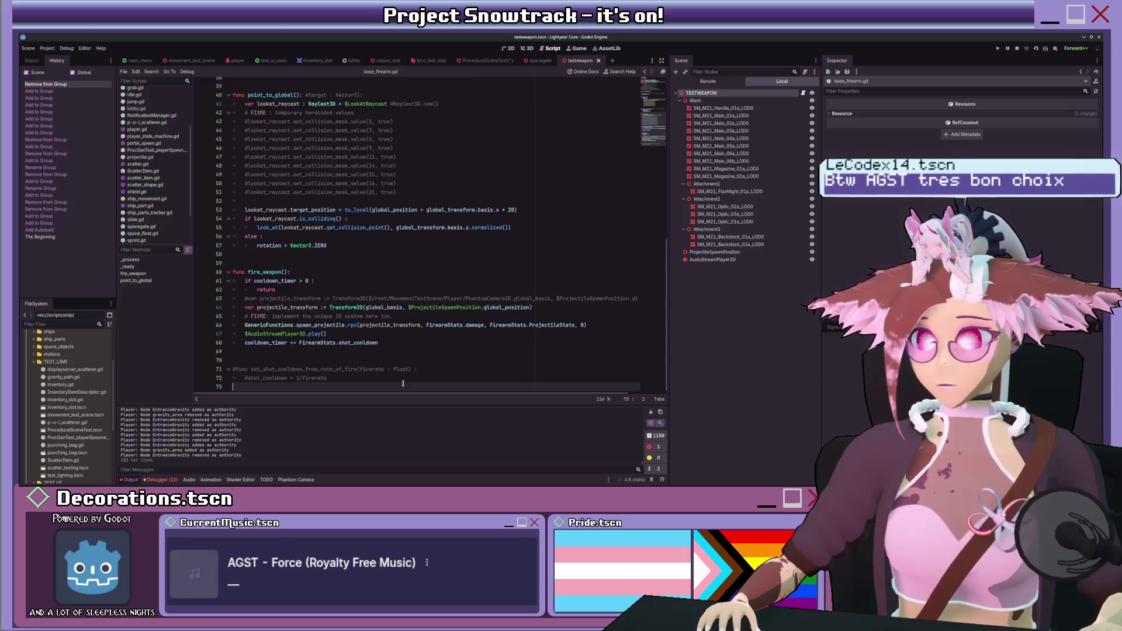
{"action": "key", "text": "Return"}
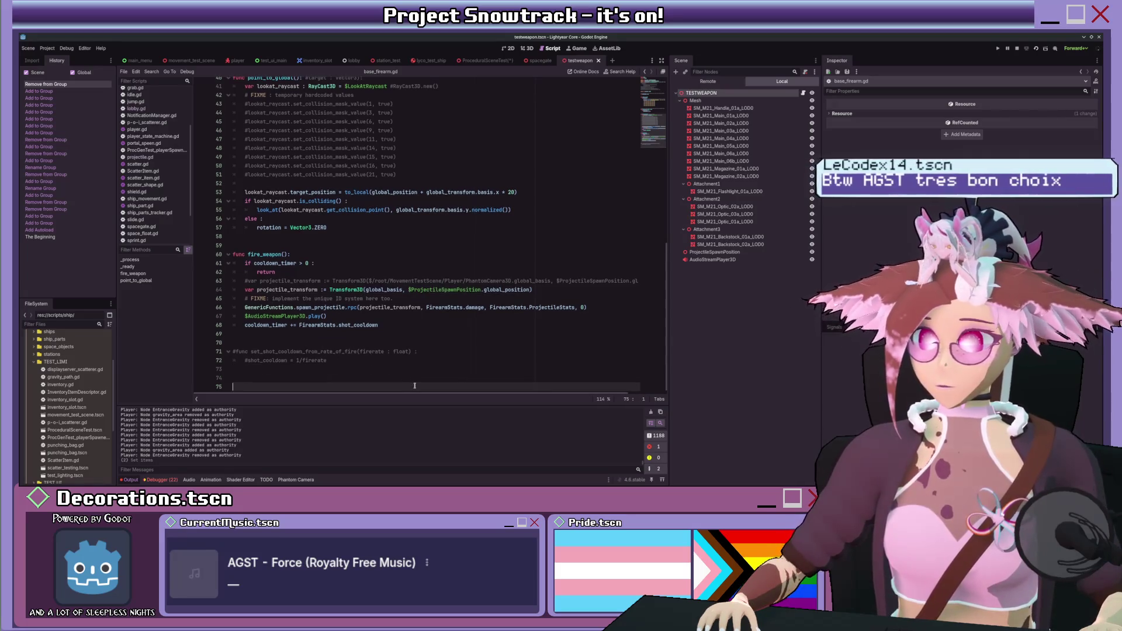
{"action": "type", "text": "#unc interact()"}
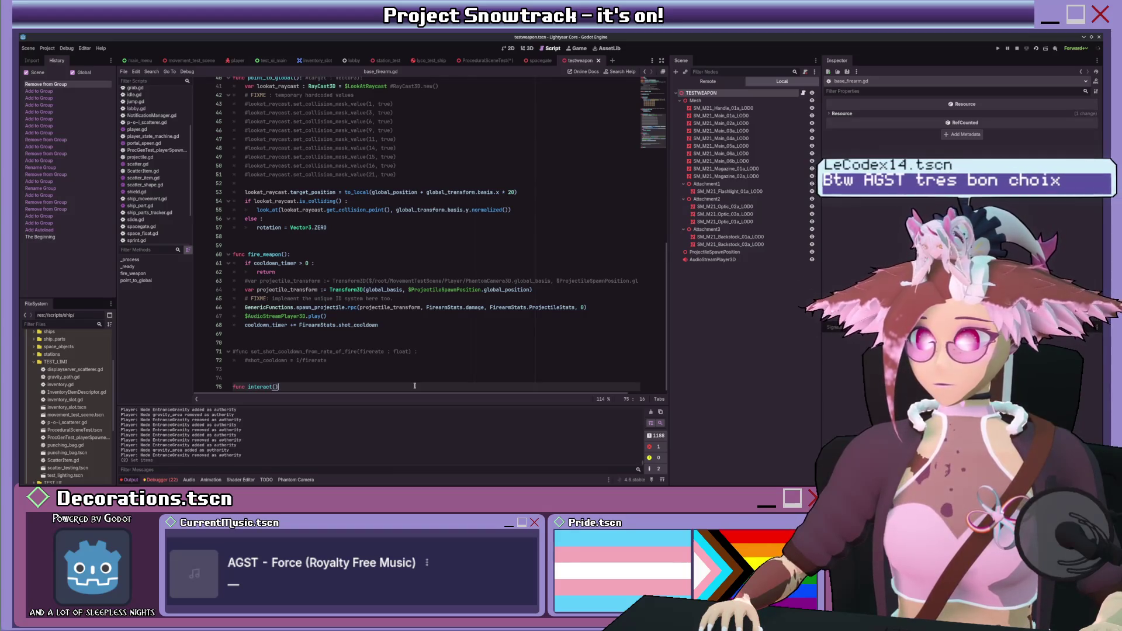
{"action": "type", "text": ":"}
{"action": "key", "text": "Return"}
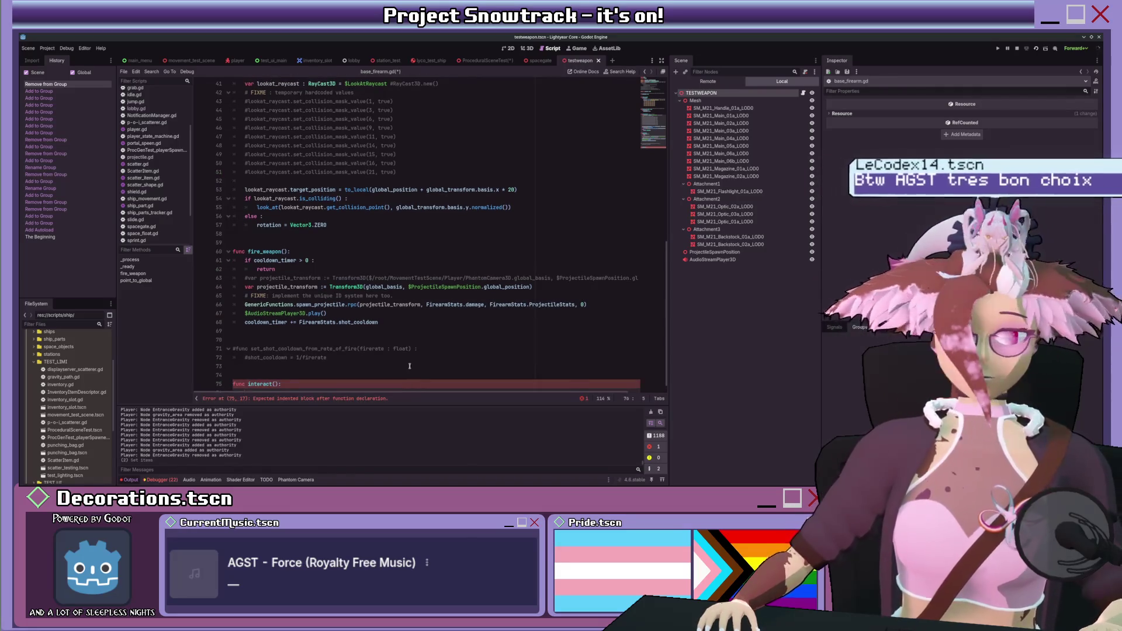
- Declare var is_in_inventory := false below the cooldown timer variable
{"action": "scroll", "coordinate": [155, 195], "scroll_direction": "down", "scroll_amount": 3}
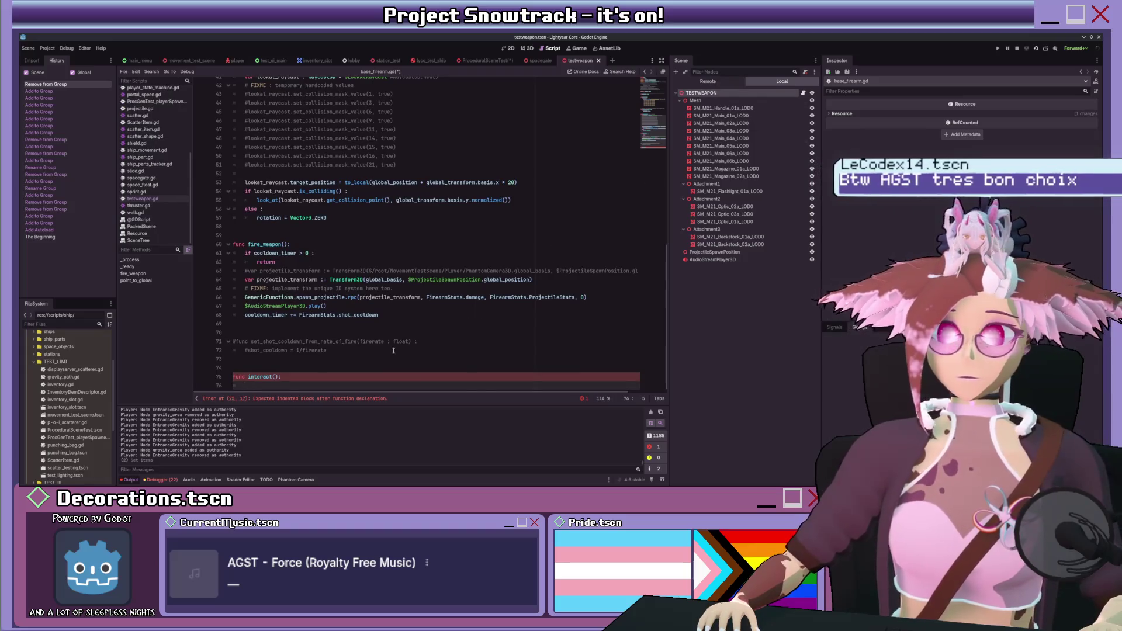
{"action": "scroll", "coordinate": [383, 263], "scroll_direction": "up", "scroll_amount": 10}
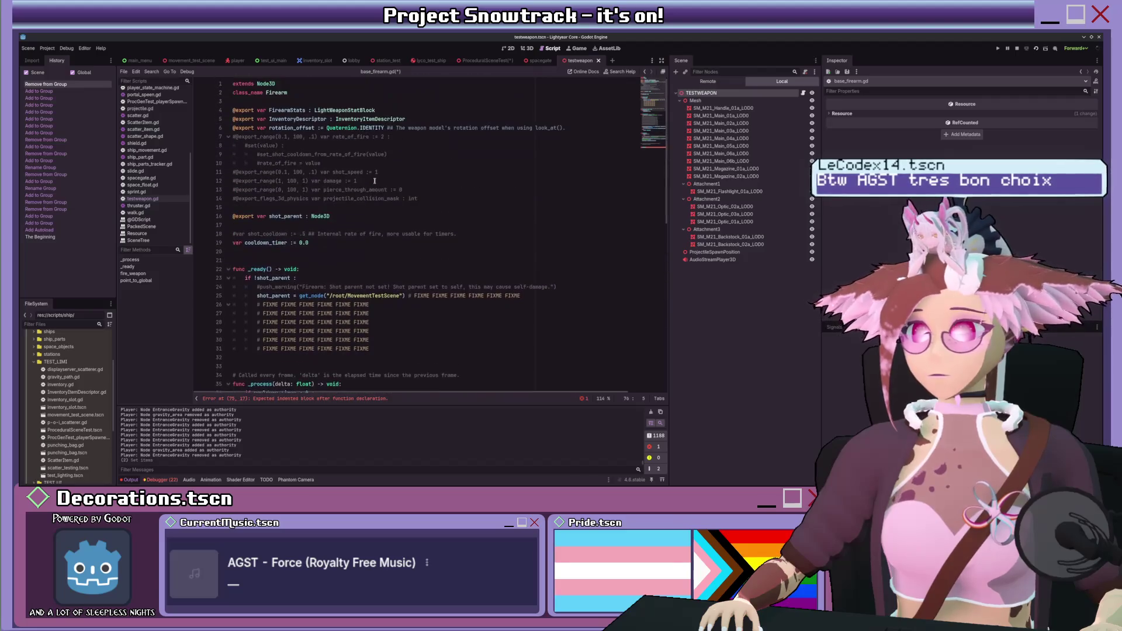
{"action": "left_click", "coordinate": [404, 215]}
{"action": "key", "text": "Down"}
{"action": "key", "text": "Down"}
{"action": "key", "text": "Down"}
{"action": "key", "text": "Return"}
{"action": "type", "text": "var is"}
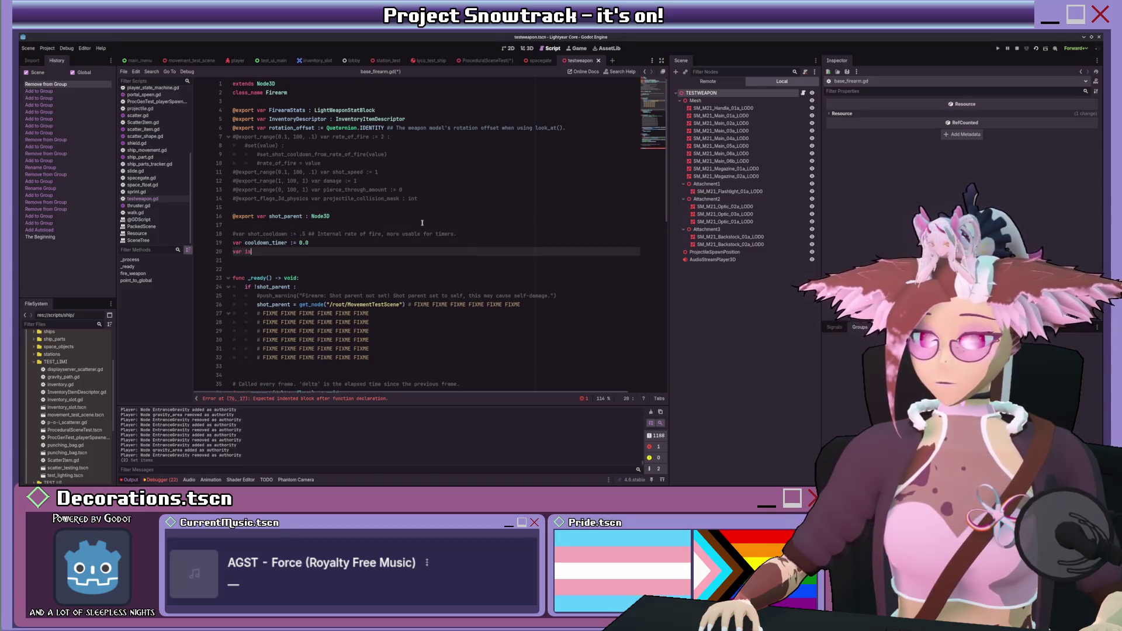
{"action": "type", "text": "_in_"}
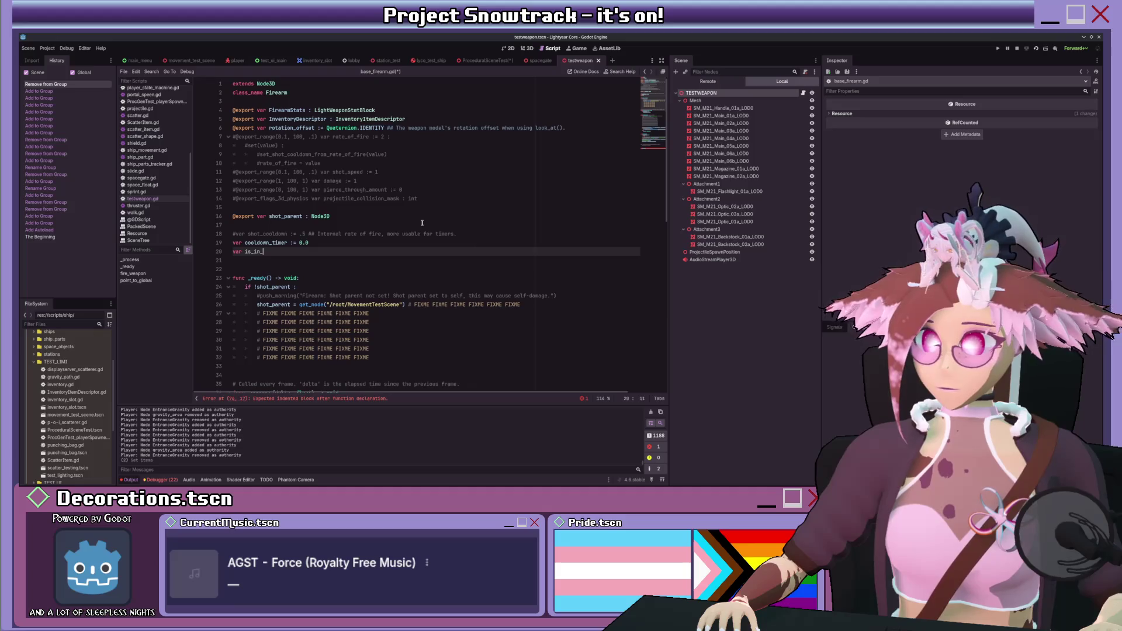
{"action": "type", "text": "inventory := "}
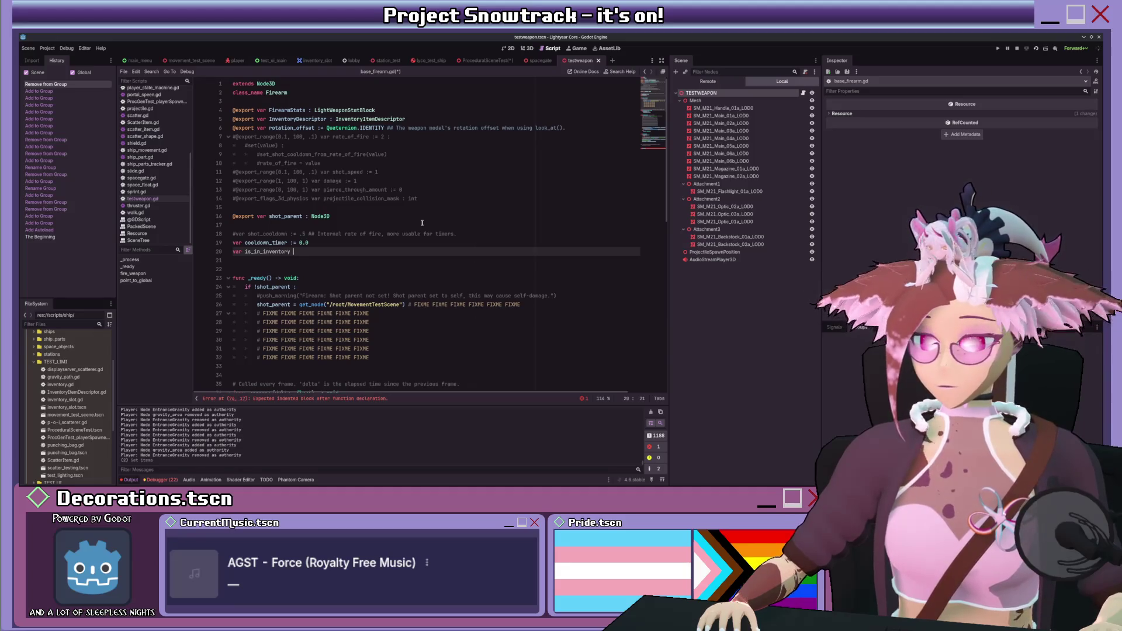
{"action": "type", "text": "false"}
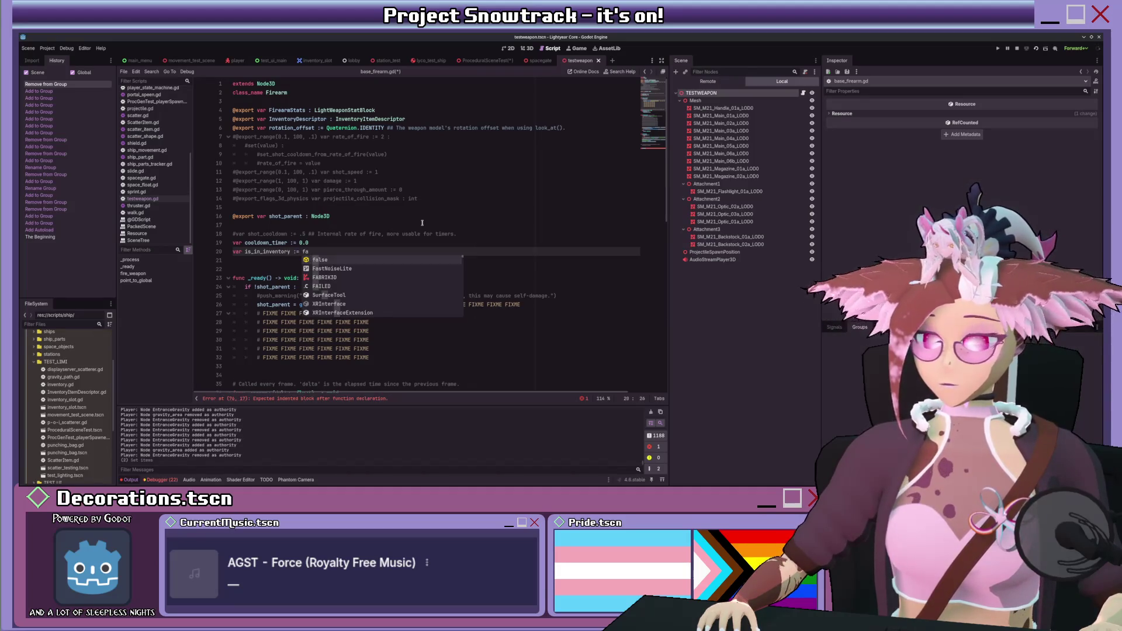
{"action": "scroll", "coordinate": [410, 206], "scroll_direction": "down", "scroll_amount": 3}
{"action": "key", "text": "ctrl+End"}
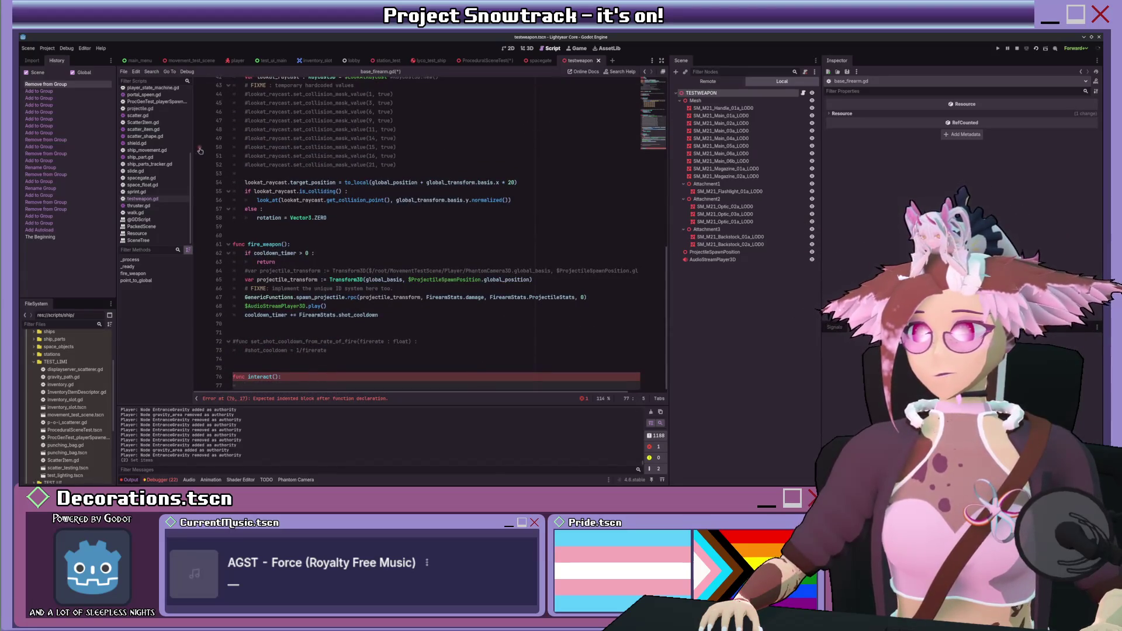
- Open InteractableObject.gd from the interactable node in movement_test_scene
{"action": "left_click", "coordinate": [482, 60]}
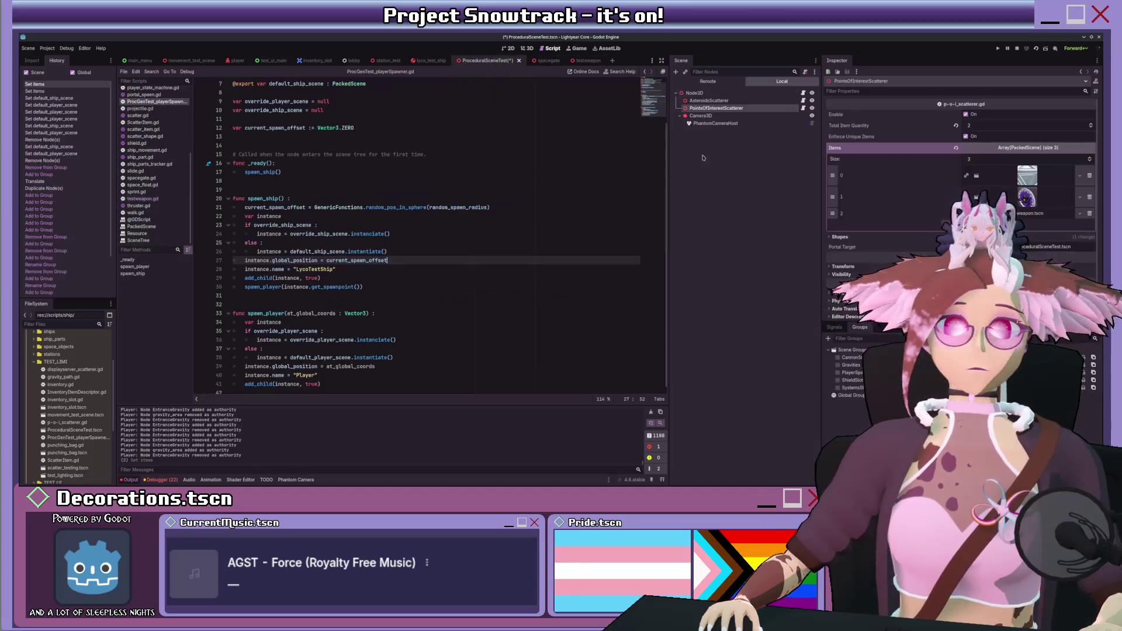
{"action": "left_click", "coordinate": [189, 60]}
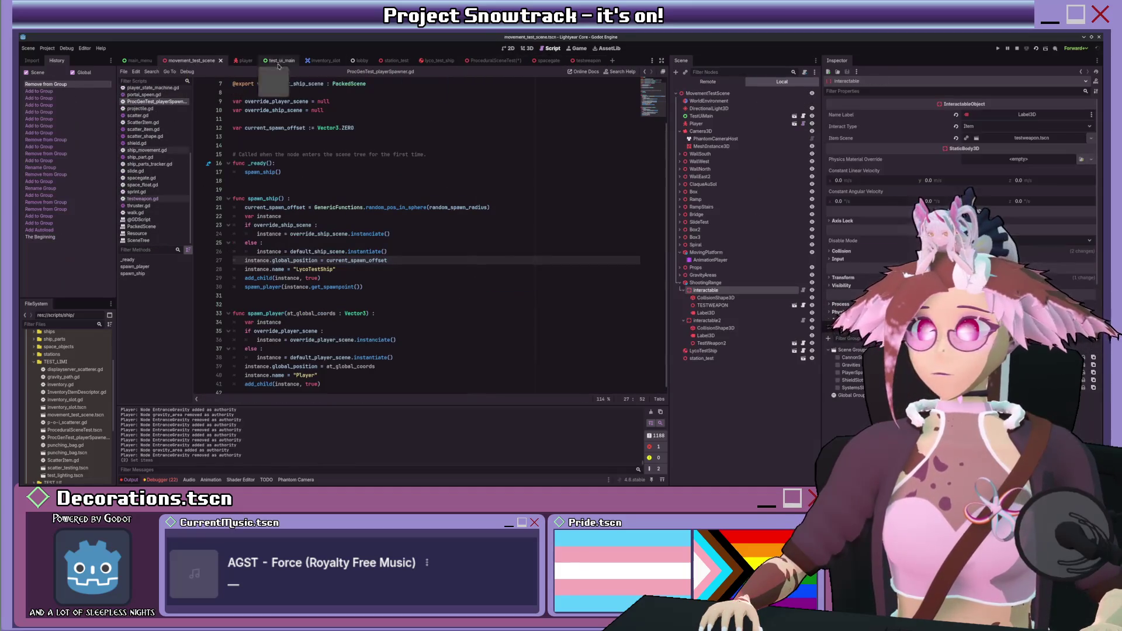
{"action": "left_click", "coordinate": [803, 290]}
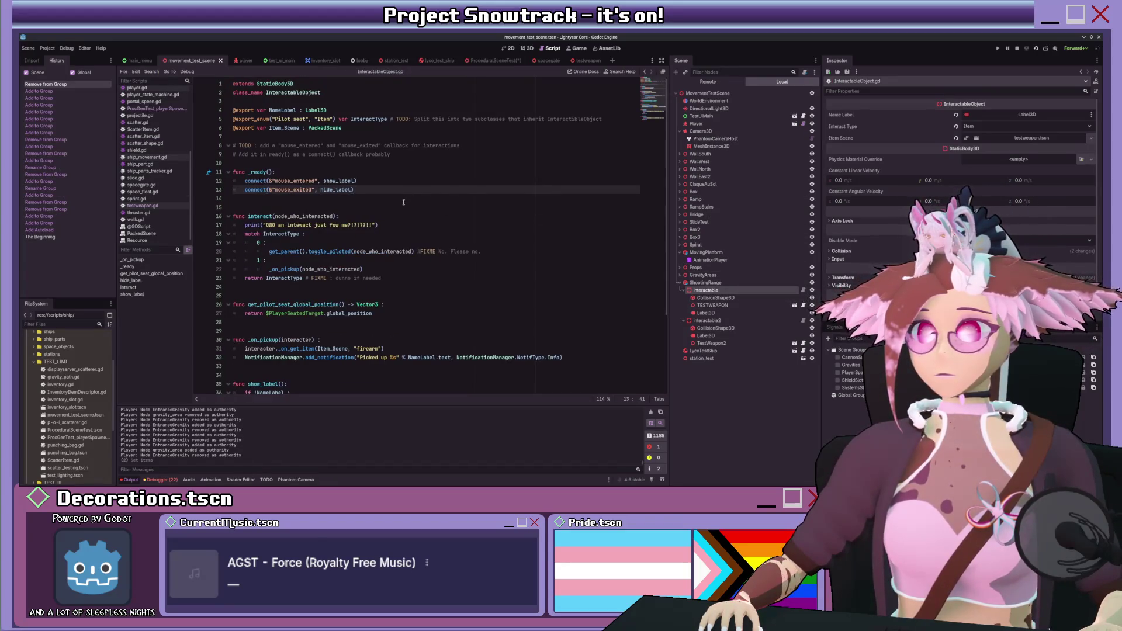
{"action": "scroll", "coordinate": [403, 202], "scroll_direction": "down", "scroll_amount": 4}
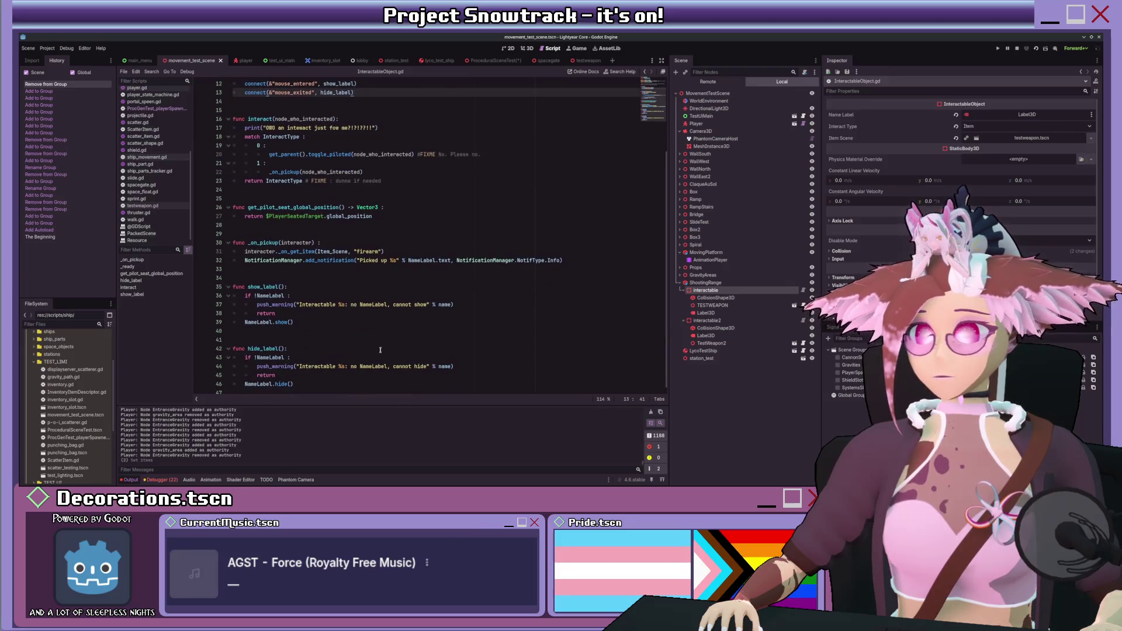
{"action": "scroll", "coordinate": [363, 321], "scroll_direction": "up", "scroll_amount": 2}
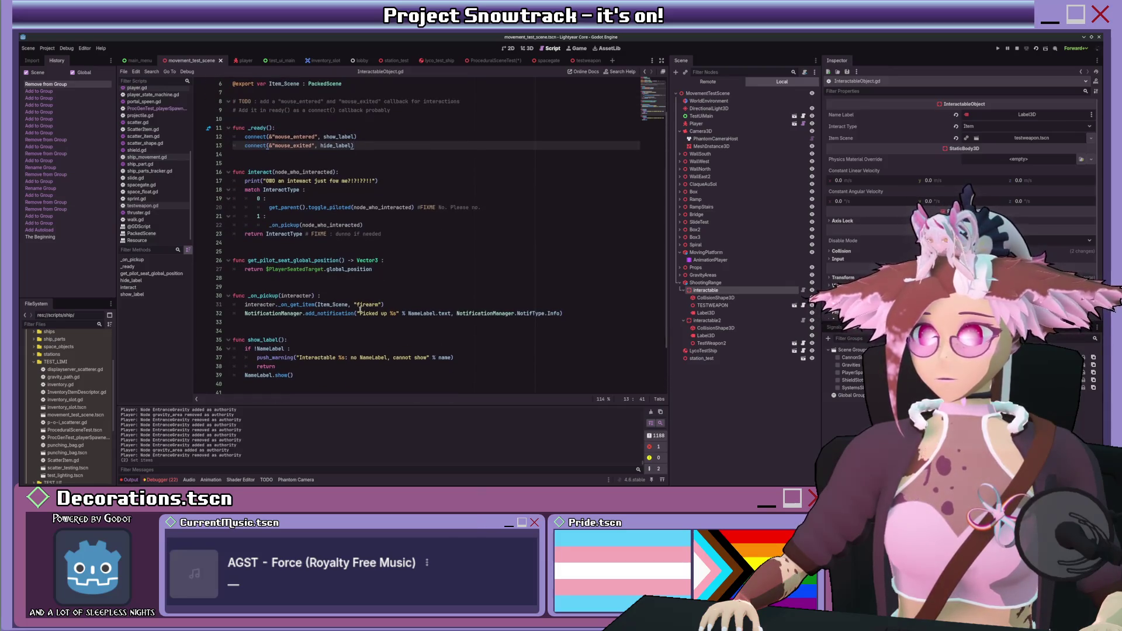
- Check the node's signals and select the whole interact() function in InteractableObject.gd
{"action": "left_click", "coordinate": [835, 328]}
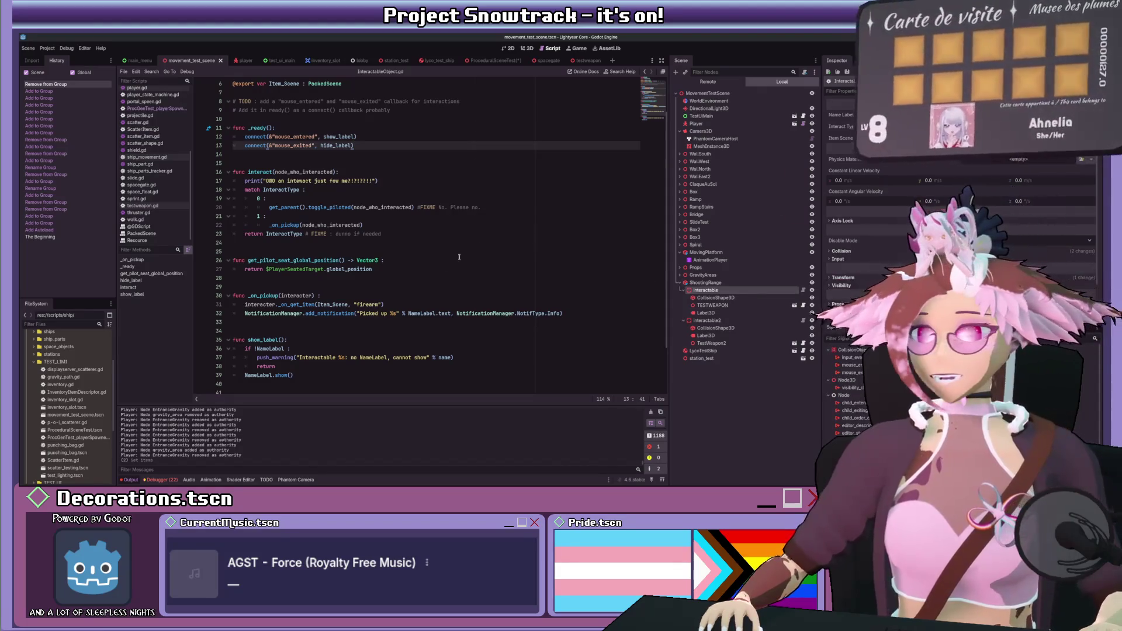
{"action": "scroll", "coordinate": [372, 275], "scroll_direction": "up", "scroll_amount": 2}
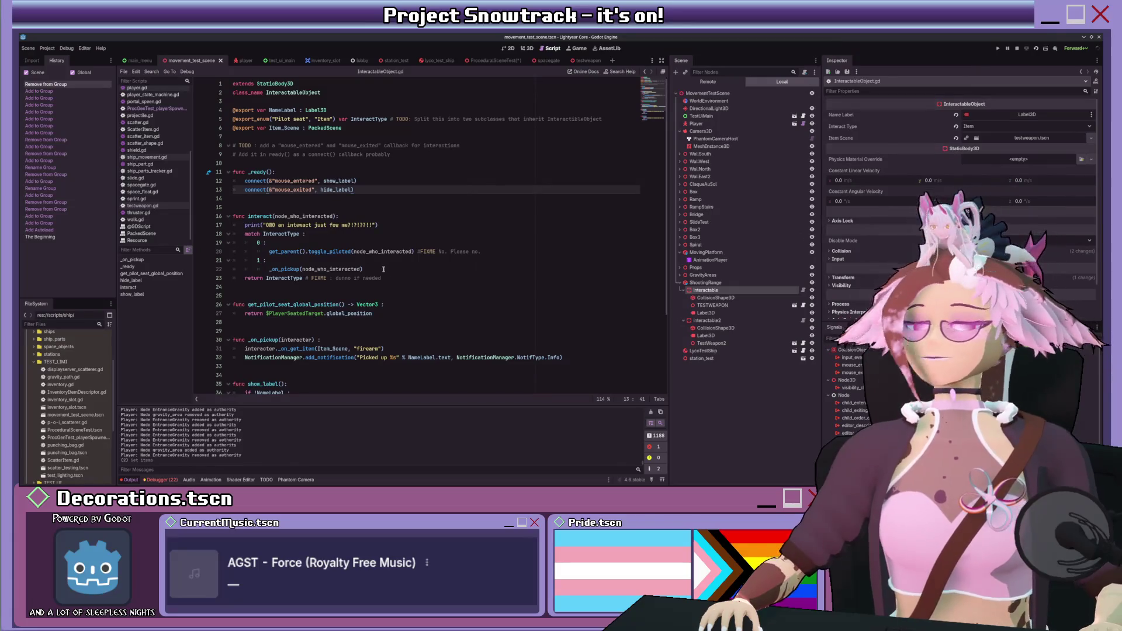
{"action": "mouse_move", "coordinate": [376, 267]}
{"action": "left_mouse_down"}
{"action": "mouse_move", "coordinate": [246, 234]}
{"action": "mouse_move", "coordinate": [224, 216]}
{"action": "left_mouse_up"}
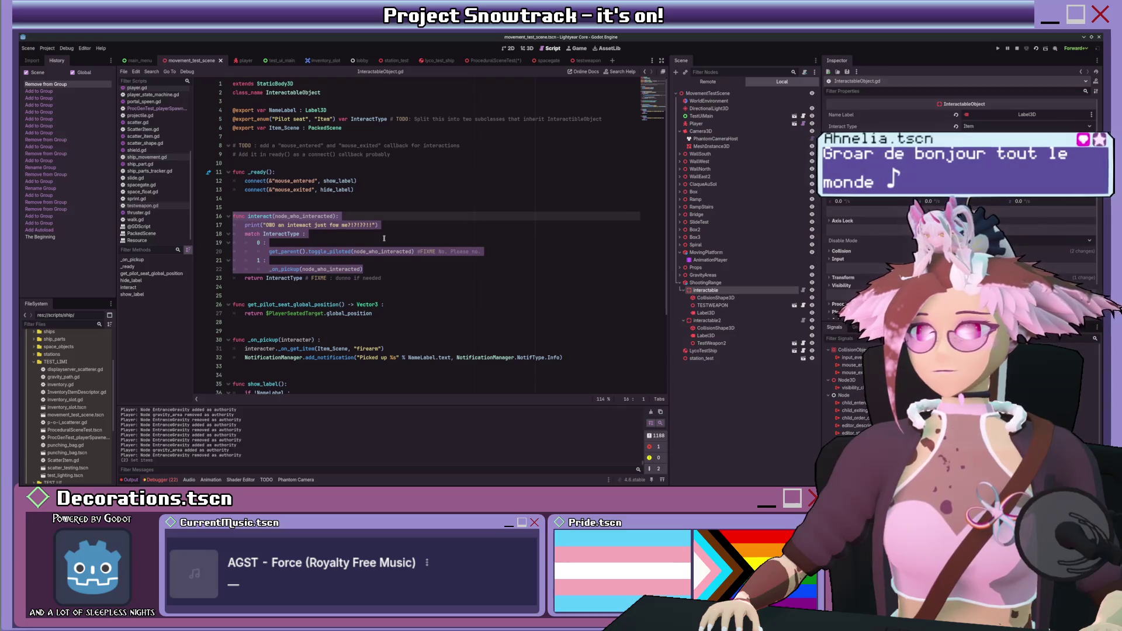
- Copy InteractableObject's interact() code and paste it inside the firearm's interact()
{"action": "key", "text": "ctrl+c"}
{"action": "key", "text": "alt+Left"}
{"action": "key", "text": "ctrl+v"}
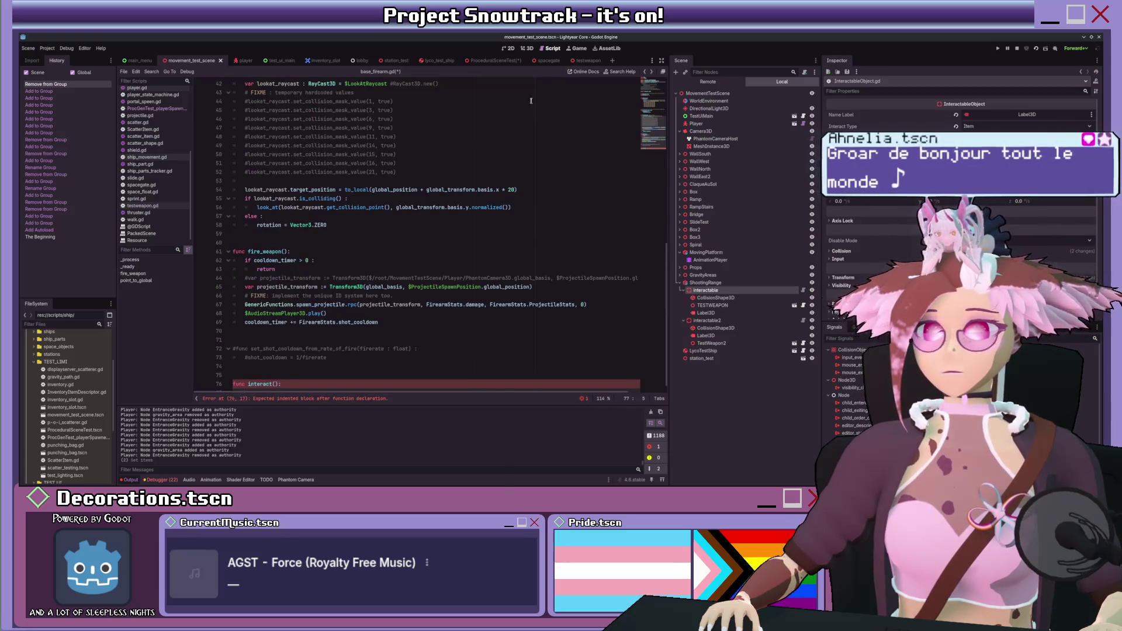
{"action": "key", "text": "Return"}
{"action": "key", "text": "ctrl+v"}
- Change the pasted print message to "You have been given... A GUN"
{"action": "left_click_drag", "start_coordinate": [266, 341], "coordinate": [372, 338]}
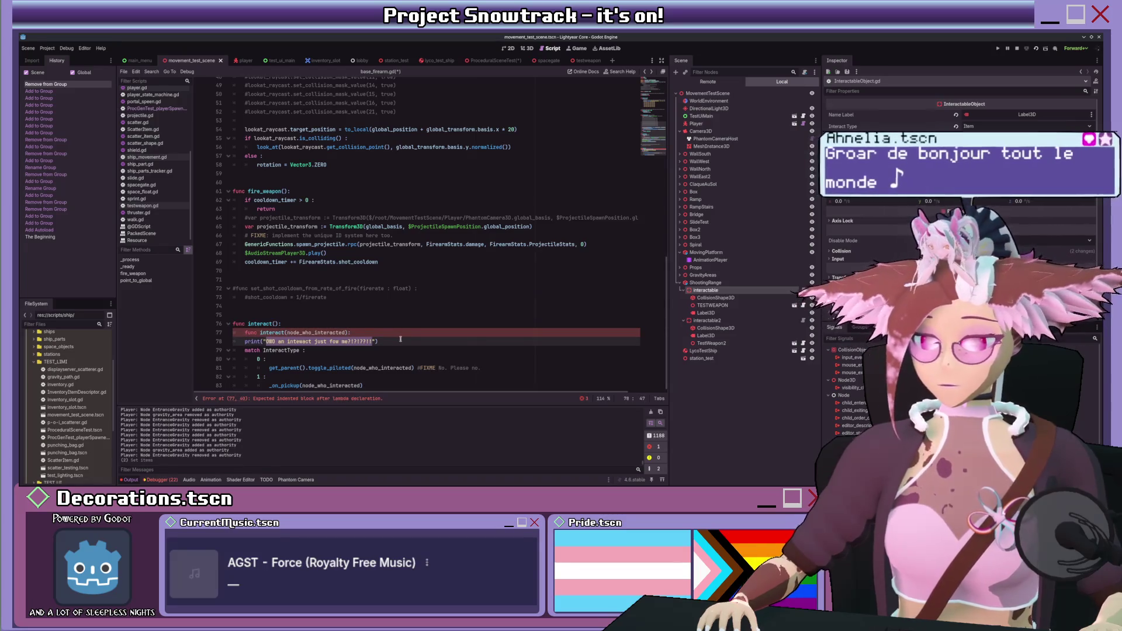
{"action": "type", "text": "You have inrt"}
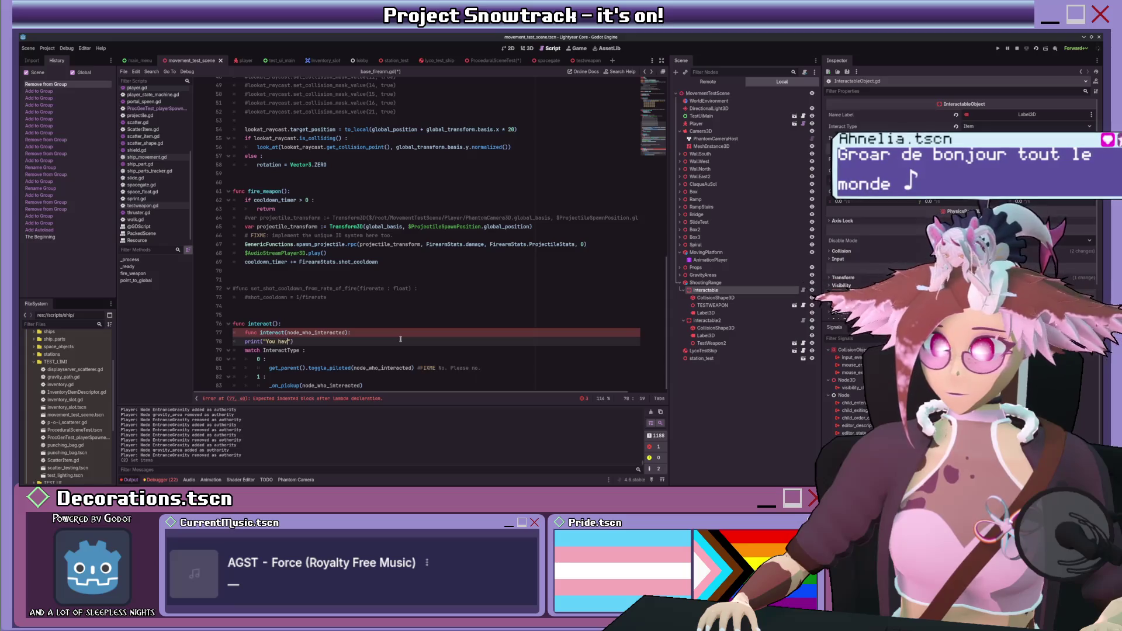
{"action": "key", "text": "BackSpace"}
{"action": "key", "text": "BackSpace"}
{"action": "key", "text": "BackSpace"}
{"action": "key", "text": "BackSpace"}
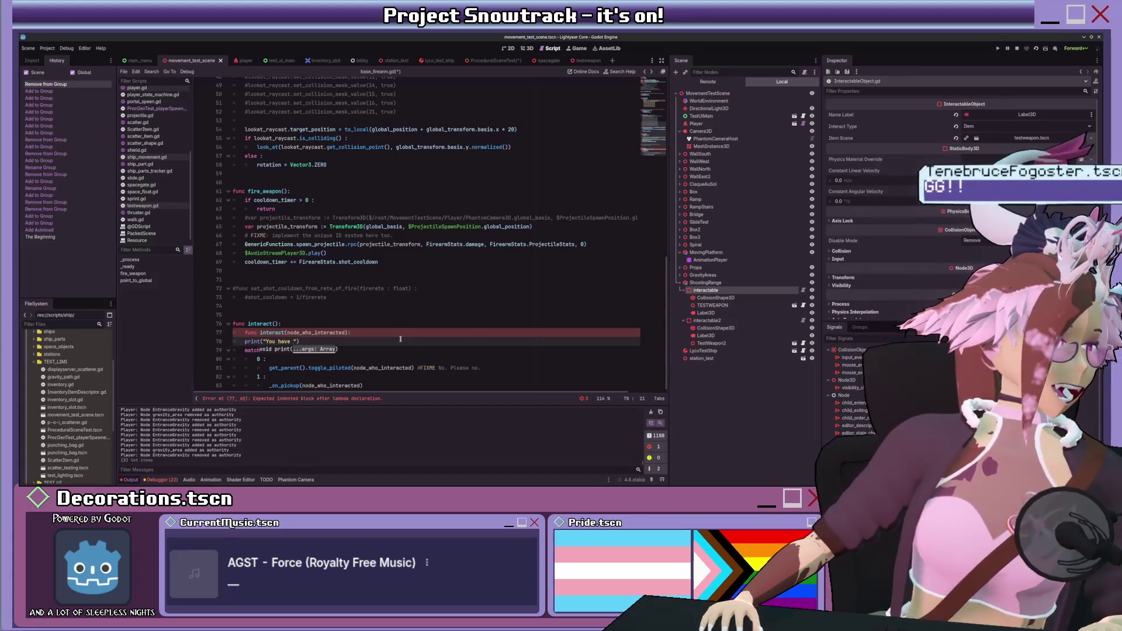
{"action": "type", "text": "been given."}
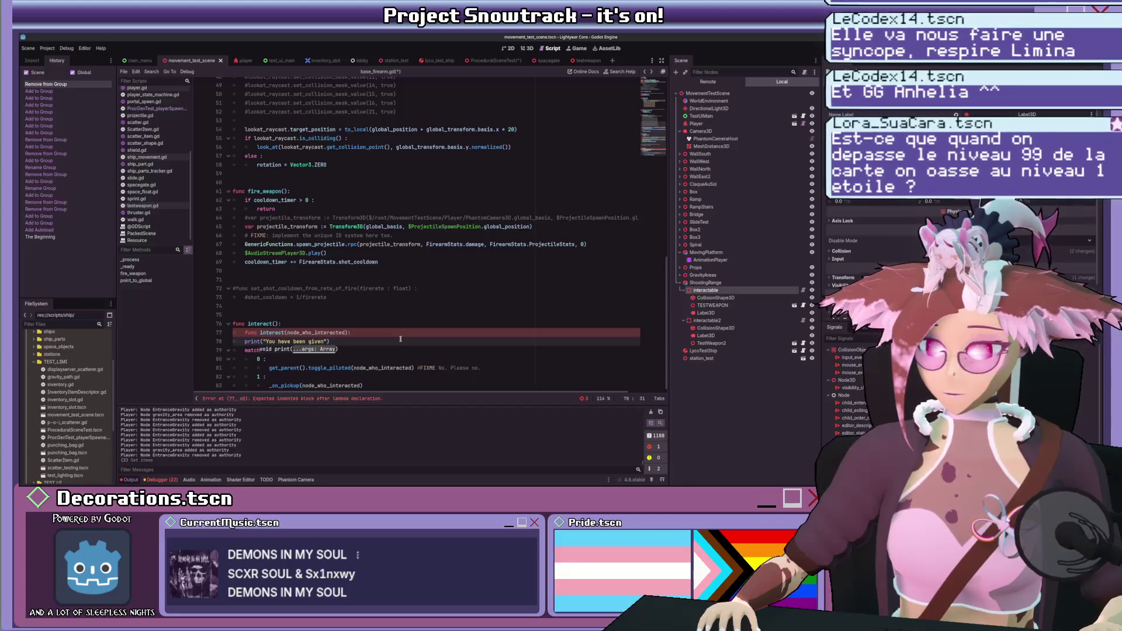
{"action": "type", "text": ".. A GUN"}
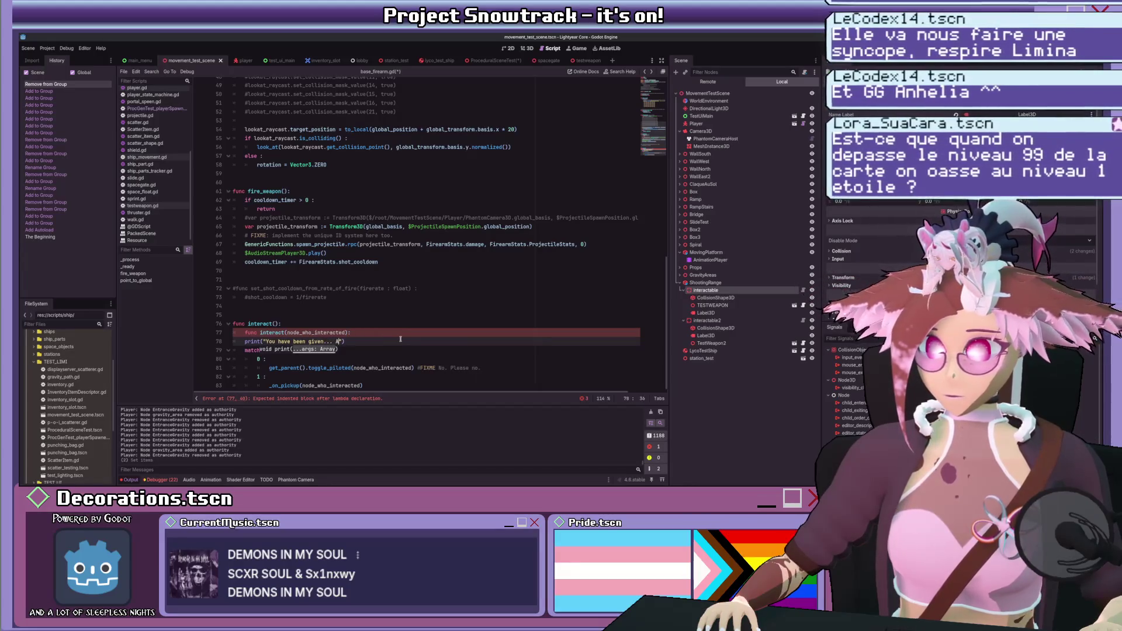
{"action": "mouse_move", "coordinate": [358, 341]}
{"action": "left_mouse_down"}
{"action": "mouse_move", "coordinate": [232, 342]}
{"action": "mouse_move", "coordinate": [244, 341]}
{"action": "left_mouse_up"}
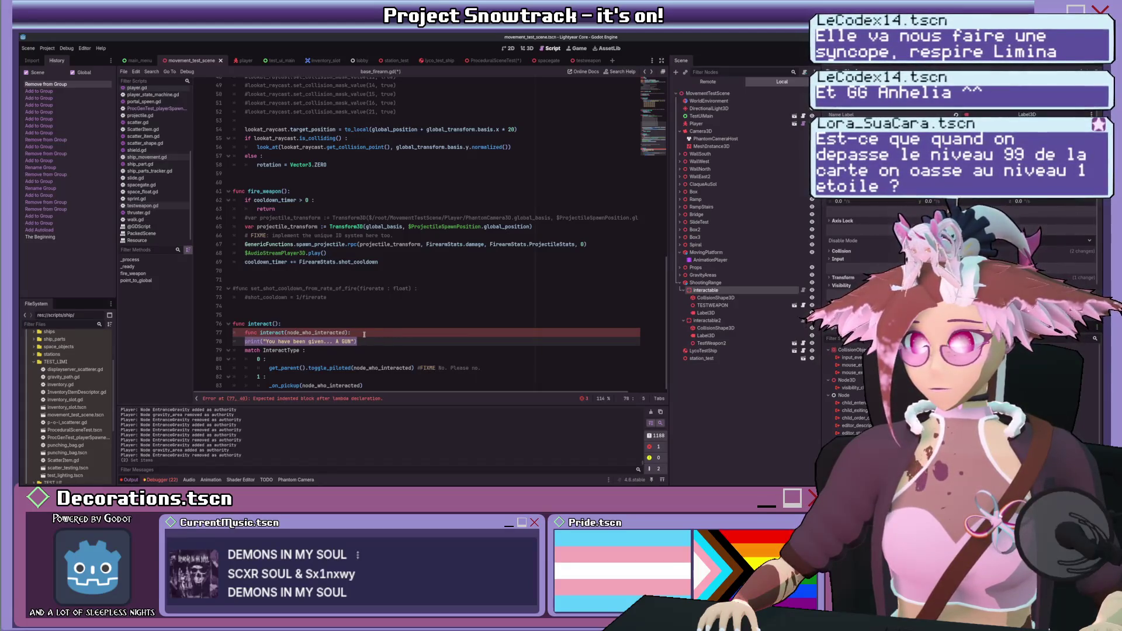
- Move node_who_interacted into the original interact() header and delete the duplicate header line
{"action": "double_click", "coordinate": [323, 332]}
{"action": "key", "text": "ctrl+x"}
{"action": "left_click", "coordinate": [274, 323]}
{"action": "key", "text": "ctrl+v"}
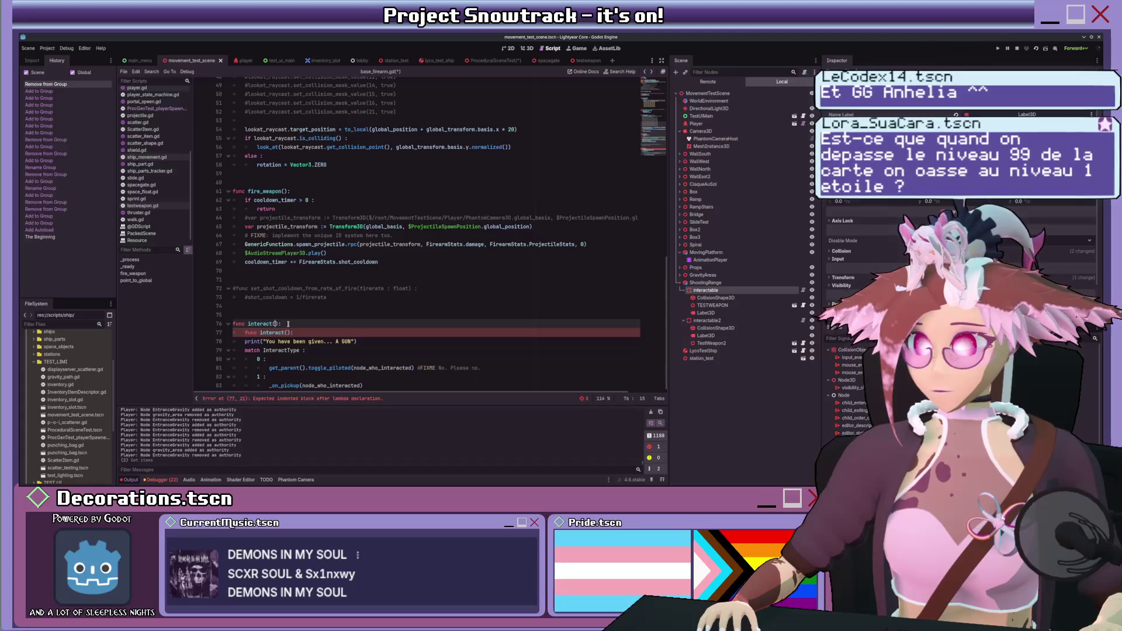
{"action": "triple_click", "coordinate": [334, 332]}
{"action": "key", "text": "BackSpace"}
{"action": "key", "text": "BackSpace"}
{"action": "type", "text": "node_who_interacted"}
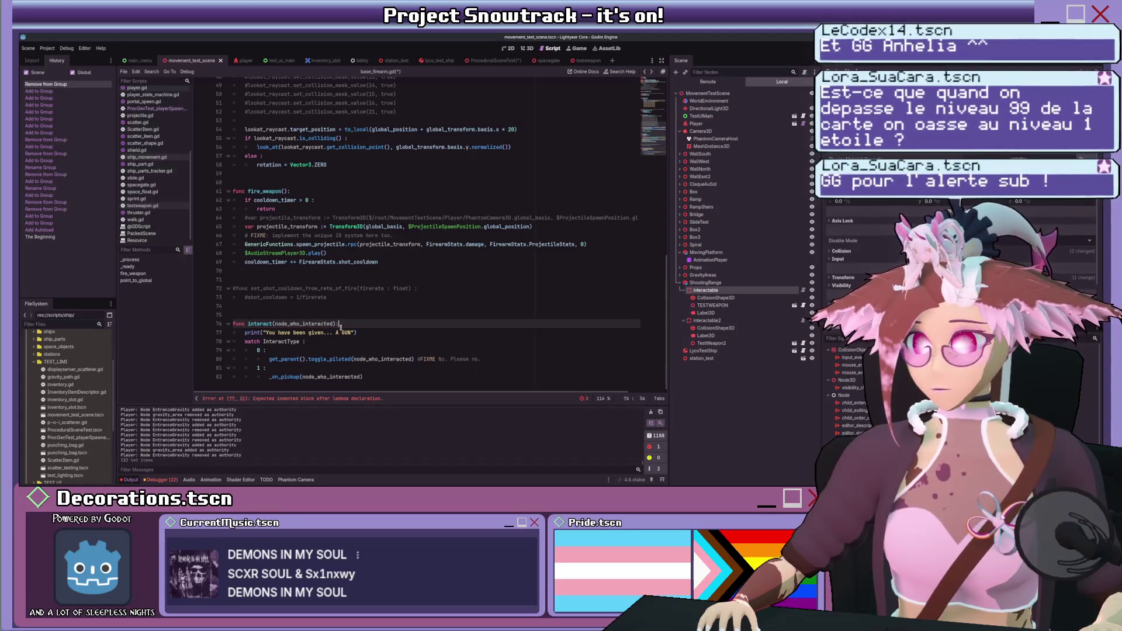
- Add an is_in_inventory check that notifies "You just dropped your gun, oopsies!"
{"action": "key", "text": "Return"}
{"action": "type", "text": "if no"}
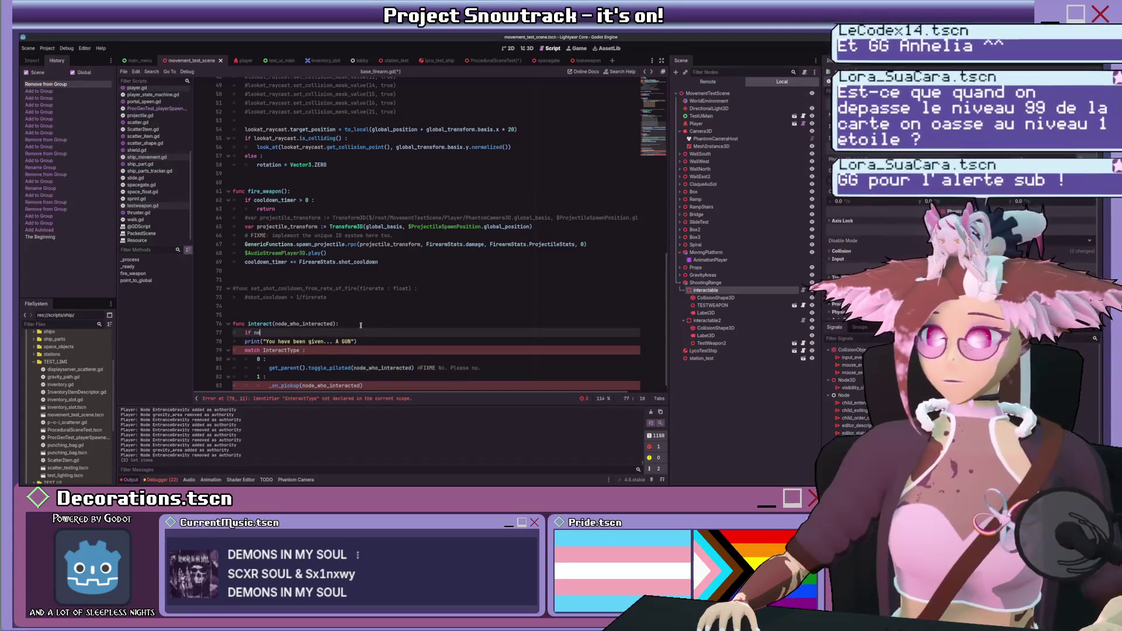
{"action": "key", "text": "BackSpace"}
{"action": "key", "text": "BackSpace"}
{"action": "type", "text": "i"}
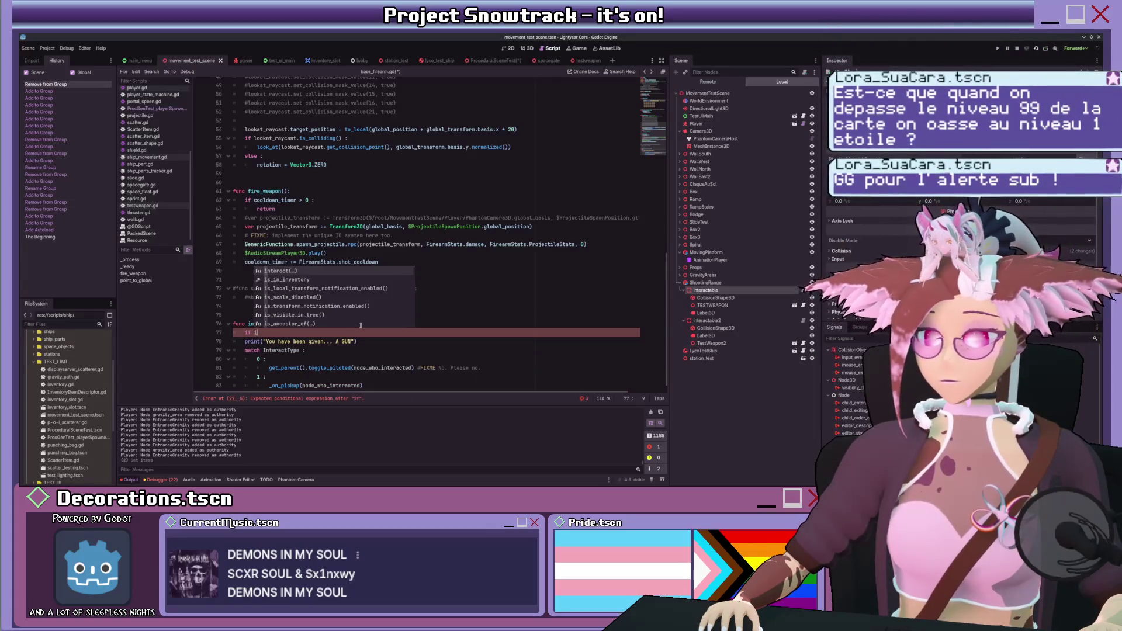
{"action": "type", "text": "s_in_inventory :"}
{"action": "key", "text": "Return"}
{"action": "type", "text": "notificat"}
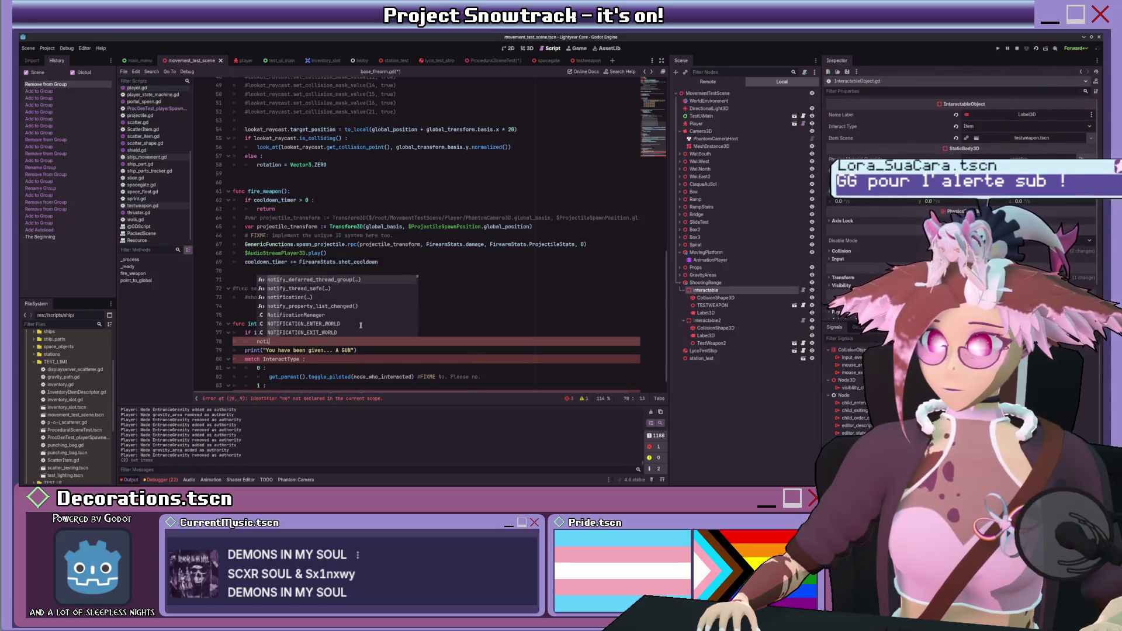
{"action": "key", "text": "Down"}
{"action": "key", "text": "Return"}
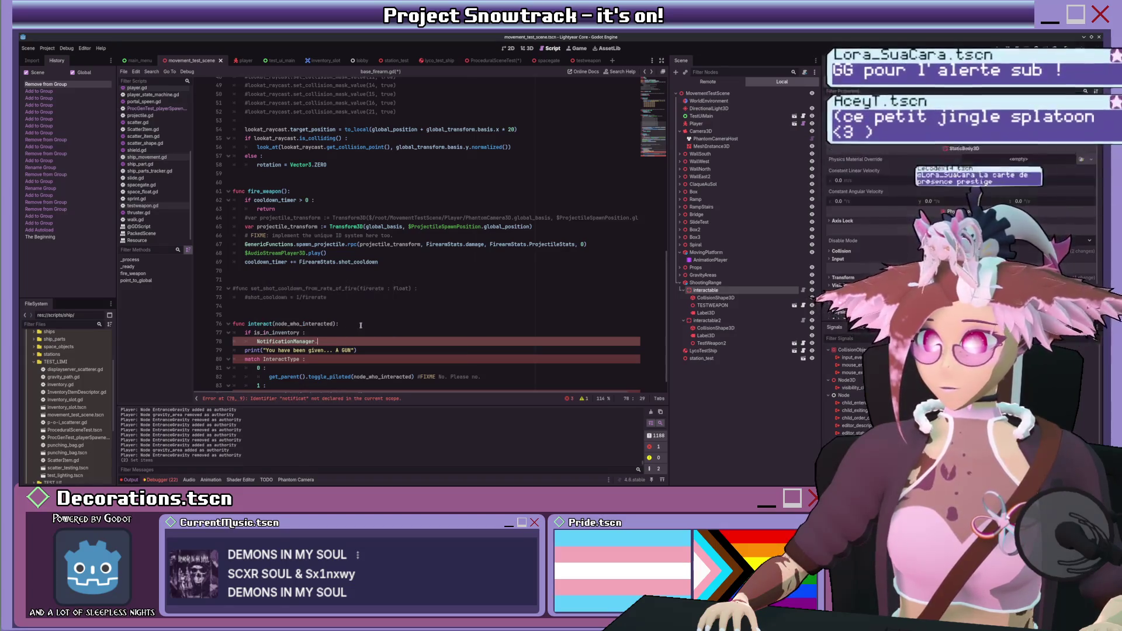
{"action": "type", "text": ".add"}
{"action": "key", "text": "Return"}
{"action": "type", "text": "\""}
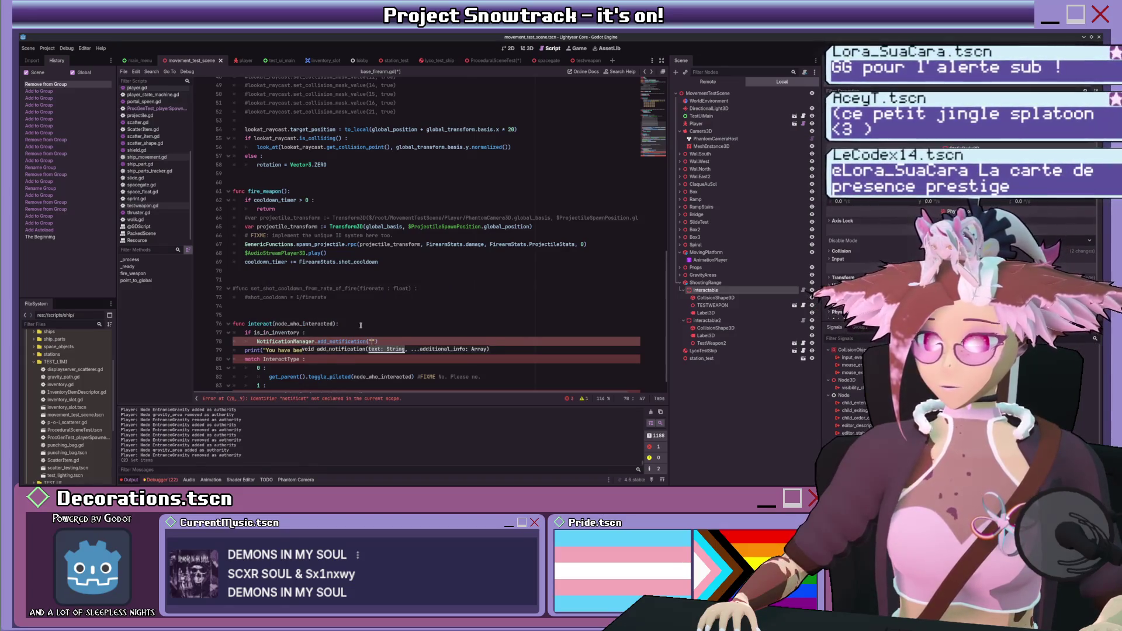
{"action": "type", "text": "You just dro"}
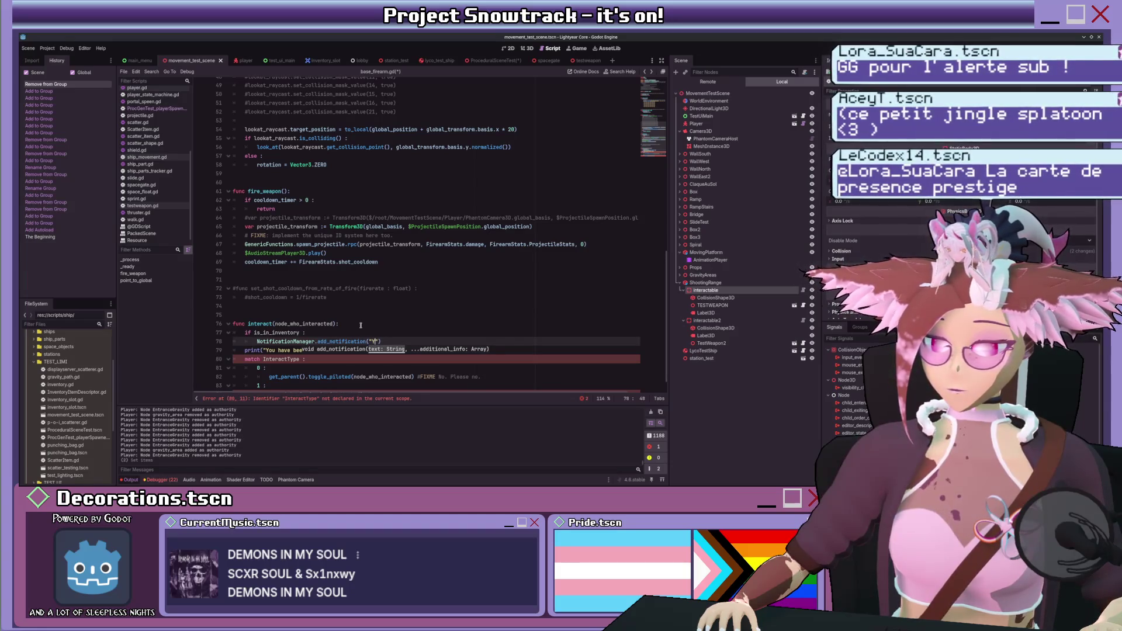
{"action": "type", "text": "pped your gun"}
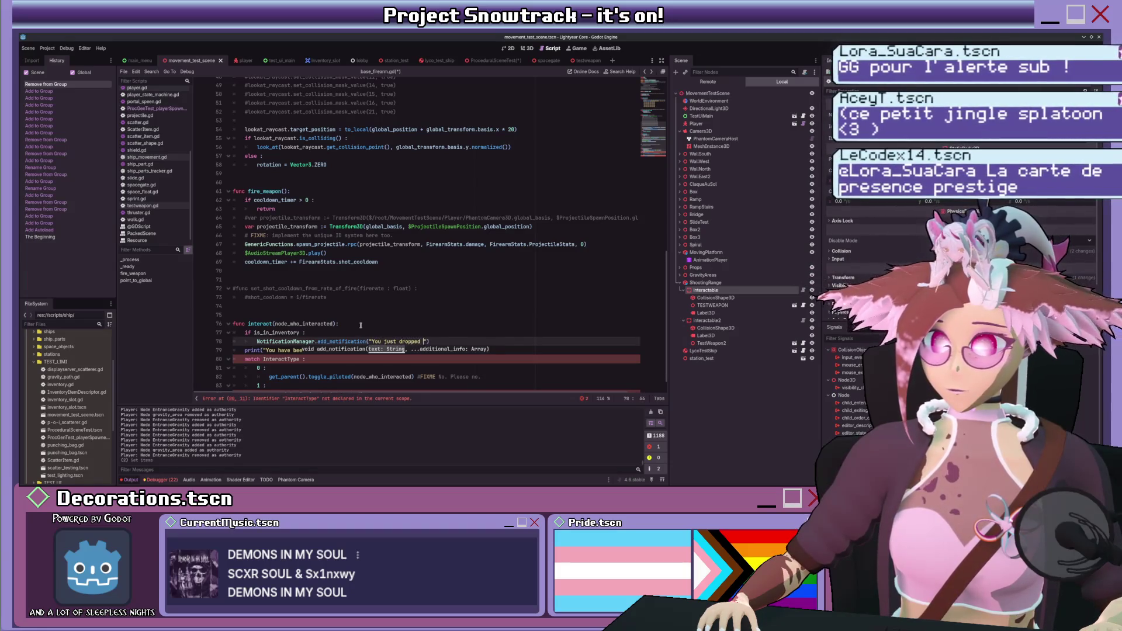
{"action": "type", "text": ", oopsies!"}
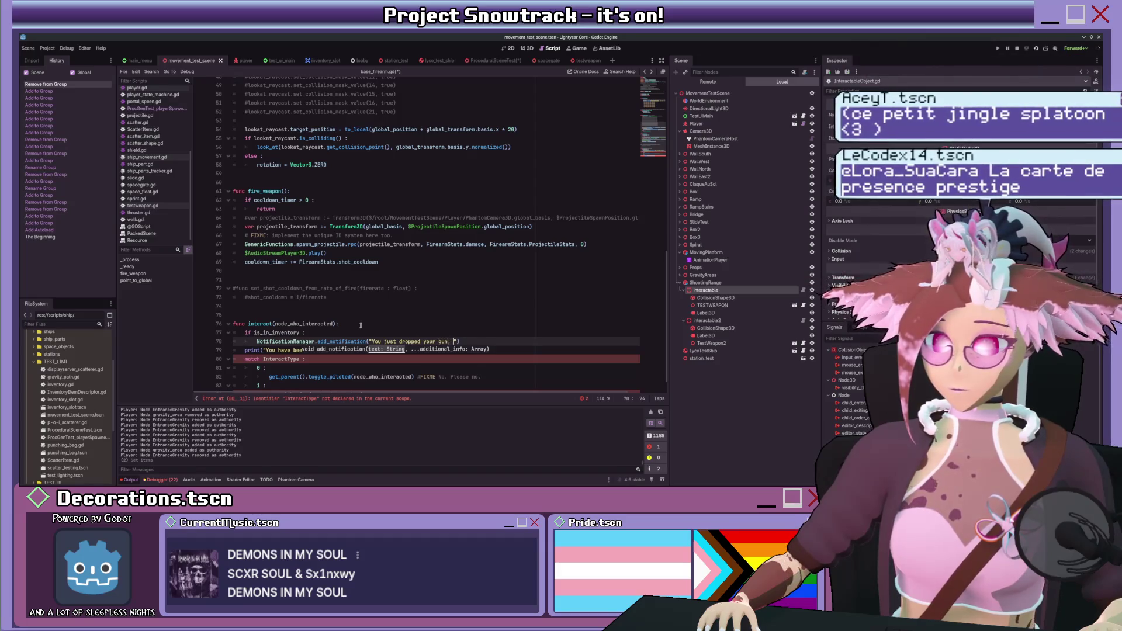
{"action": "key", "text": "End"}
{"action": "key", "text": "Down"}
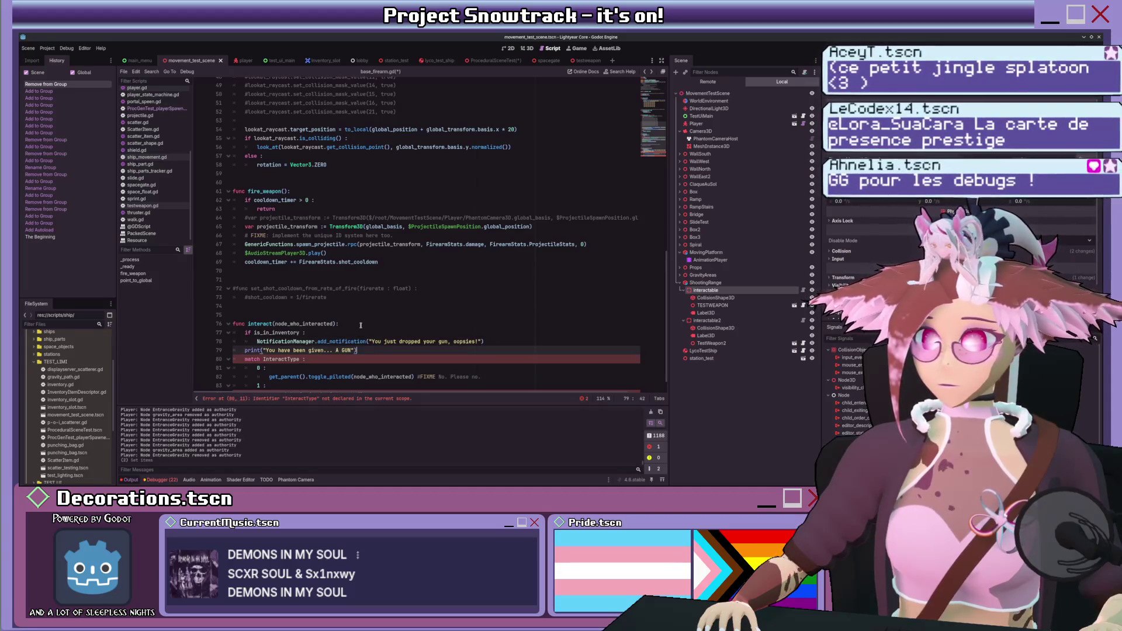
- Add an else: branch after the dropped-gun notification
{"action": "key", "text": "ctrl+shift+Return"}
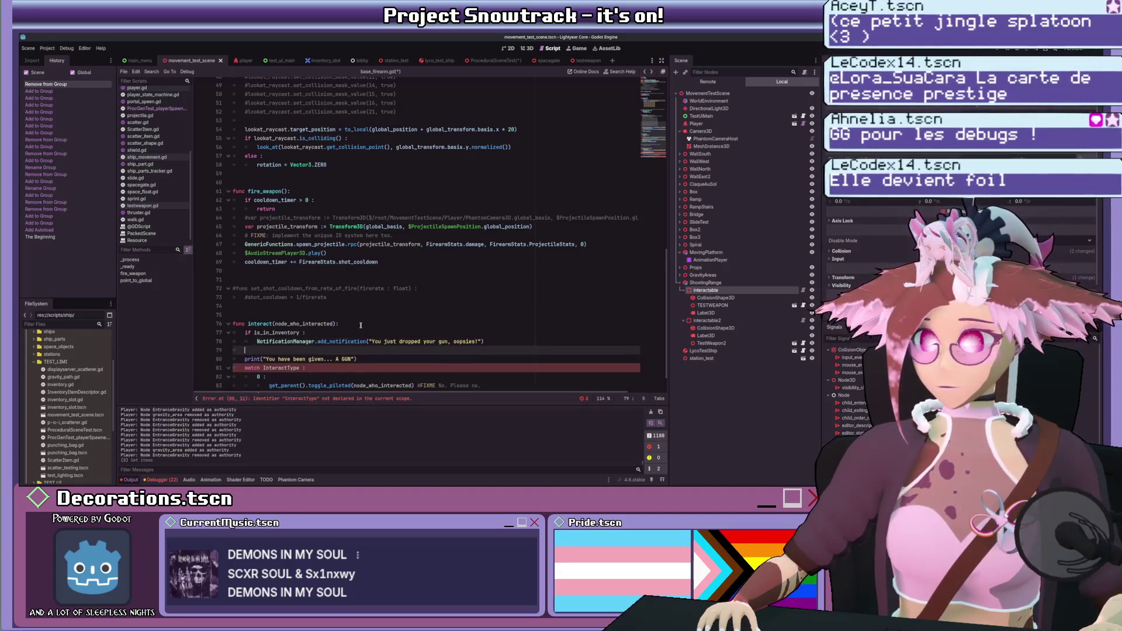
{"action": "type", "text": "else :"}
{"action": "key", "text": "Return"}
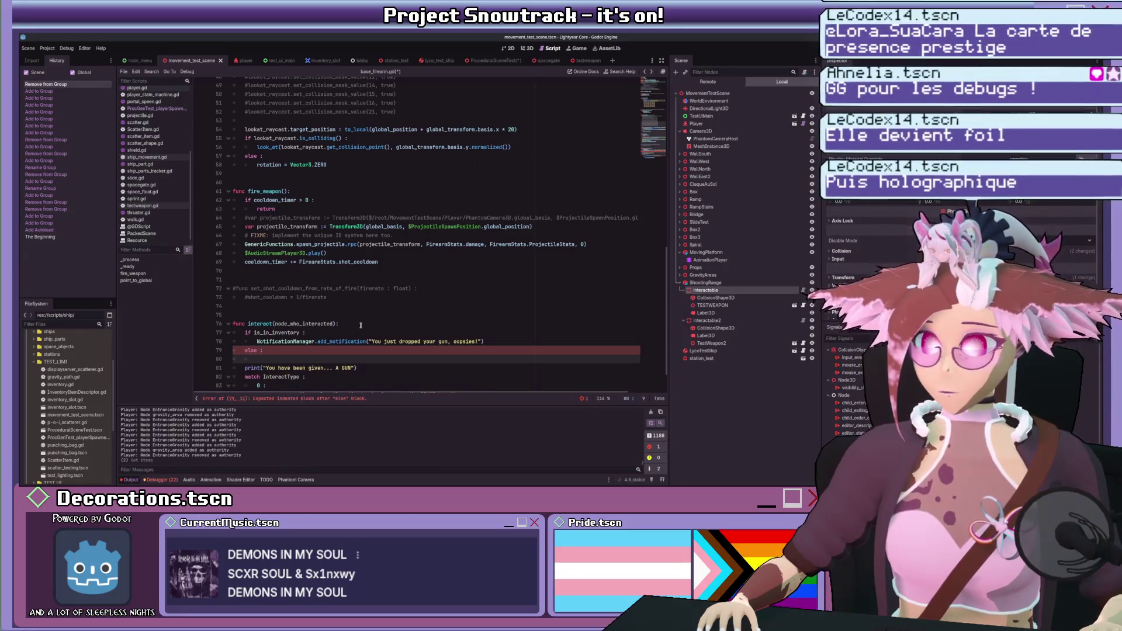
{"action": "key", "text": "Delete"}
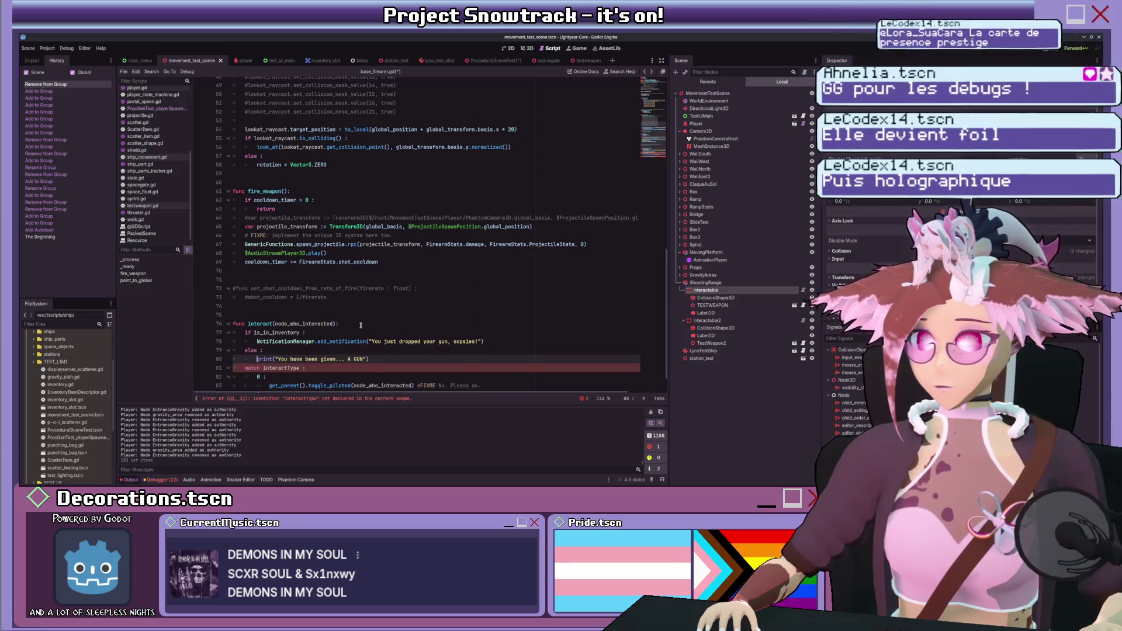
- Replace print on the given-gun line with the NotificationManager.add_notification call
{"action": "mouse_move", "coordinate": [257, 341]}
{"action": "left_mouse_down"}
{"action": "mouse_move", "coordinate": [376, 341]}
{"action": "mouse_move", "coordinate": [366, 341]}
{"action": "left_mouse_up"}
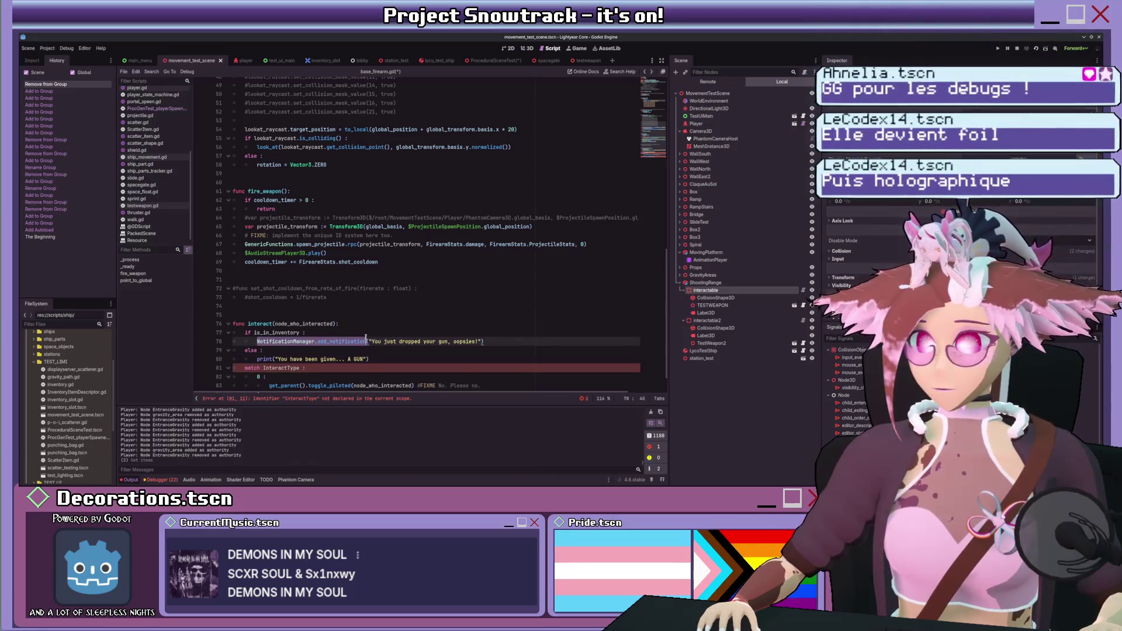
{"action": "left_click", "coordinate": [263, 359], "text": "ctrl"}
{"action": "key", "text": "alt+Left"}
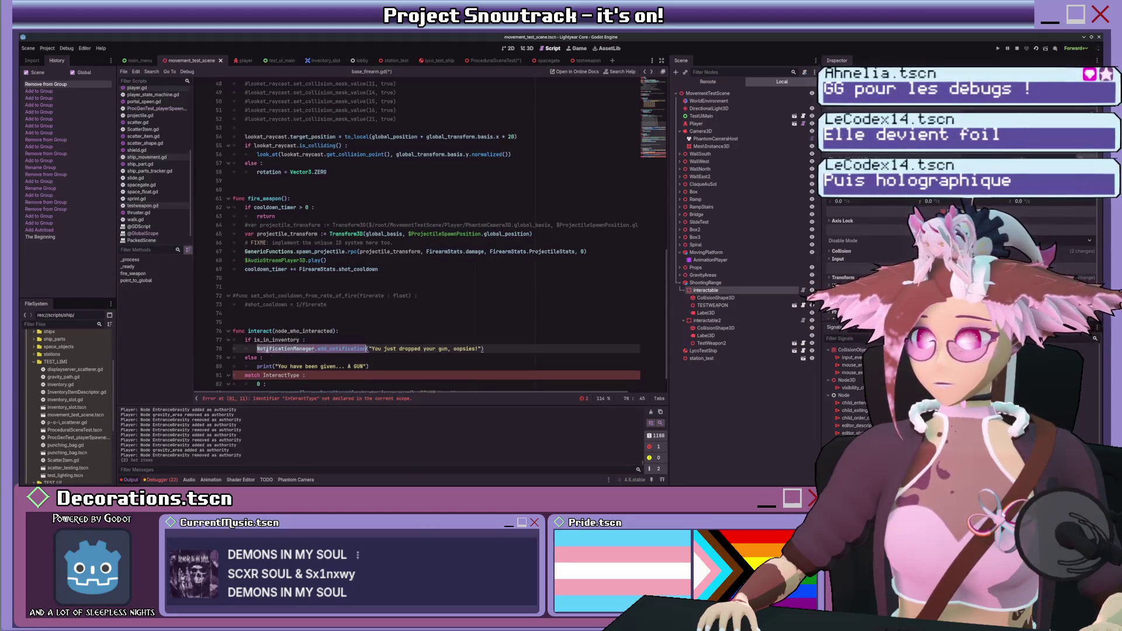
{"action": "key", "text": "ctrl+c"}
{"action": "double_click", "coordinate": [262, 366]}
{"action": "key", "text": "ctrl+v"}
{"action": "scroll", "coordinate": [479, 335], "scroll_direction": "down", "scroll_amount": 1}
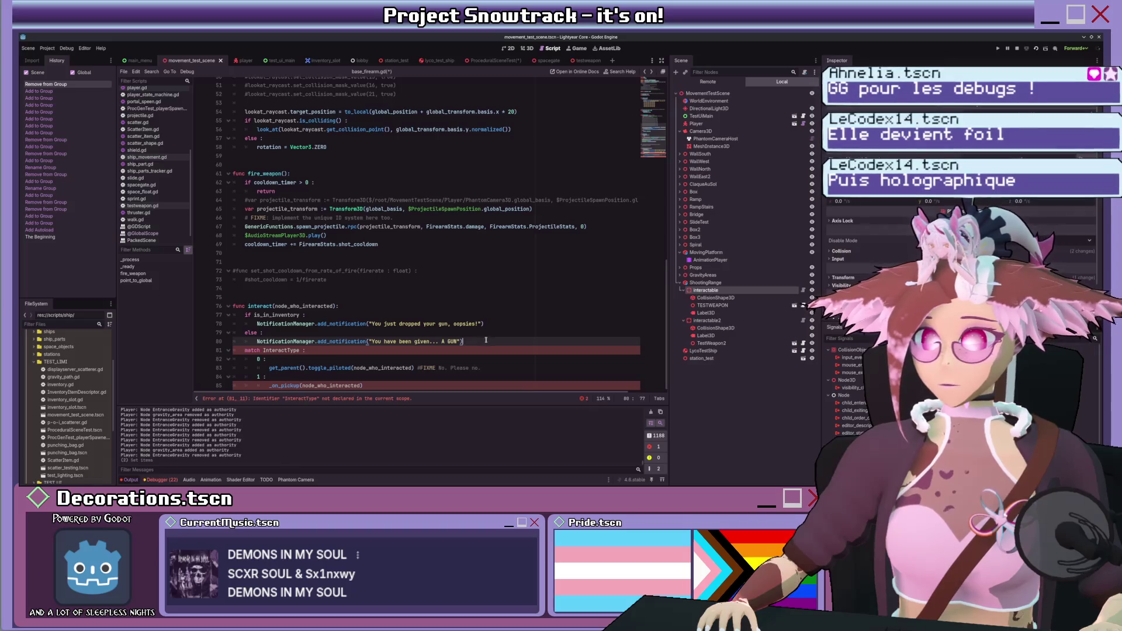
{"action": "key", "text": "Return"}
{"action": "scroll", "coordinate": [477, 337], "scroll_direction": "down", "scroll_amount": 1}
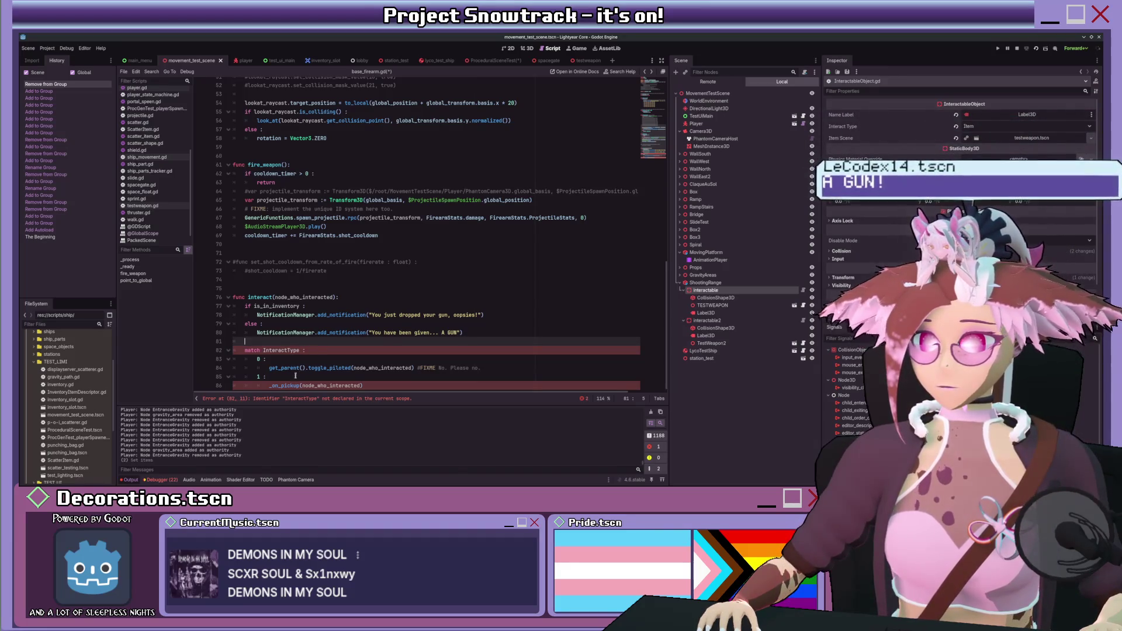
- Delete the copied match InteractType block and its leftover blank line, keeping _on_pickup(node_who_interacted)
{"action": "left_click_drag", "start_coordinate": [269, 384], "coordinate": [245, 350]}
{"action": "key", "text": "BackSpace"}
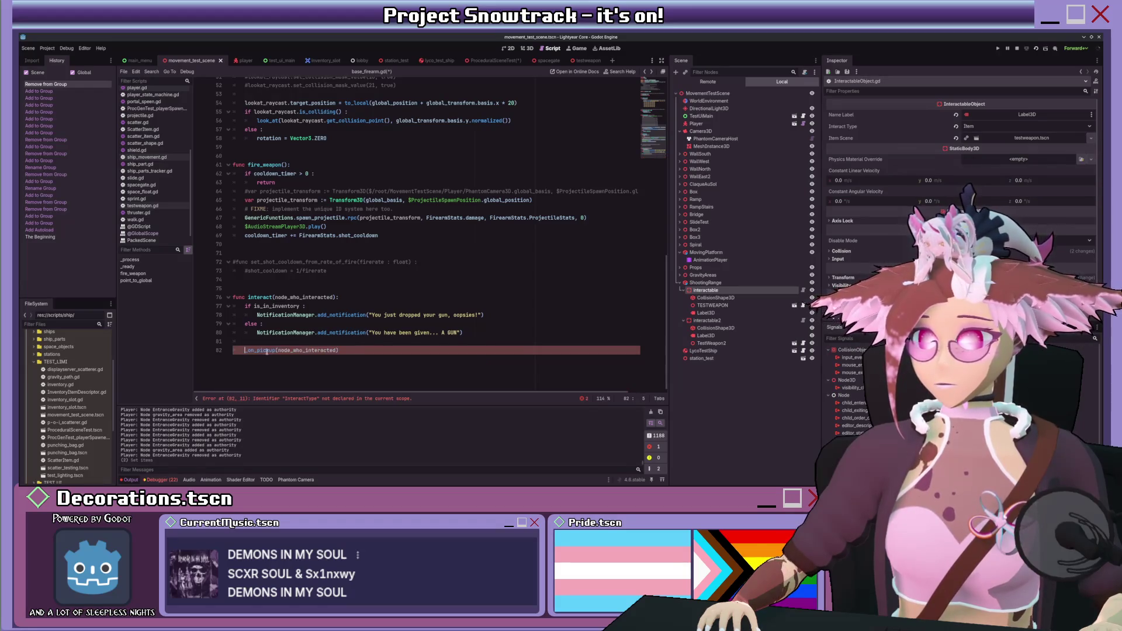
{"action": "key", "text": "BackSpace"}
{"action": "scroll", "coordinate": [172, 209], "scroll_direction": "up", "scroll_amount": 5}
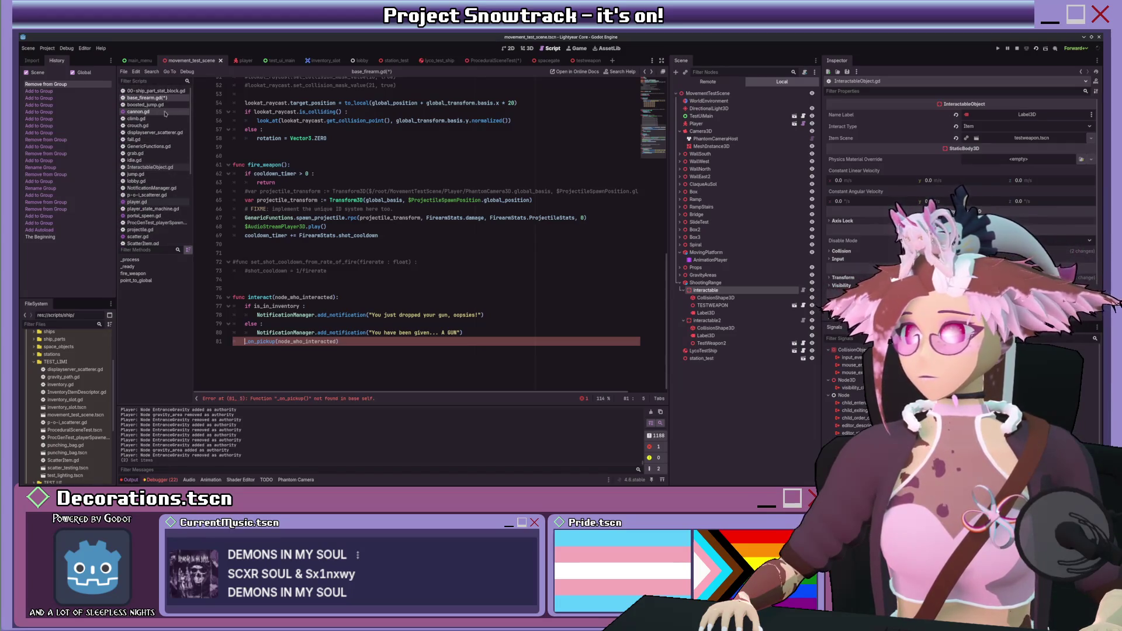
- Move the two _on_pickup body lines from InteractableObject.gd over the firearm's _on_pickup call
{"action": "scroll", "coordinate": [155, 146], "scroll_direction": "down", "scroll_amount": 2}
{"action": "left_click", "coordinate": [153, 147]}
{"action": "scroll", "coordinate": [311, 286], "scroll_direction": "down", "scroll_amount": 2}
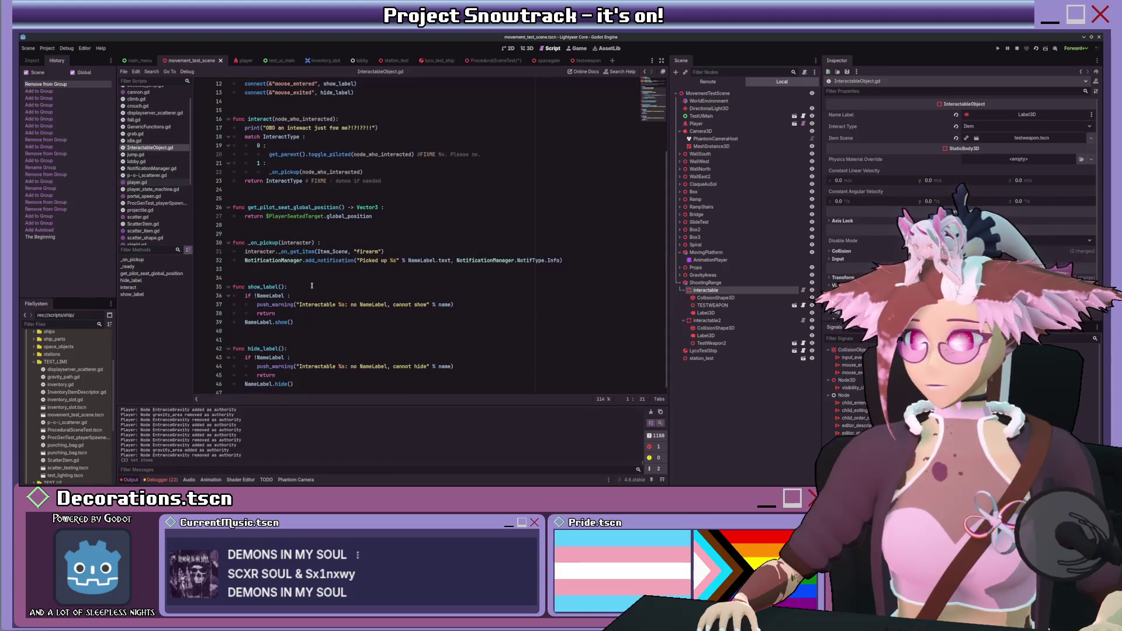
{"action": "scroll", "coordinate": [312, 286], "scroll_direction": "up", "scroll_amount": 1}
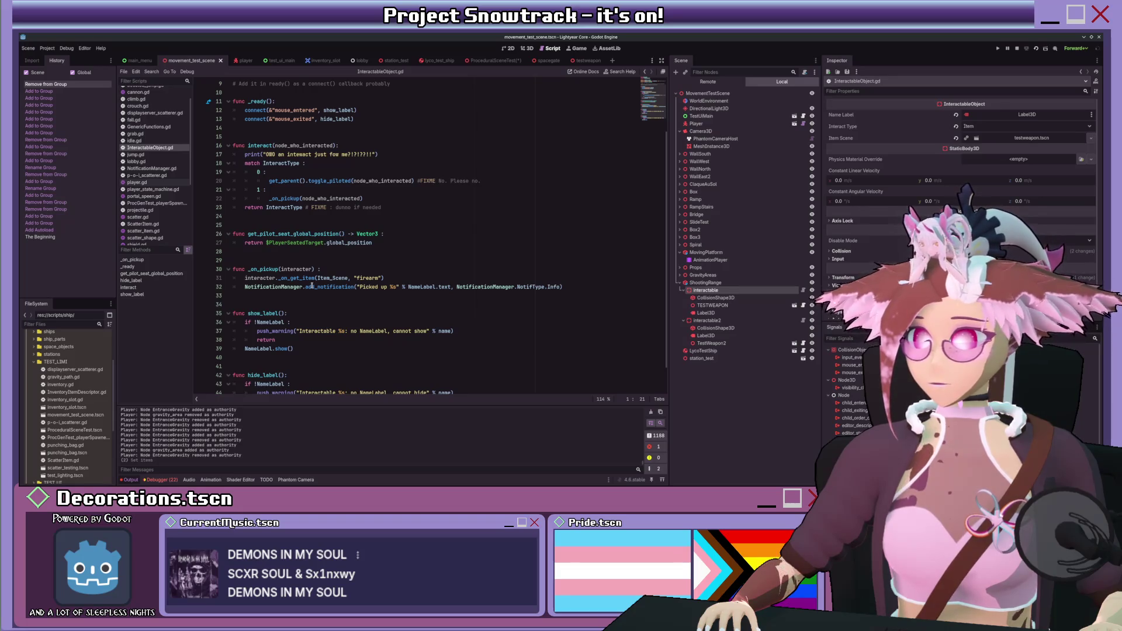
{"action": "left_click_drag", "start_coordinate": [580, 287], "coordinate": [245, 278]}
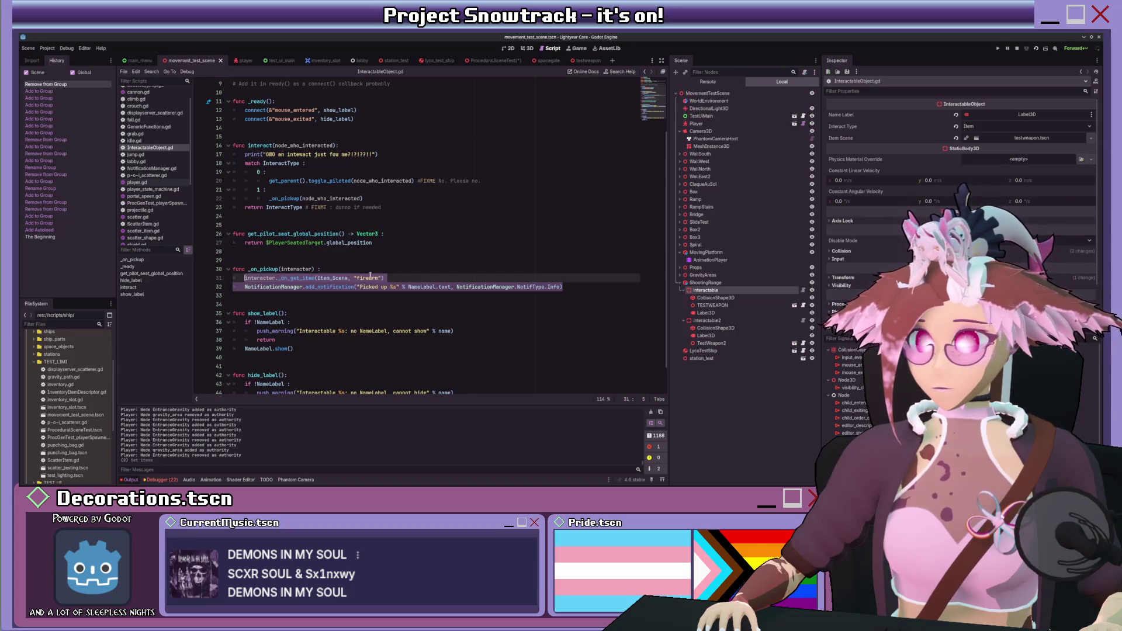
{"action": "key", "text": "ctrl+x"}
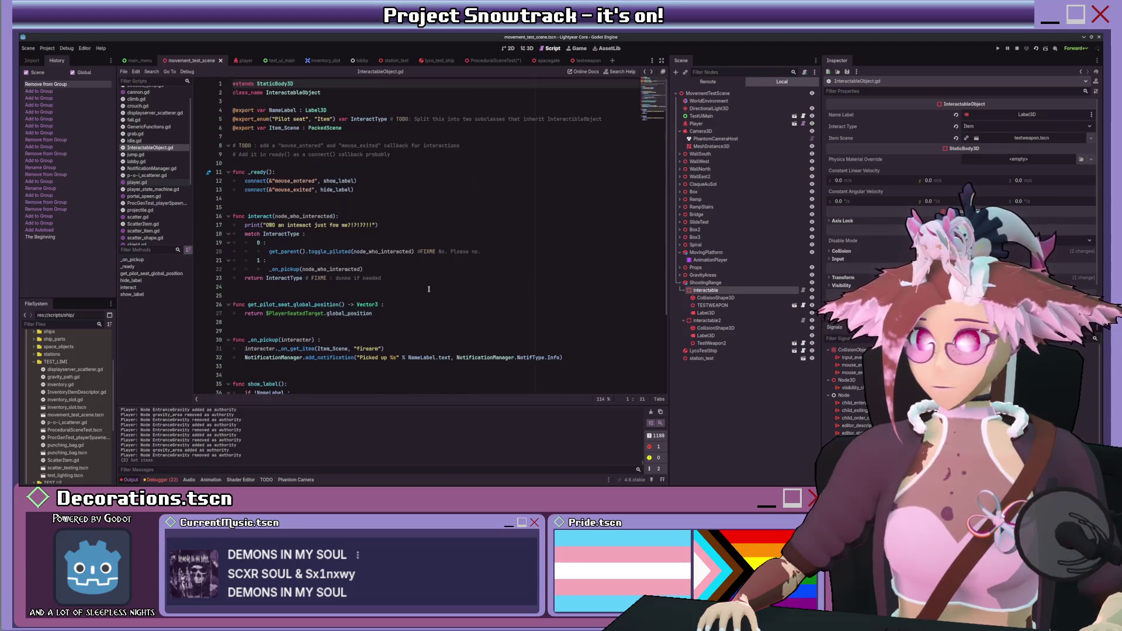
{"action": "key", "text": "alt+Left"}
{"action": "key", "text": "shift+Home"}
{"action": "key", "text": "BackSpace"}
{"action": "key", "text": "ctrl+v"}
- Rename interacter to node_who_interacted in the pasted _on_get_item call
{"action": "double_click", "coordinate": [305, 333]}
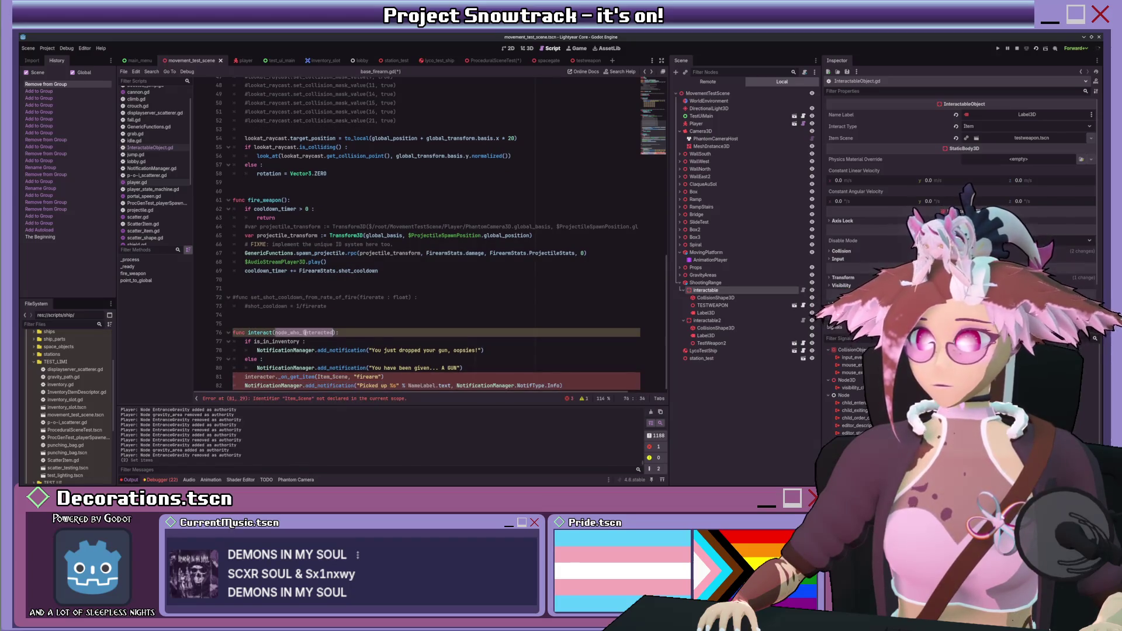
{"action": "key", "text": "ctrl+c"}
{"action": "left_click", "coordinate": [255, 379]}
{"action": "double_click", "coordinate": [255, 377]}
{"action": "key", "text": "ctrl+v"}
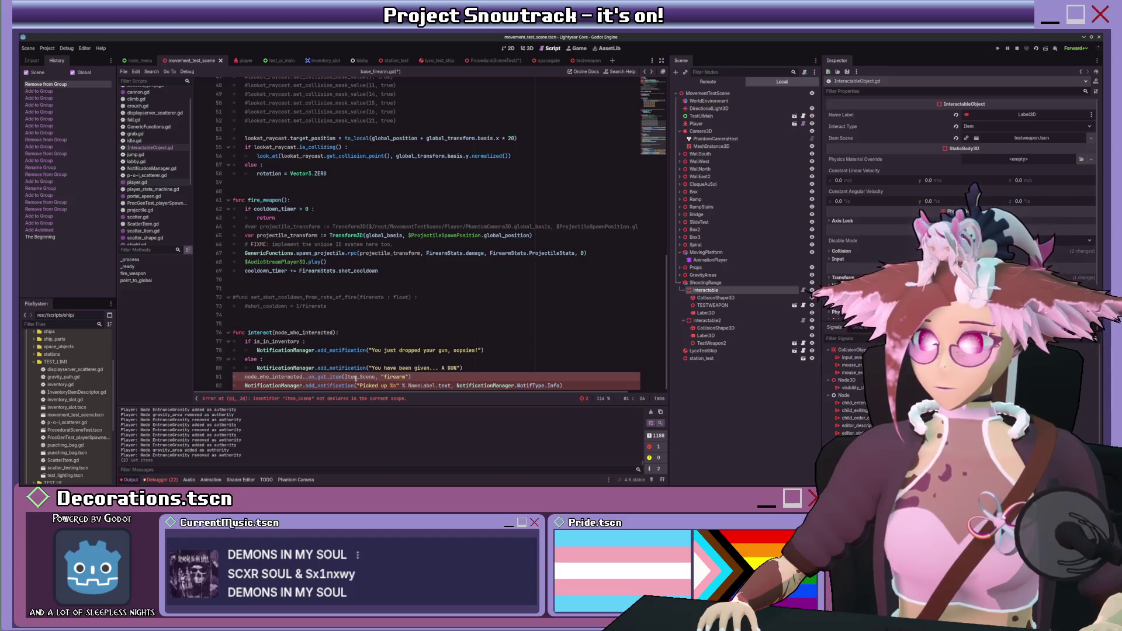
{"action": "scroll", "coordinate": [356, 379], "scroll_direction": "up", "scroll_amount": 8}
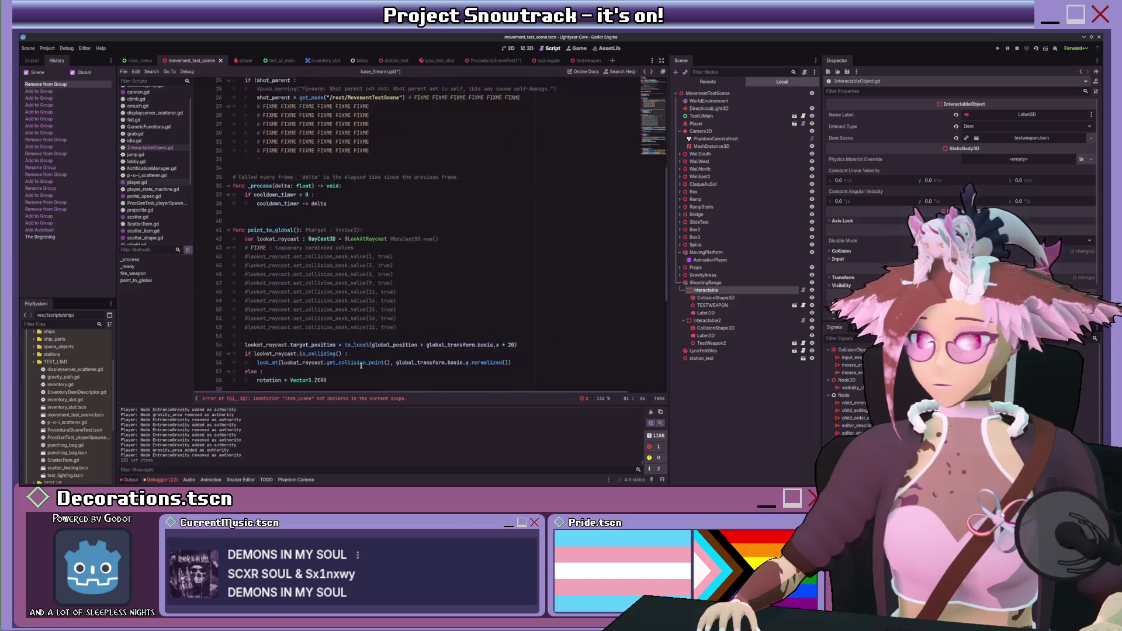
{"action": "scroll", "coordinate": [361, 365], "scroll_direction": "down", "scroll_amount": 8}
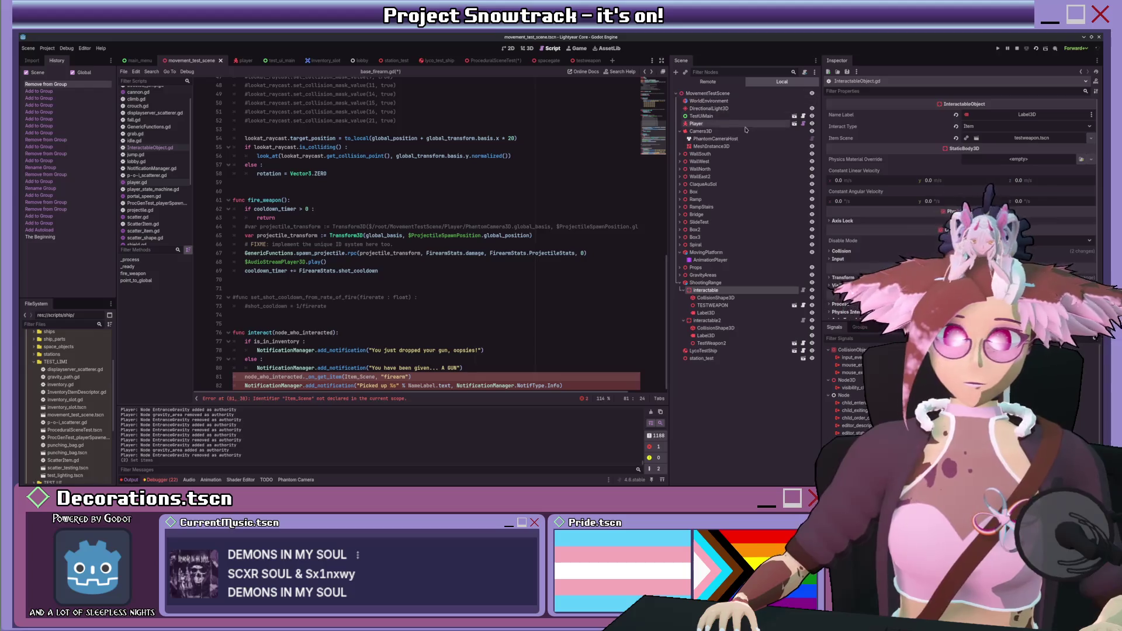
{"action": "left_click", "coordinate": [803, 124]}
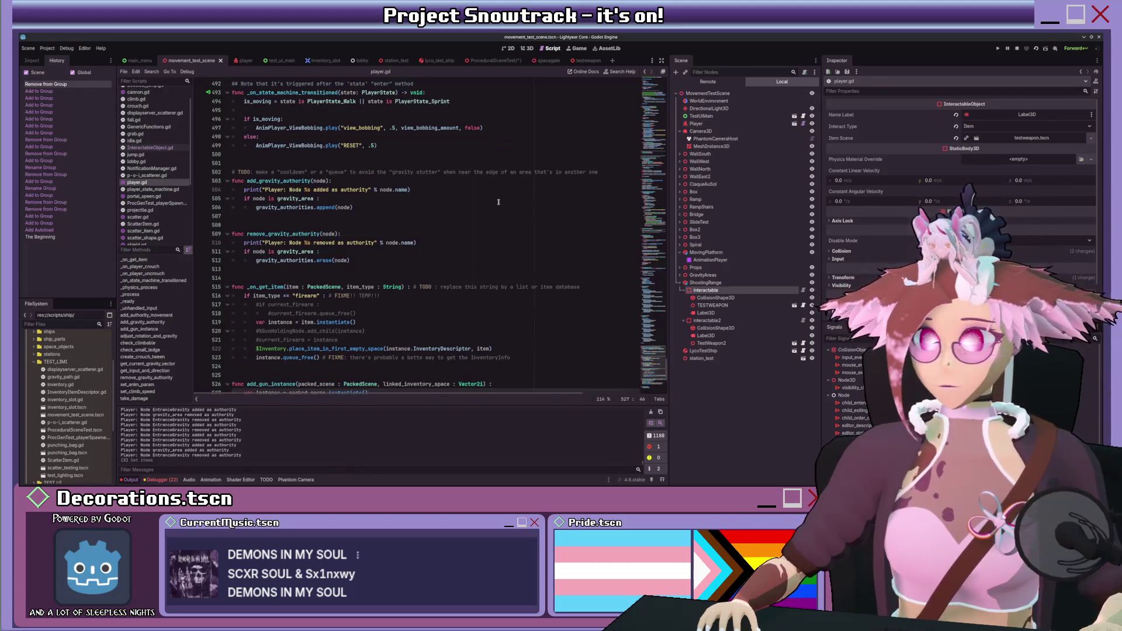
{"action": "scroll", "coordinate": [498, 202], "scroll_direction": "down", "scroll_amount": 4}
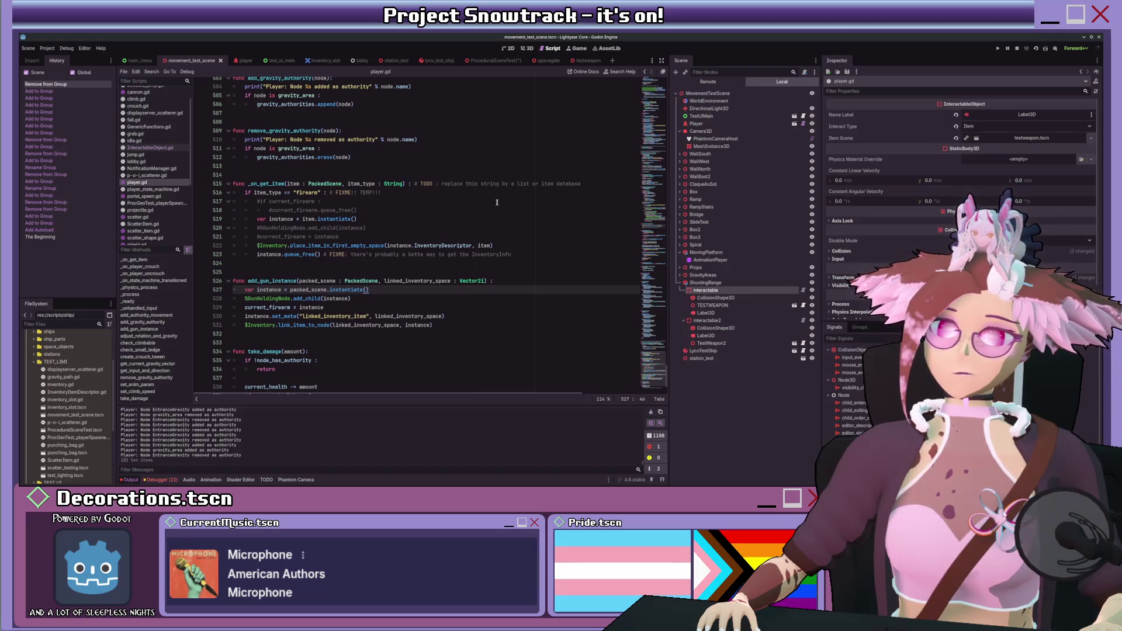
{"action": "key", "text": "alt+Left"}
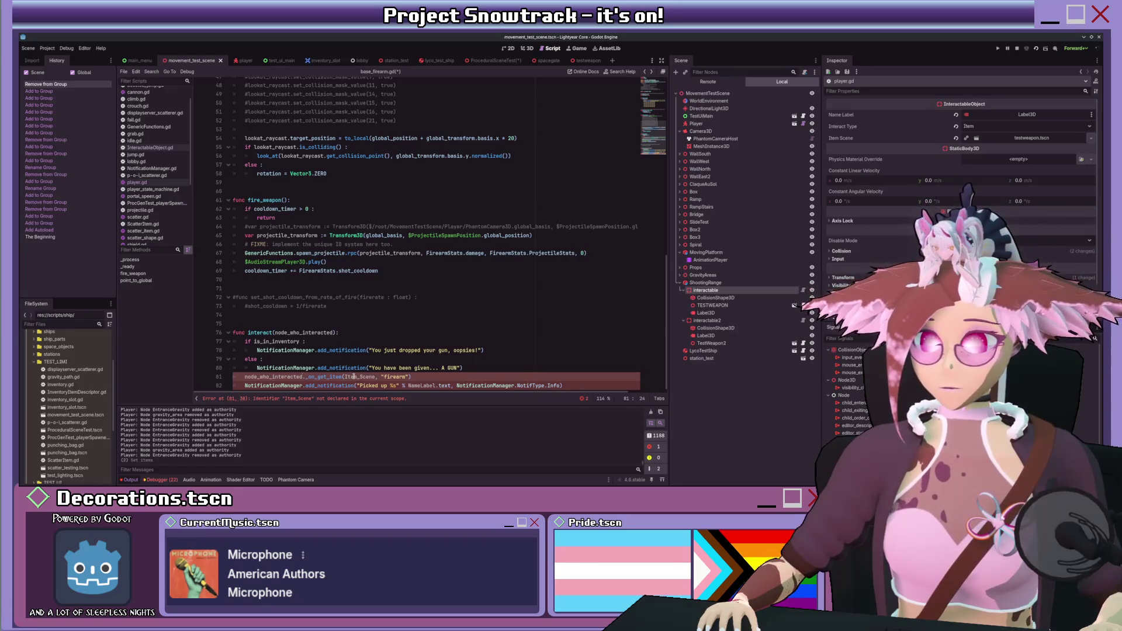
- Insert a blank line after line 80 and open the PackedScene documentation
{"action": "left_click", "coordinate": [478, 368]}
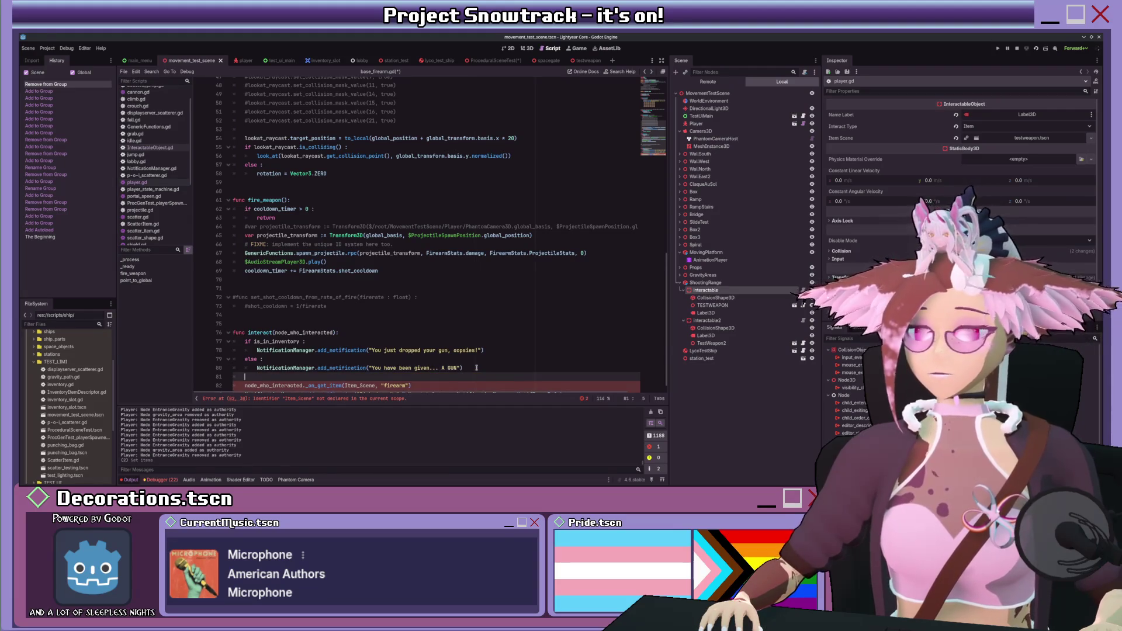
{"action": "key", "text": "Return"}
{"action": "scroll", "coordinate": [164, 224], "scroll_direction": "down", "scroll_amount": 5}
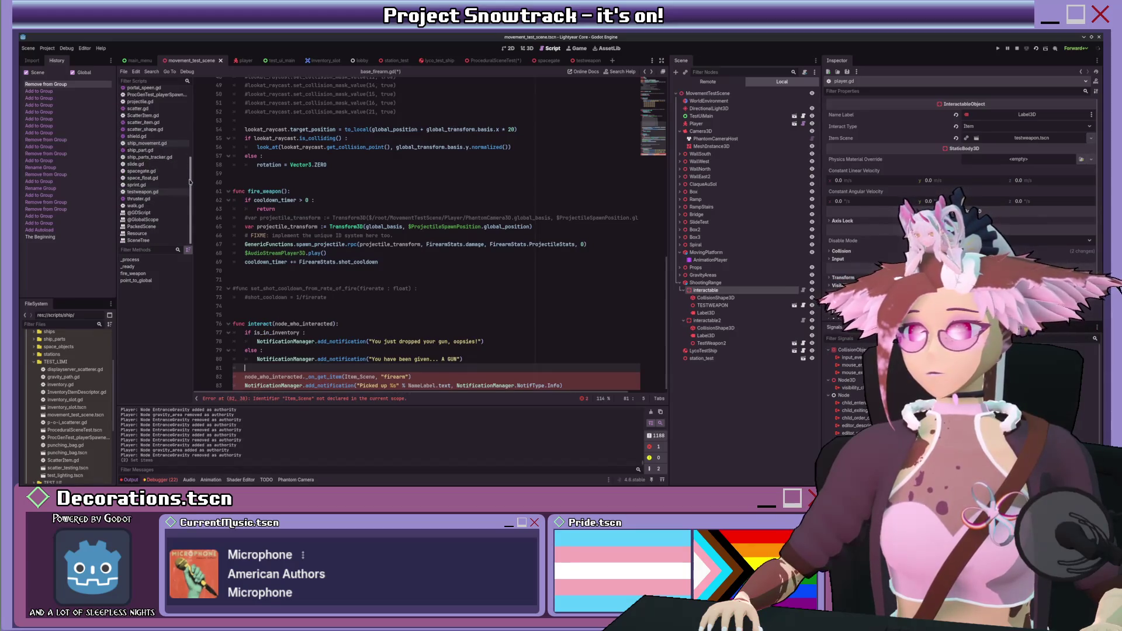
{"action": "left_click", "coordinate": [164, 226]}
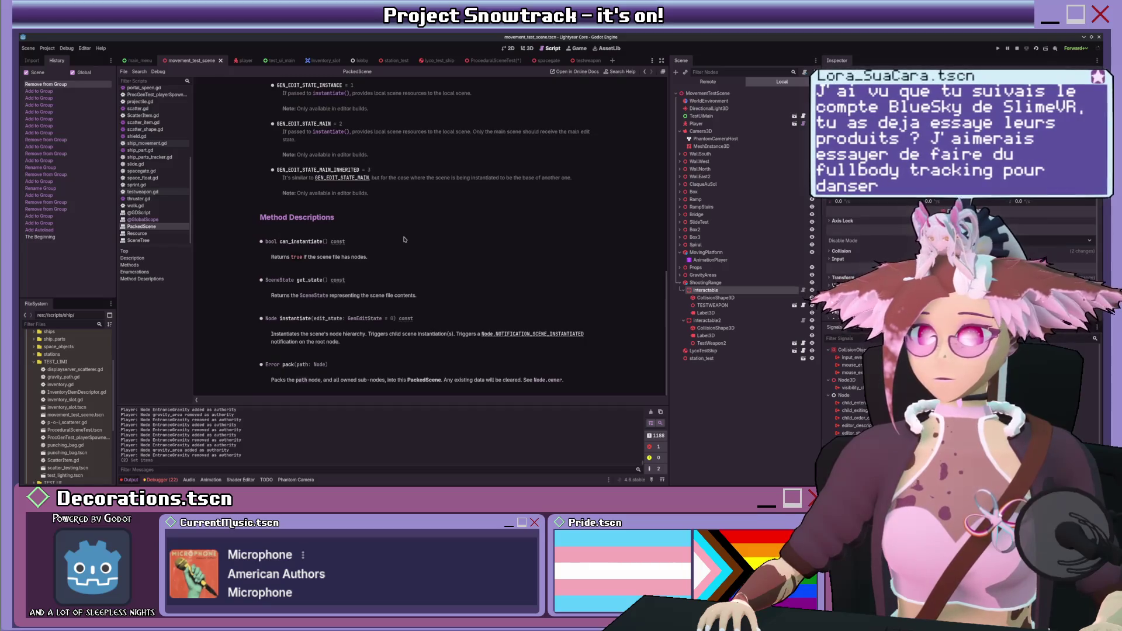
- Highlight the pack() note that any existing data will be cleared
{"action": "left_click_drag", "start_coordinate": [445, 381], "coordinate": [522, 386]}
{"action": "left_click", "coordinate": [523, 385]}
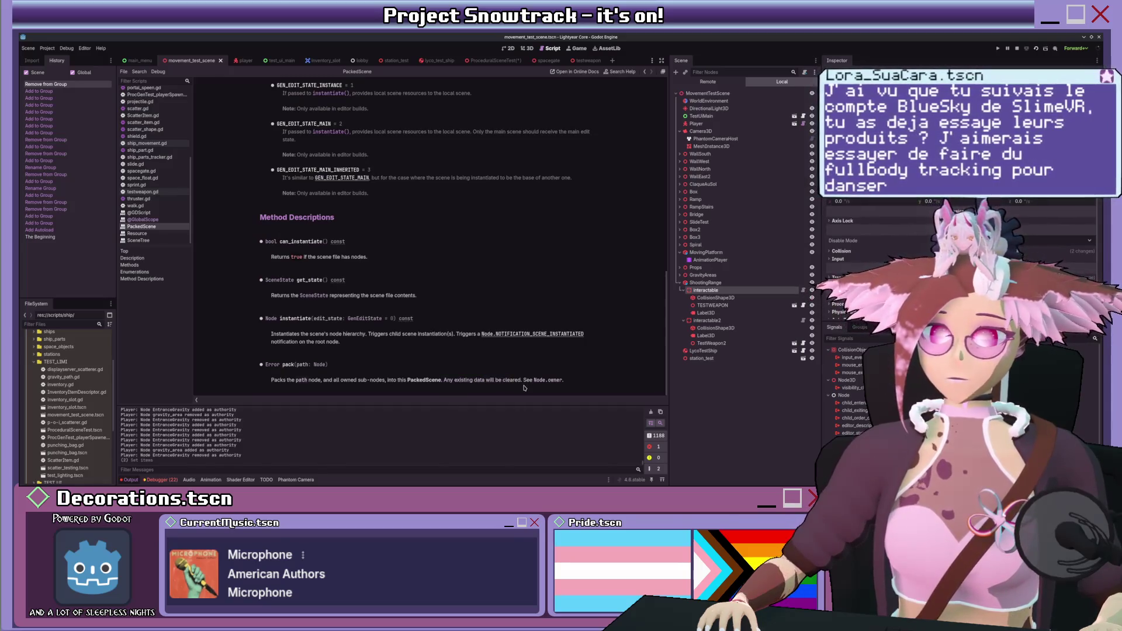
{"action": "double_click", "coordinate": [511, 379]}
{"action": "left_click_drag", "start_coordinate": [452, 383], "coordinate": [444, 381]}
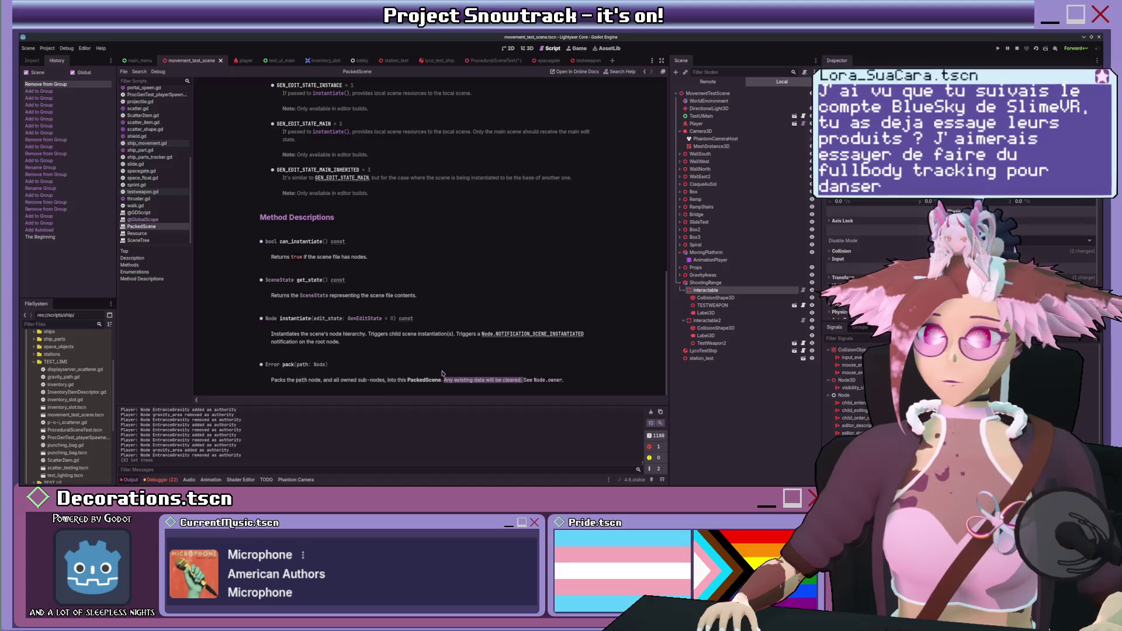
{"action": "scroll", "coordinate": [442, 374], "scroll_direction": "up", "scroll_amount": 10}
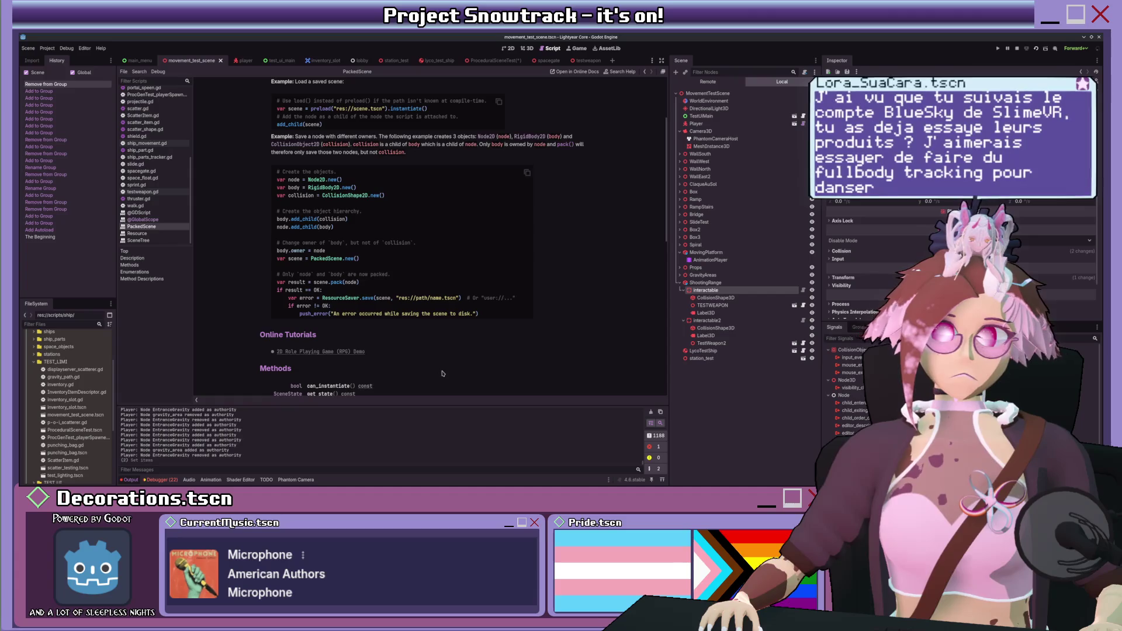
{"action": "scroll", "coordinate": [443, 373], "scroll_direction": "up", "scroll_amount": 4}
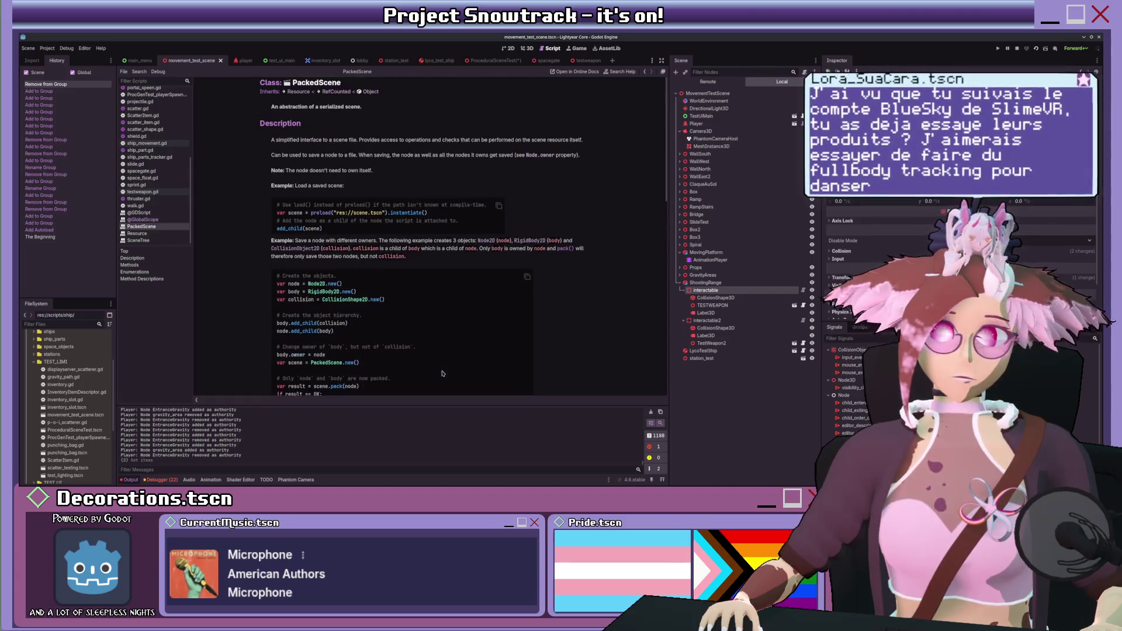
{"action": "key", "text": "alt+Left"}
{"action": "scroll", "coordinate": [442, 373], "scroll_direction": "down", "scroll_amount": 5}
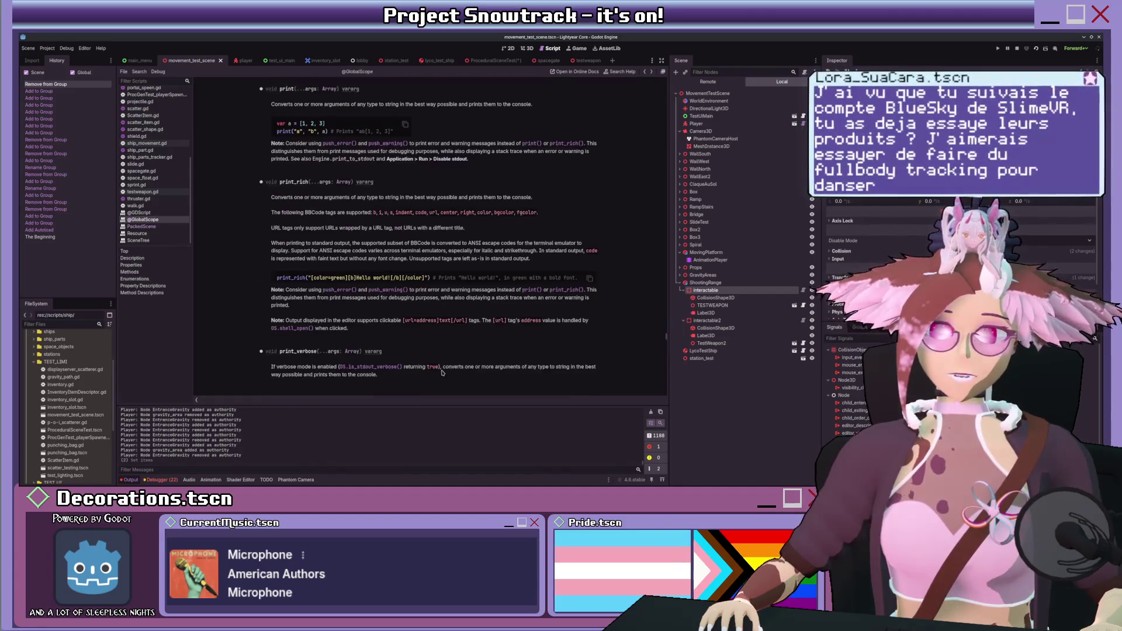
{"action": "key", "text": "alt+Left"}
{"action": "scroll", "coordinate": [443, 371], "scroll_direction": "down", "scroll_amount": 1}
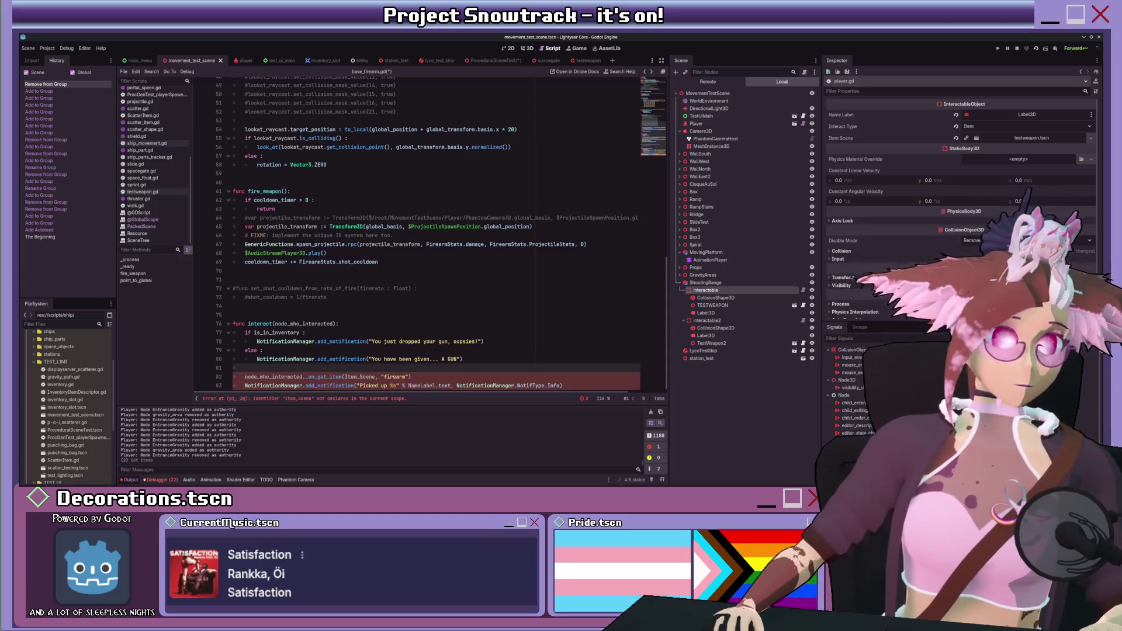
- Place the cursor at the end of line 79 in base_firearm.gd's interact() to start the pickup code
{"action": "left_click", "coordinate": [486, 350]}
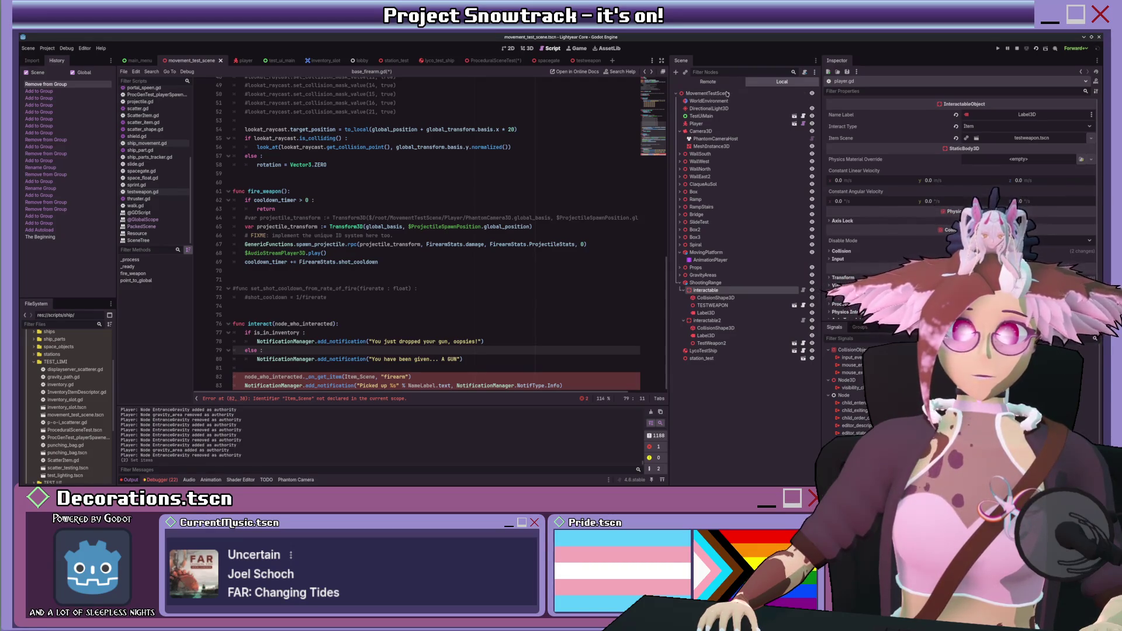
- Add 'var scene = PackedScene.new()' and 'scene.pack(self)' to interact()
{"action": "left_click", "coordinate": [489, 303]}
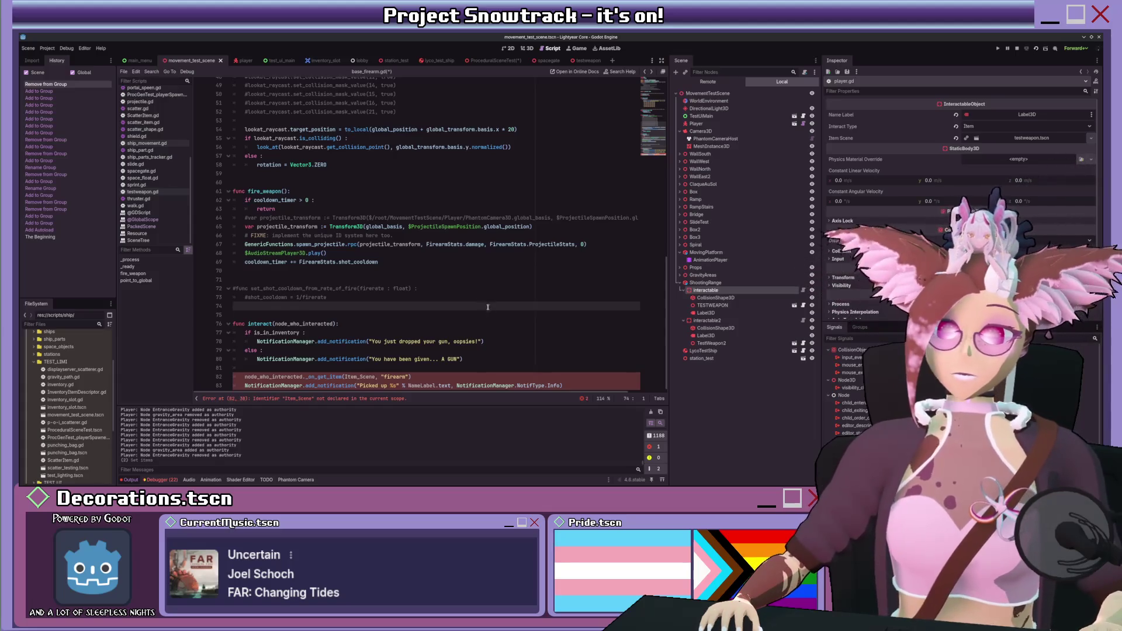
{"action": "left_click", "coordinate": [293, 367]}
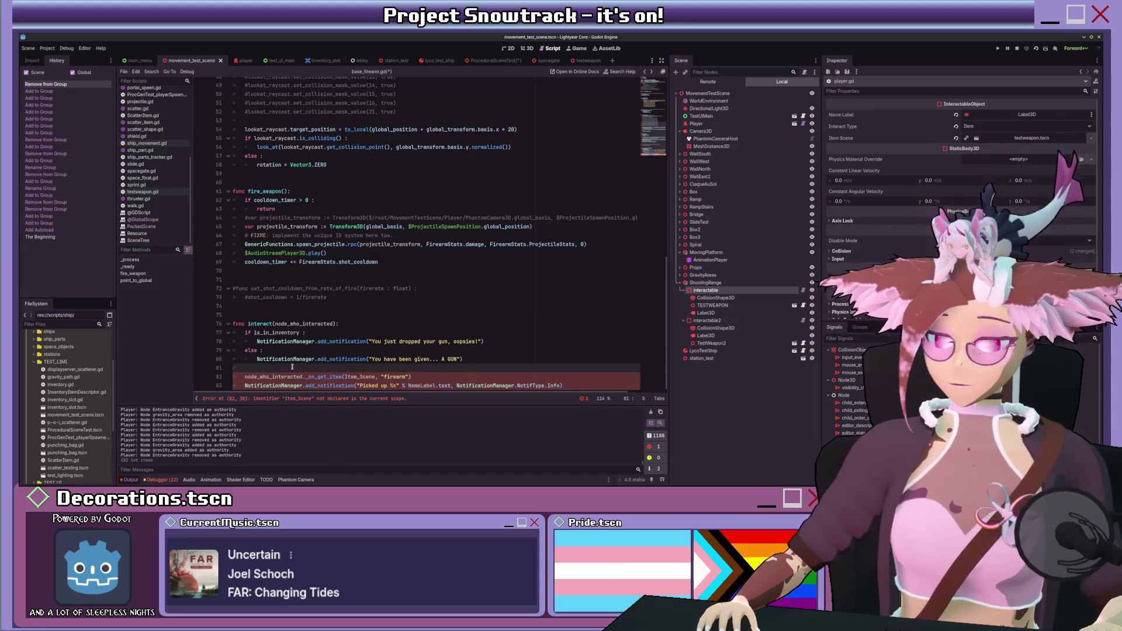
{"action": "type", "text": "var "}
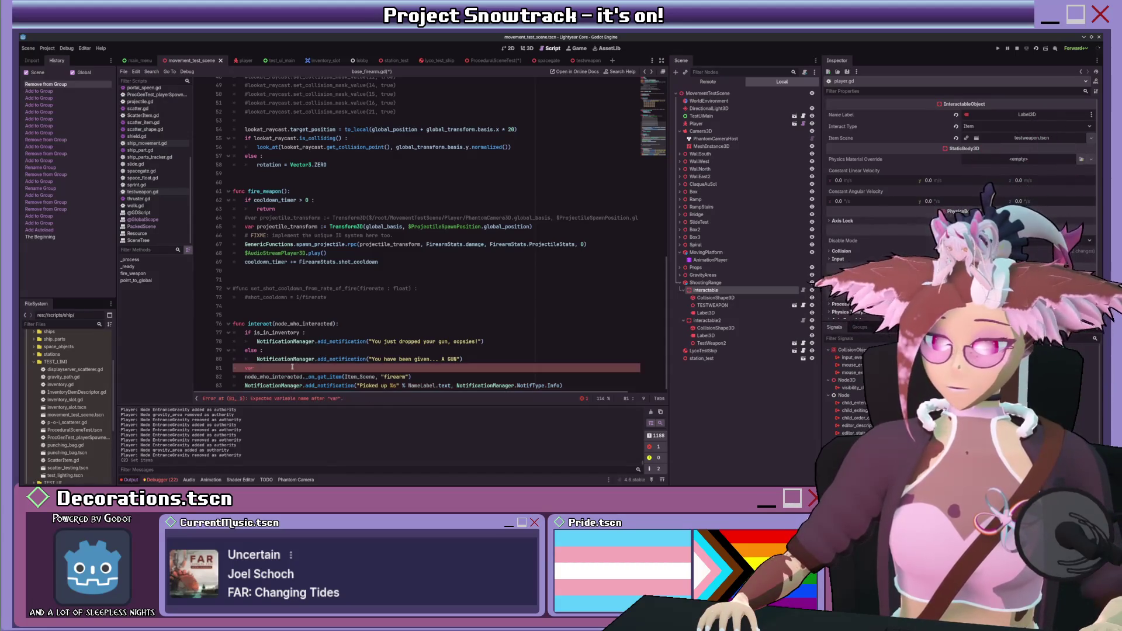
{"action": "type", "text": "scene = "}
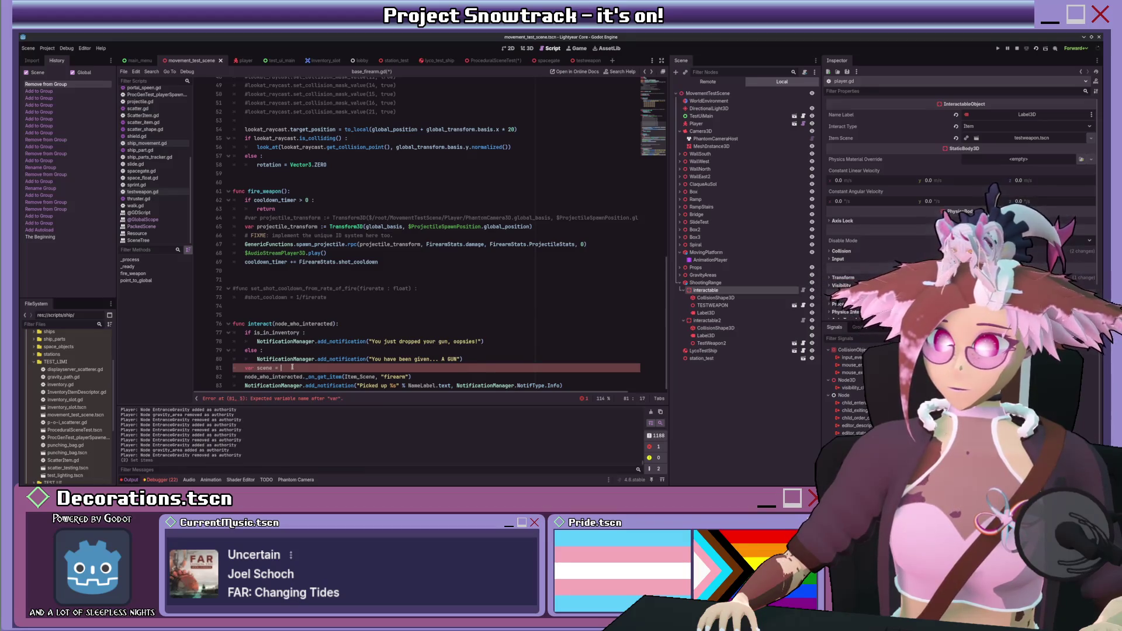
{"action": "type", "text": "Packed"}
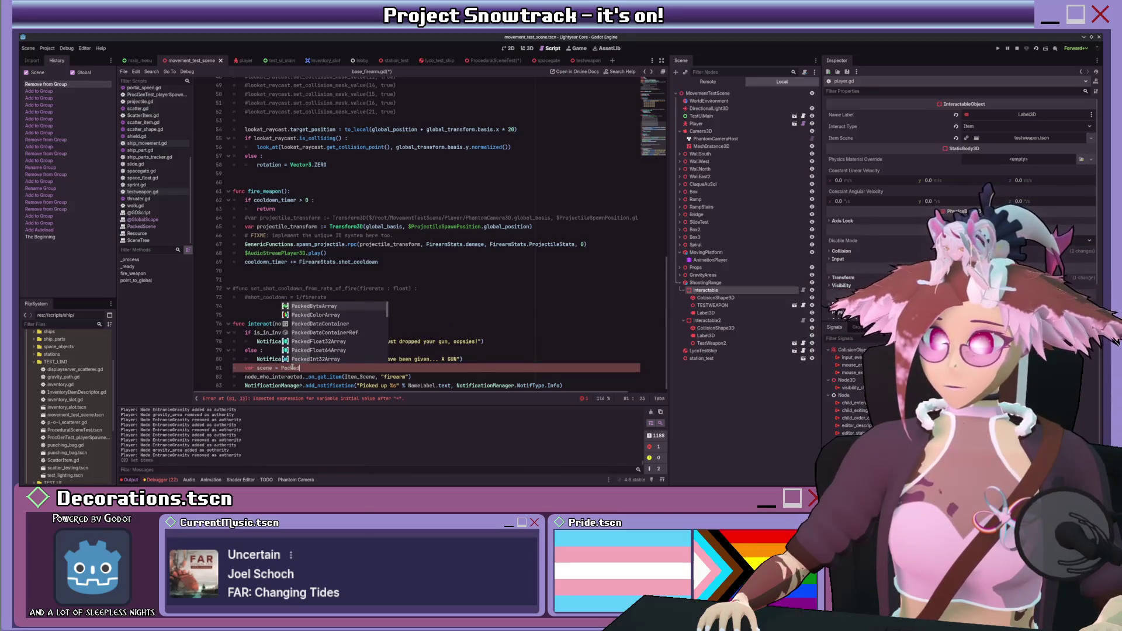
{"action": "type", "text": "Scene.N"}
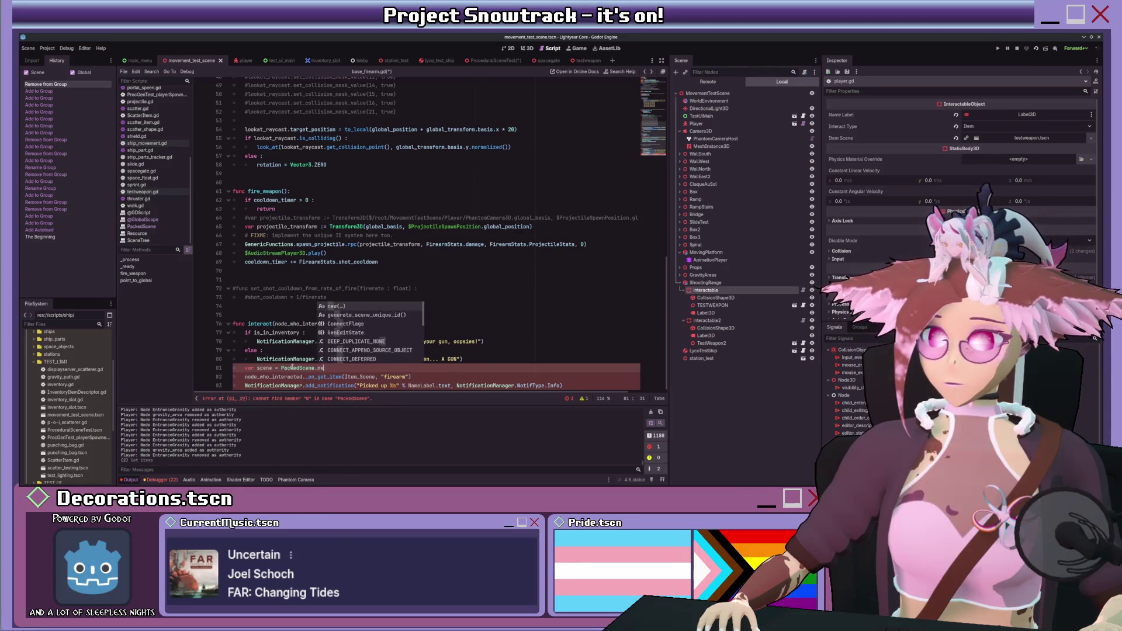
{"action": "key", "text": "Return"}
{"action": "key", "text": "Return"}
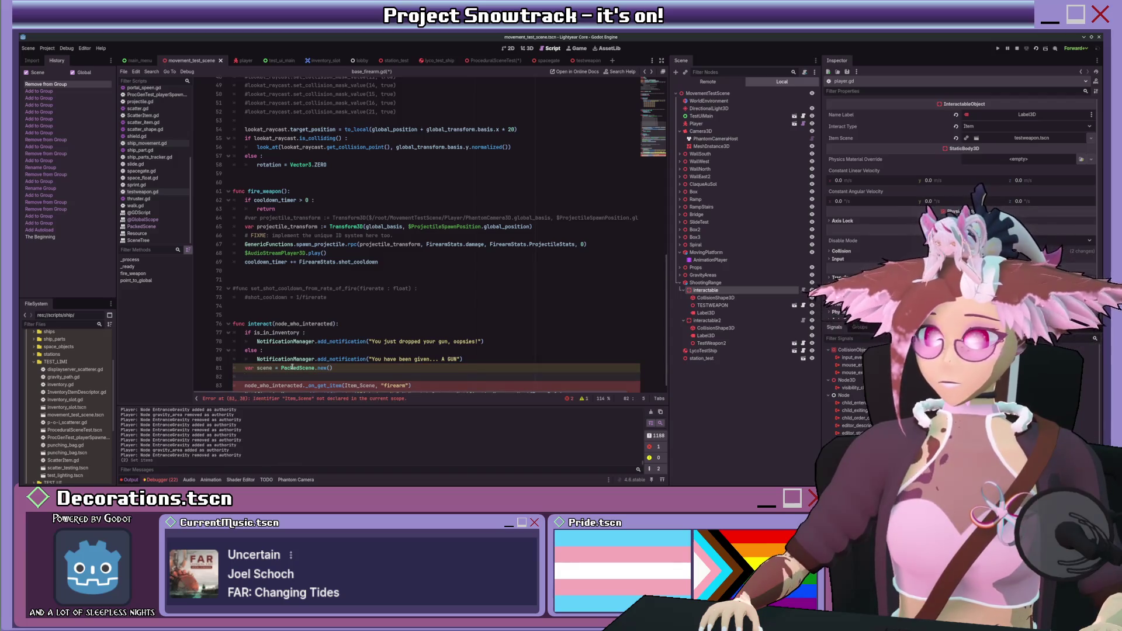
{"action": "type", "text": "scene?"}
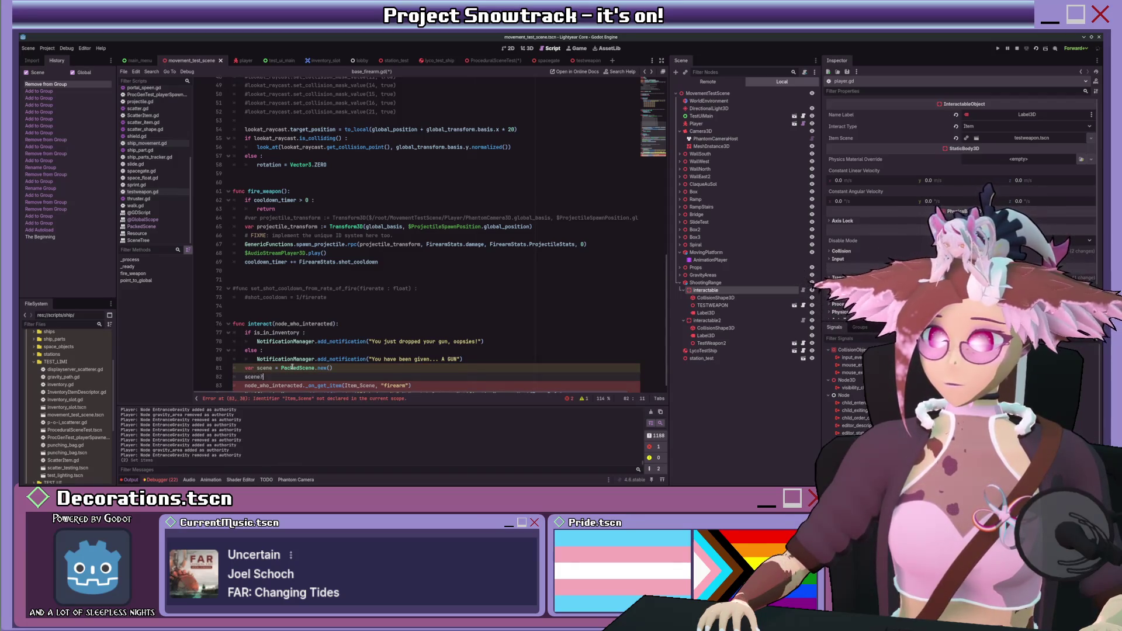
{"action": "type", "text": "pac"}
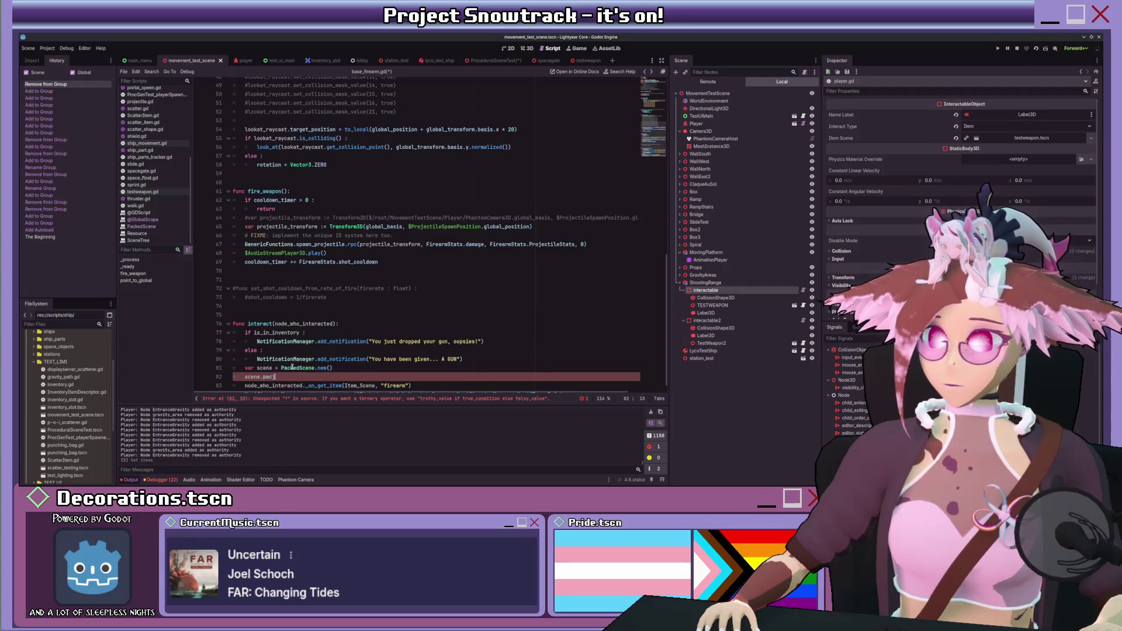
{"action": "type", "text": "k(se"}
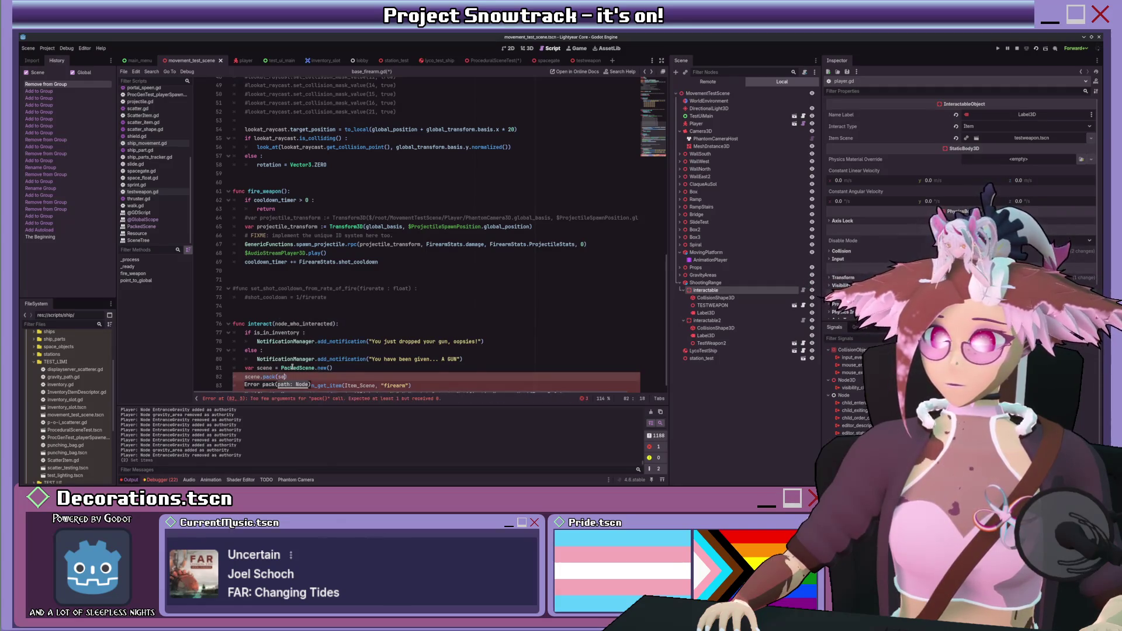
{"action": "type", "text": "lf"}
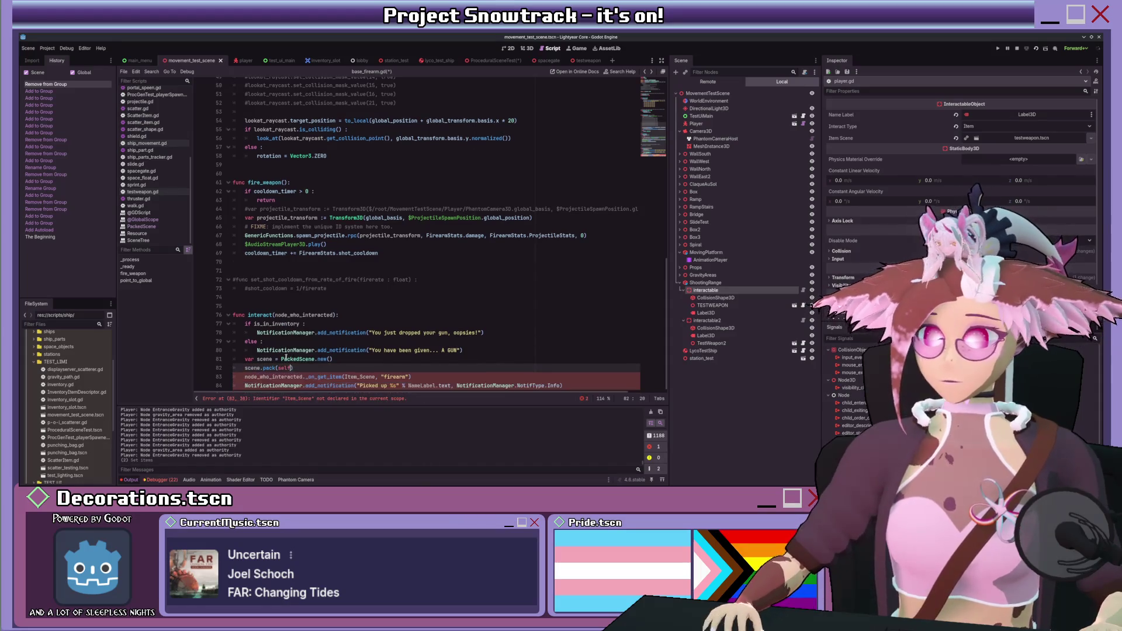
- Pass scene to _on_get_item, change the message to 'Picked up a GUN', and save the script
{"action": "double_click", "coordinate": [345, 376]}
{"action": "type", "text": "scene"}
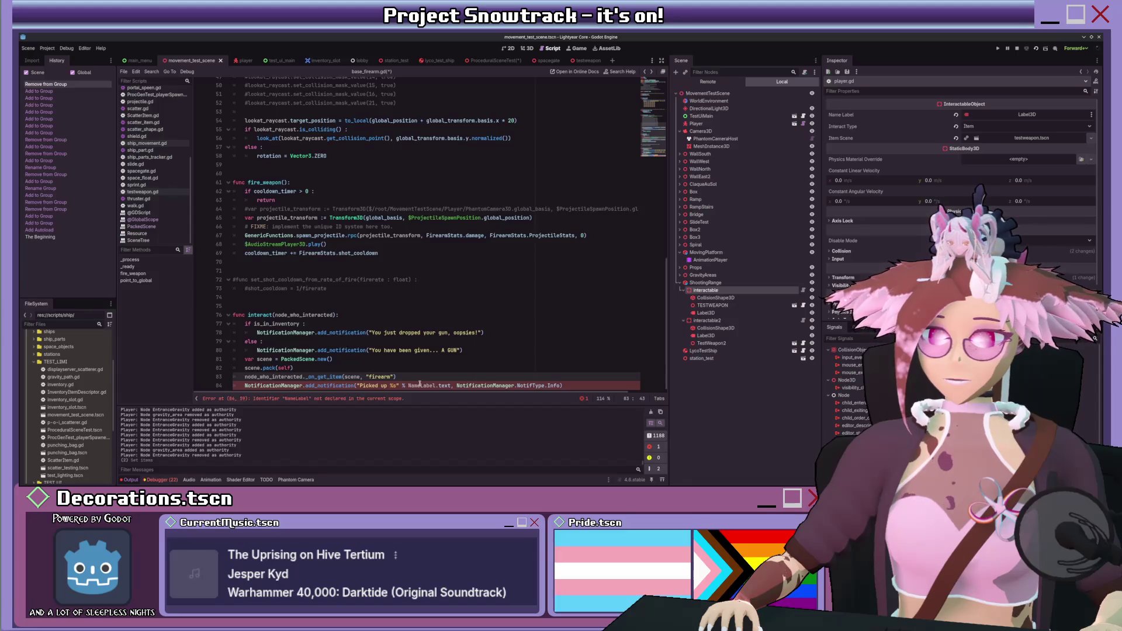
{"action": "double_click", "coordinate": [392, 385]}
{"action": "type", "text": "a GUN"}
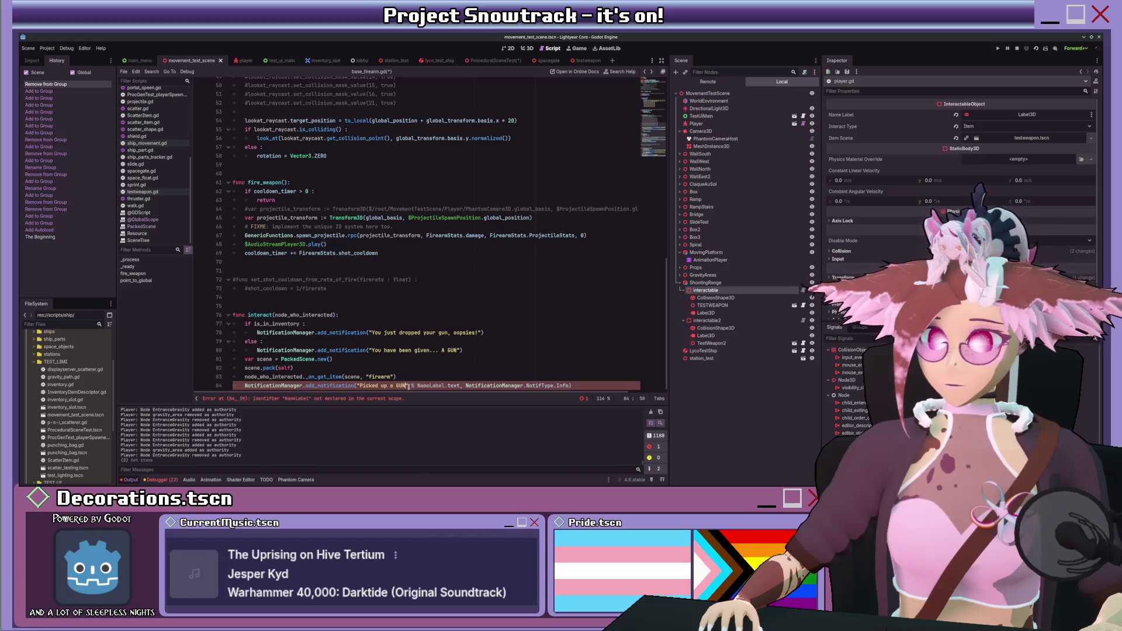
{"action": "key", "text": "Delete"}
{"action": "key", "text": "Delete"}
{"action": "key", "text": "Delete"}
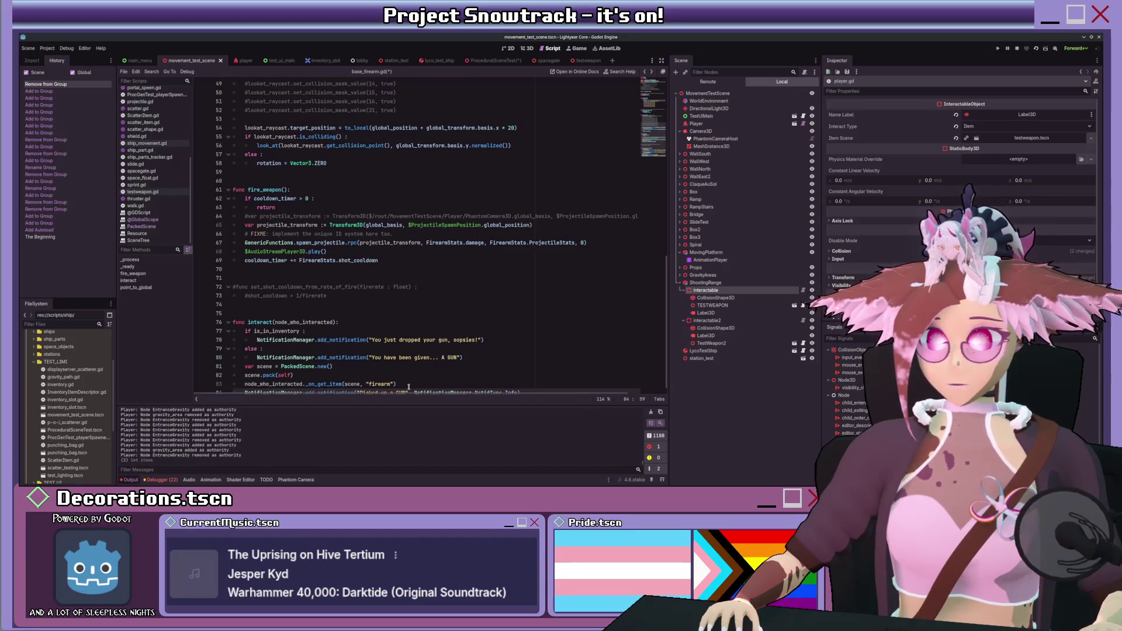
{"action": "type", "text": ","}
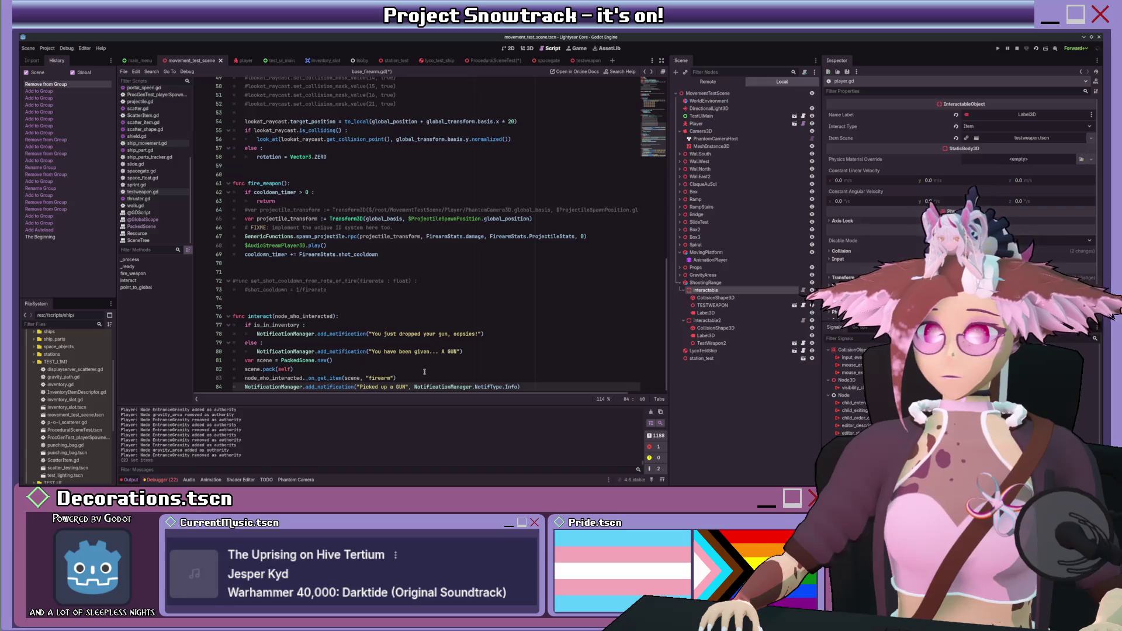
{"action": "left_click", "coordinate": [424, 372]}
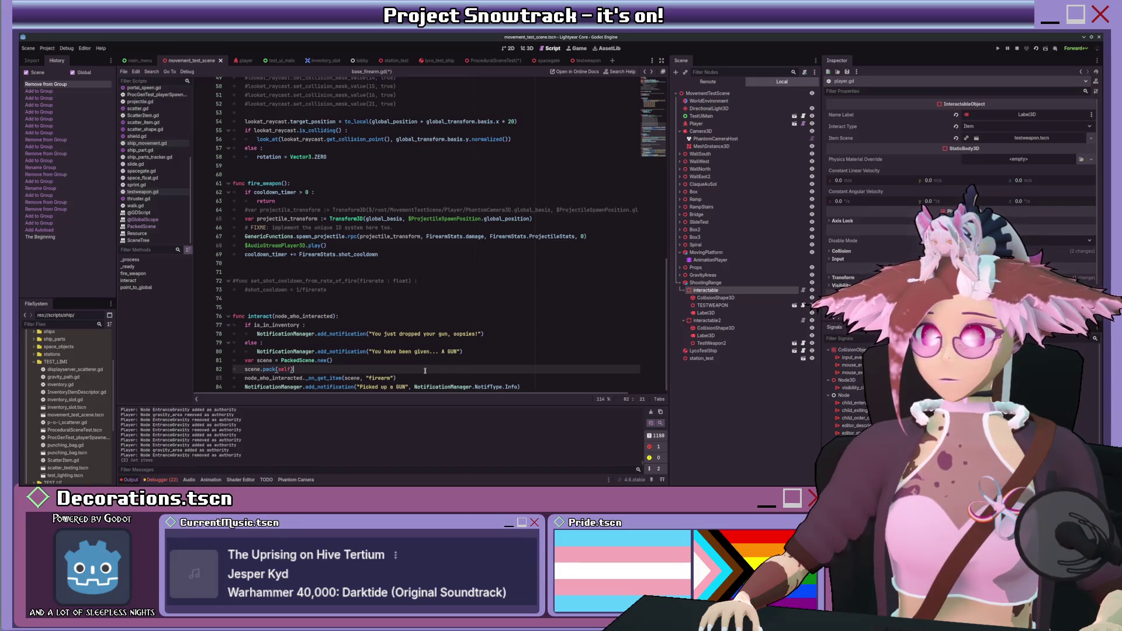
{"action": "key", "text": "ctrl+s"}
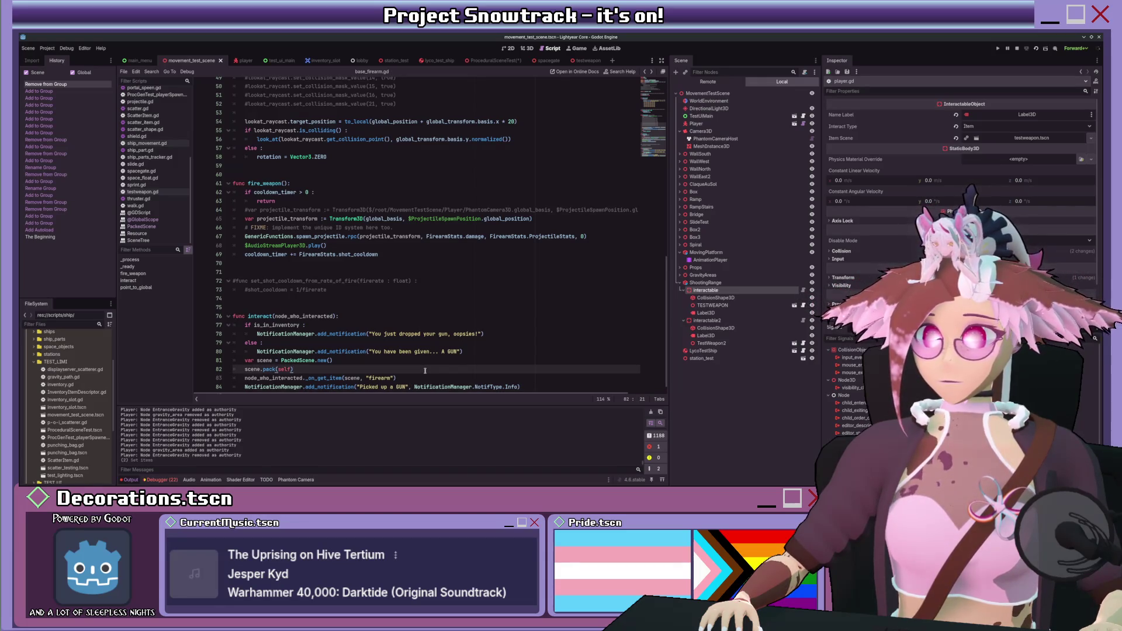
- Insert an empty line after line 80 and open the testweapon scene
{"action": "scroll", "coordinate": [526, 292], "scroll_direction": "down", "scroll_amount": 1}
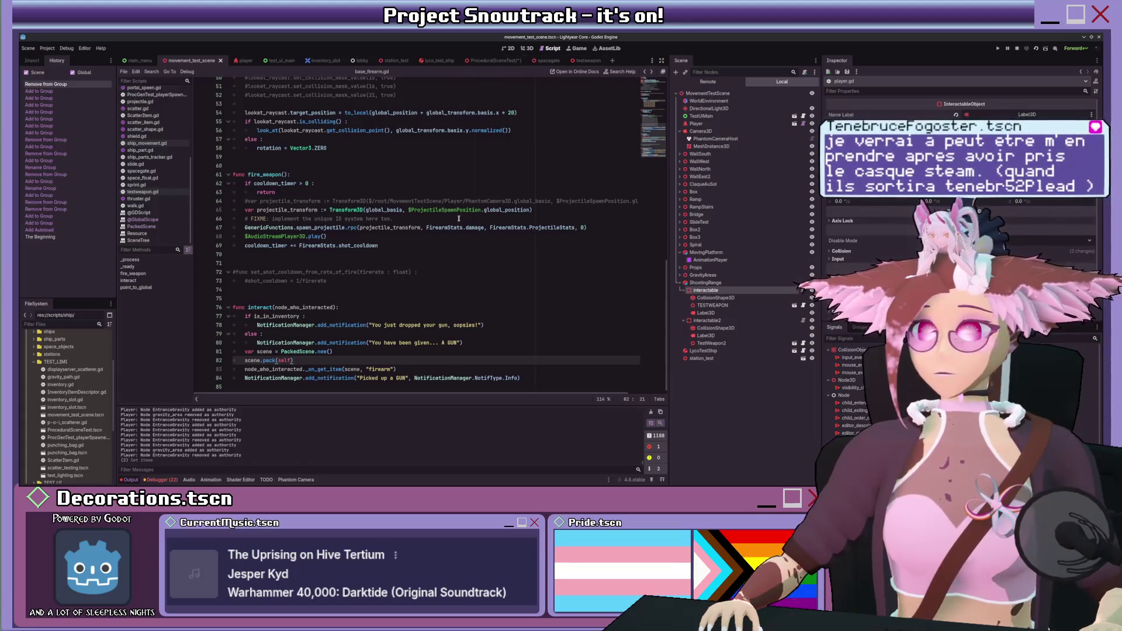
{"action": "left_click", "coordinate": [494, 342]}
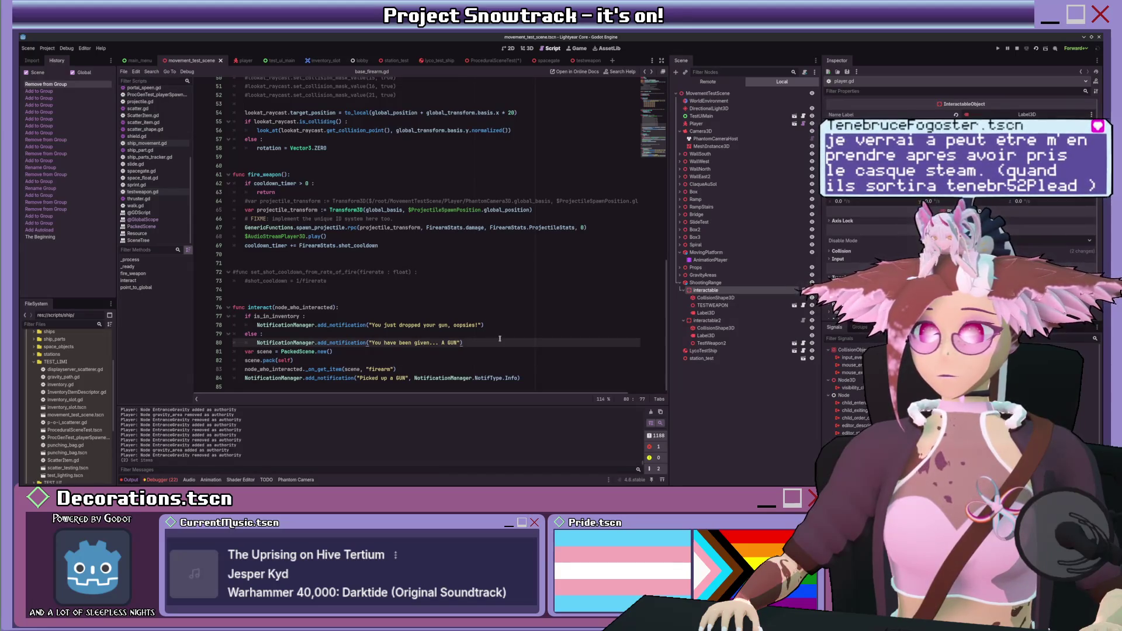
{"action": "key", "text": "Return"}
{"action": "left_click", "coordinate": [587, 60]}
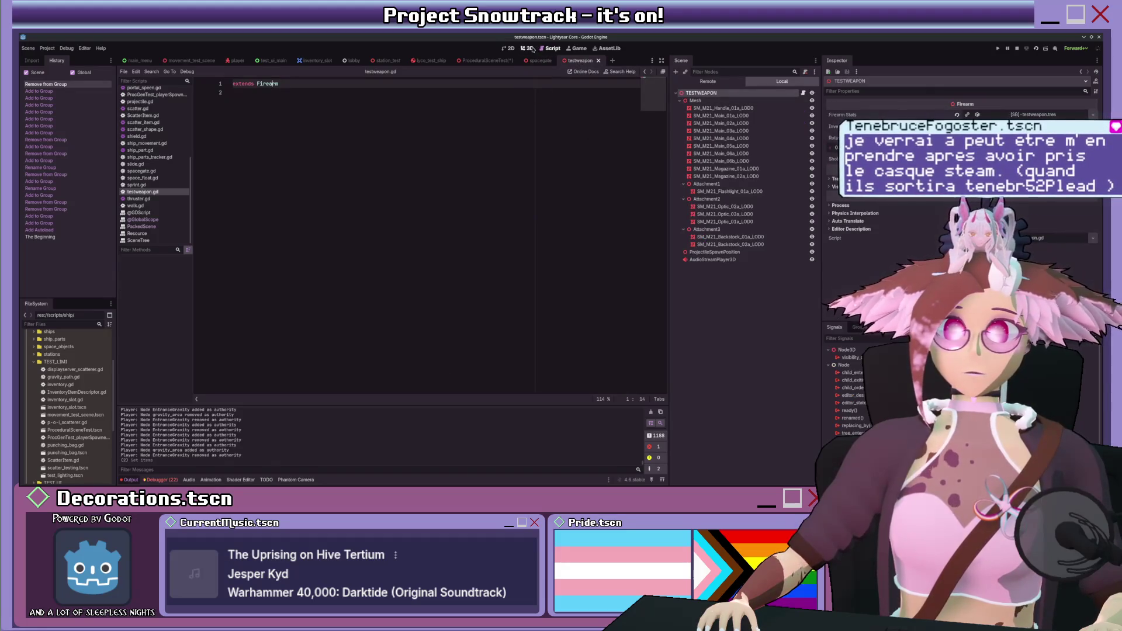
- View the gun in the 3D editor and change the TESTWEAPON root to RigidBody3D
{"action": "left_click", "coordinate": [528, 48]}
{"action": "left_click", "coordinate": [509, 49]}
{"action": "left_click", "coordinate": [526, 48]}
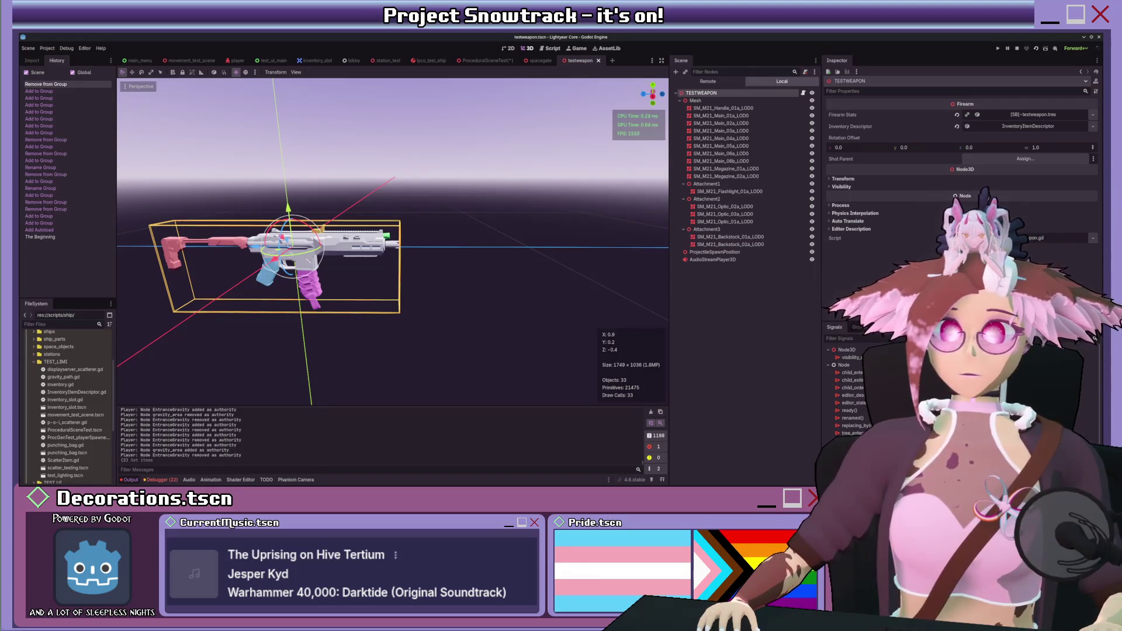
{"action": "key", "text": "Return"}
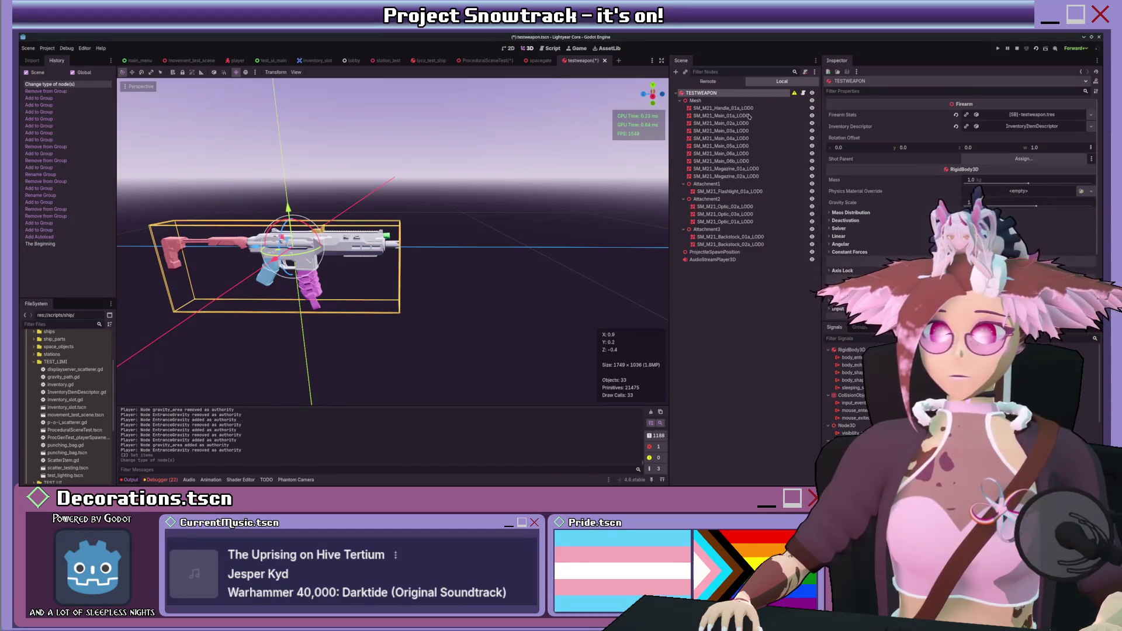
- Add a CollisionShape3D under TESTWEAPON with a new BoxShape3D
{"action": "key", "text": "ctrl+a"}
{"action": "key", "text": "Return"}
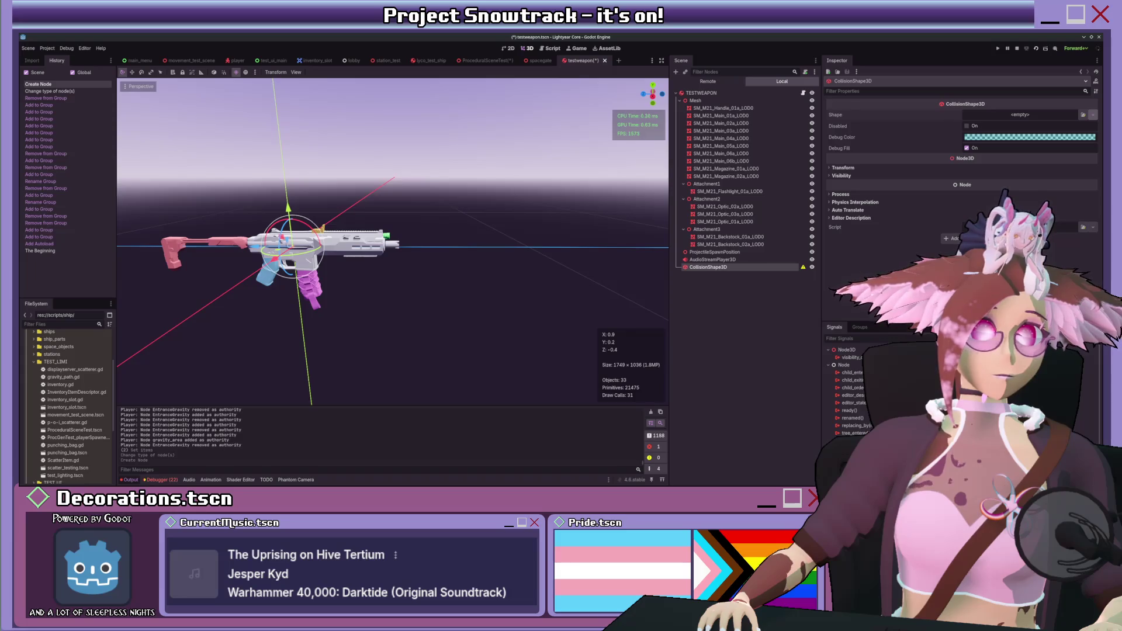
{"action": "left_click", "coordinate": [1023, 115]}
{"action": "left_click", "coordinate": [1022, 132]}
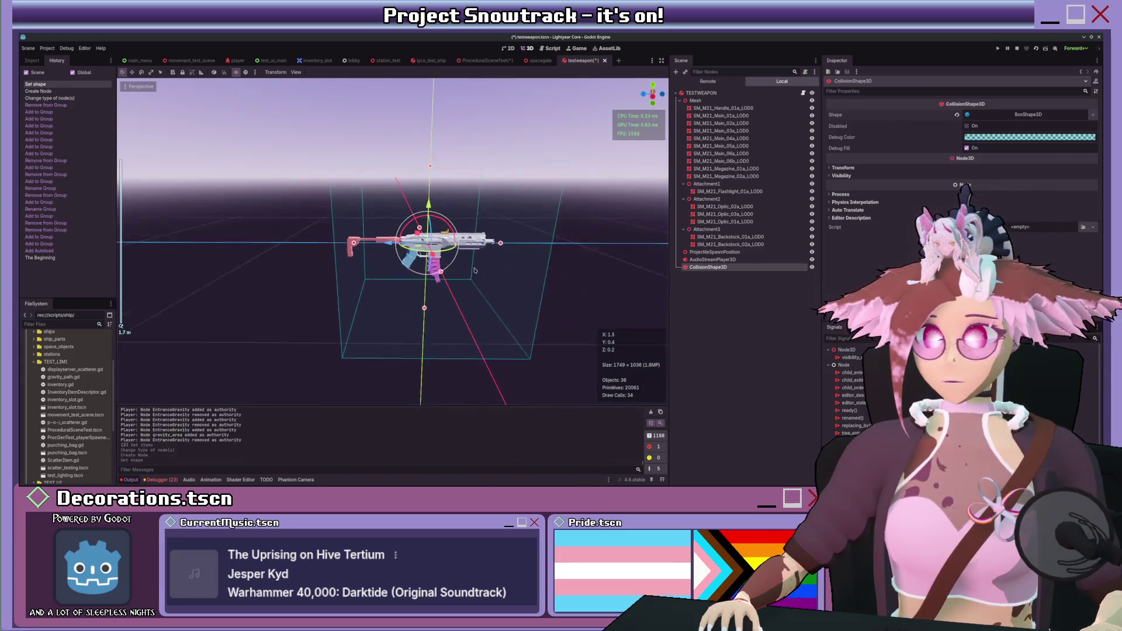
- Fit the collision box's width and height to the gun in the front orthogonal view
{"action": "left_click_drag", "start_coordinate": [432, 324], "coordinate": [428, 280]}
{"action": "key", "text": "KP_3"}
{"action": "key", "text": "ctrl+KP_3"}
{"action": "key", "text": "ctrl+KP_1"}
{"action": "key", "text": "KP_1"}
{"action": "left_click_drag", "start_coordinate": [446, 235], "coordinate": [454, 234]}
{"action": "scroll", "coordinate": [415, 163], "scroll_direction": "down", "scroll_amount": 3}
{"action": "left_click_drag", "start_coordinate": [407, 161], "coordinate": [411, 231]}
{"action": "scroll", "coordinate": [411, 231], "scroll_direction": "up", "scroll_amount": 3}
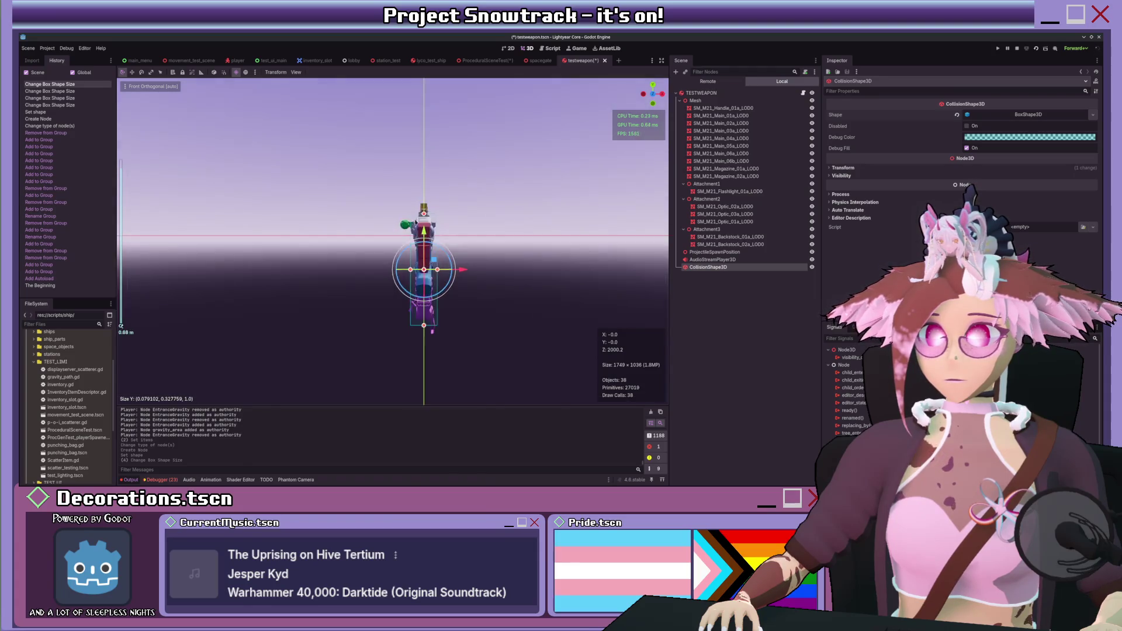
{"action": "left_click_drag", "start_coordinate": [442, 186], "coordinate": [443, 185]}
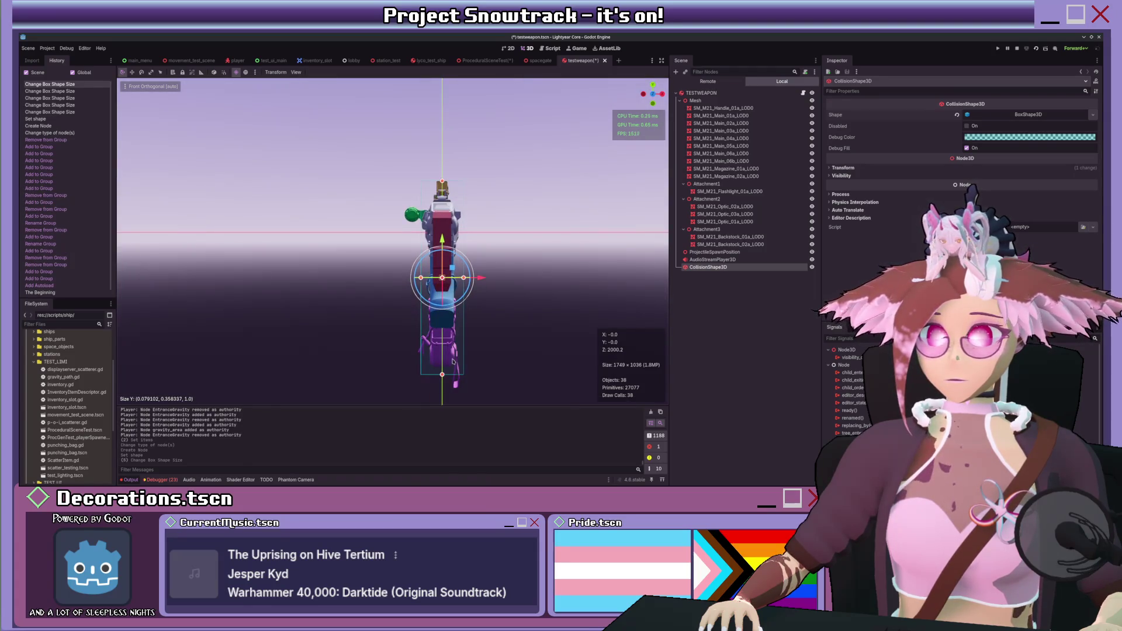
{"action": "left_click_drag", "start_coordinate": [443, 375], "coordinate": [442, 370]}
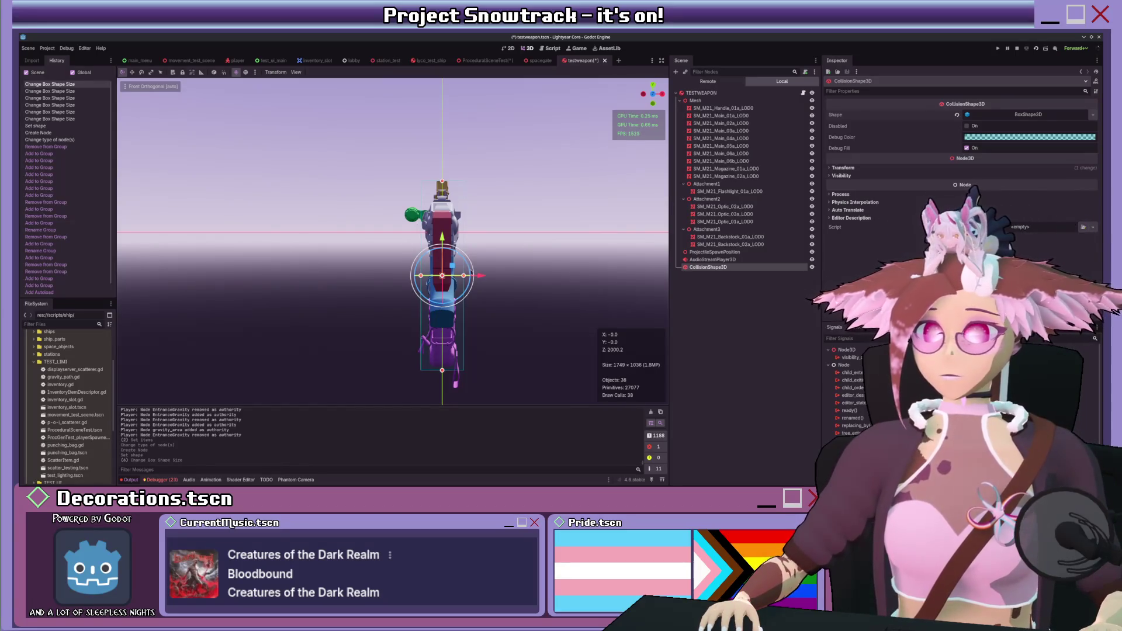
{"action": "left_click_drag", "start_coordinate": [464, 275], "coordinate": [459, 275]}
- Fit the box's length to the gun in the right view, then save the weapon scene
{"action": "key", "text": "KP_3"}
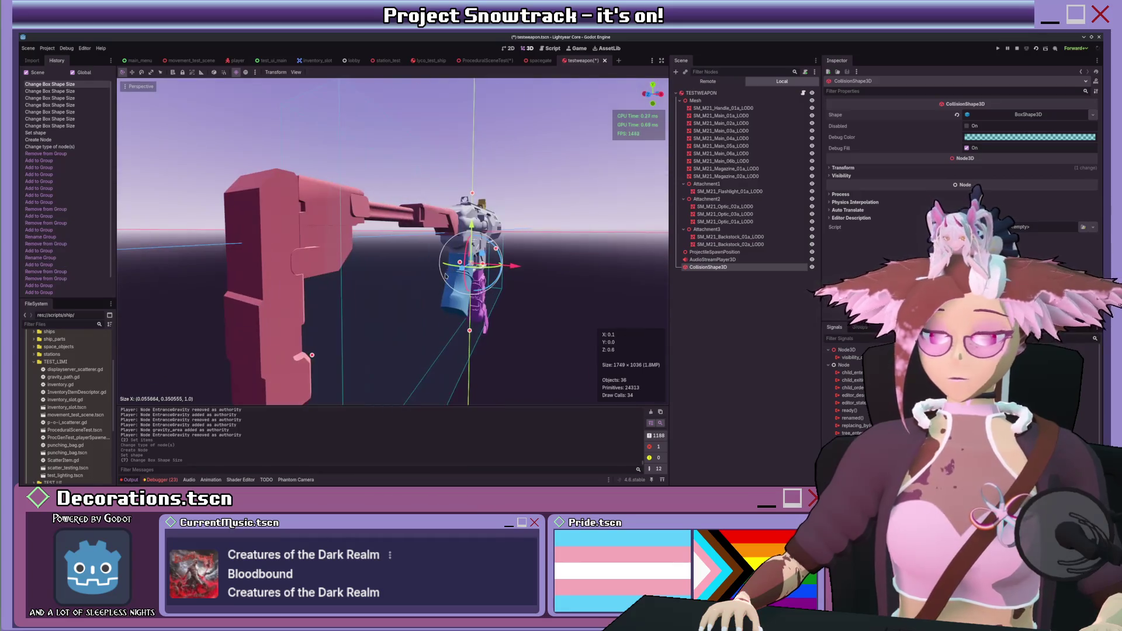
{"action": "scroll", "coordinate": [459, 275], "scroll_direction": "down", "scroll_amount": 5}
{"action": "left_click_drag", "start_coordinate": [336, 256], "coordinate": [328, 258]}
{"action": "left_click_drag", "start_coordinate": [555, 256], "coordinate": [546, 255]}
{"action": "left_click_drag", "start_coordinate": [500, 201], "coordinate": [409, 187]}
{"action": "key", "text": "ctrl+s"}
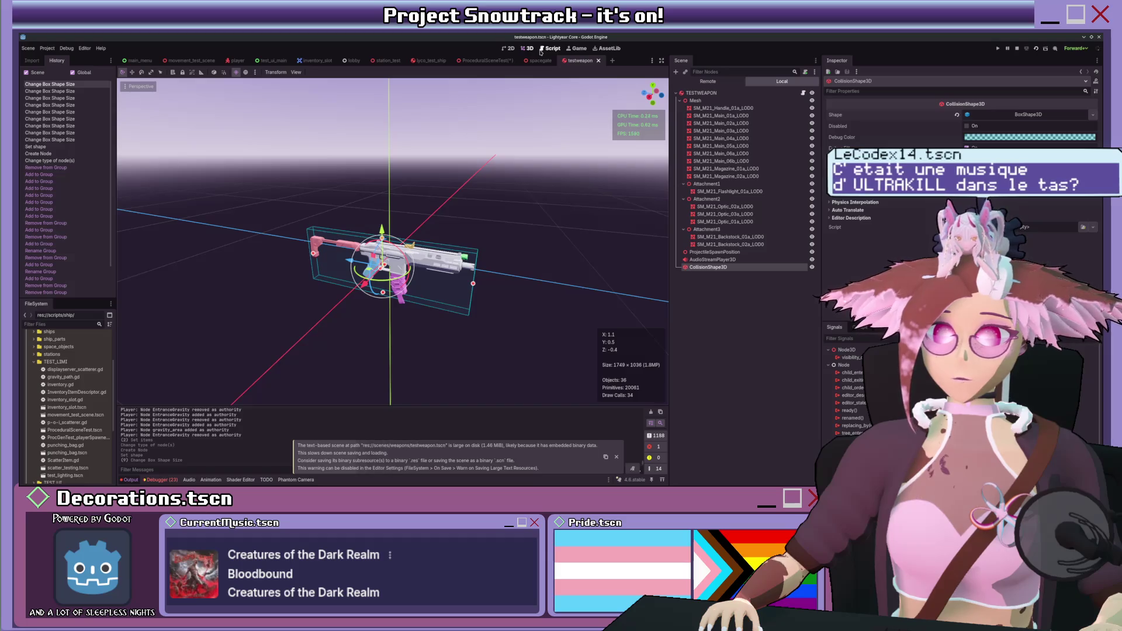
- Select the SM_M21_Handle_01a_LOD0 mesh node and briefly inspect its mesh resource
{"action": "left_click", "coordinate": [753, 109]}
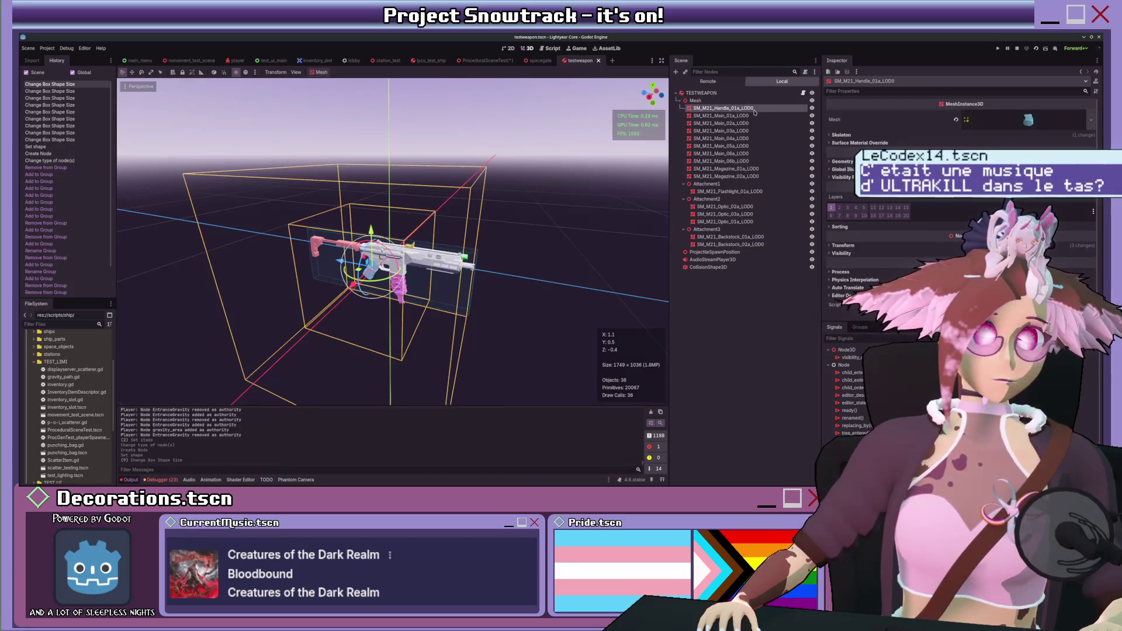
{"action": "left_click", "coordinate": [1020, 120]}
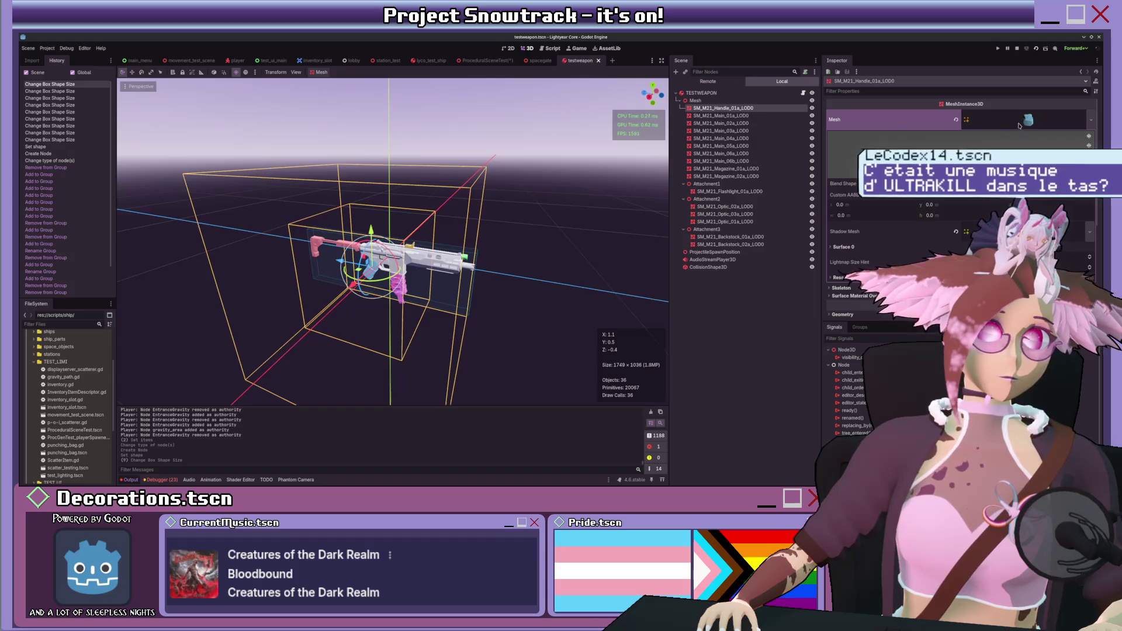
{"action": "left_click", "coordinate": [1018, 123]}
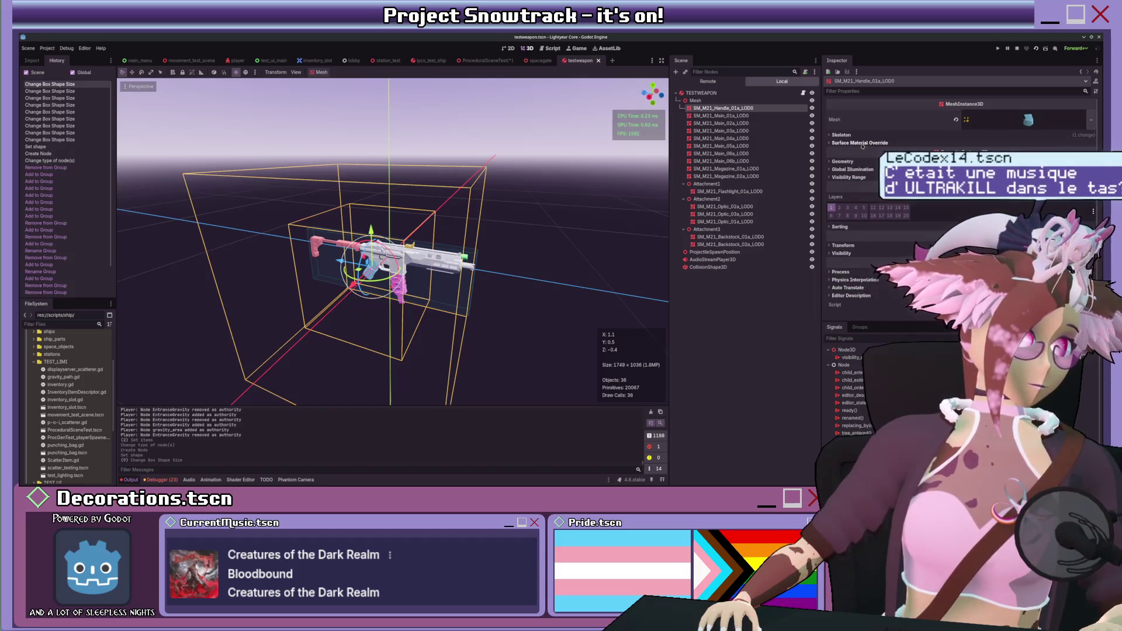
- Open testweapon.gd, jump to its Firearm base script, and add a line after interact()'s last statement
{"action": "left_click", "coordinate": [487, 60]}
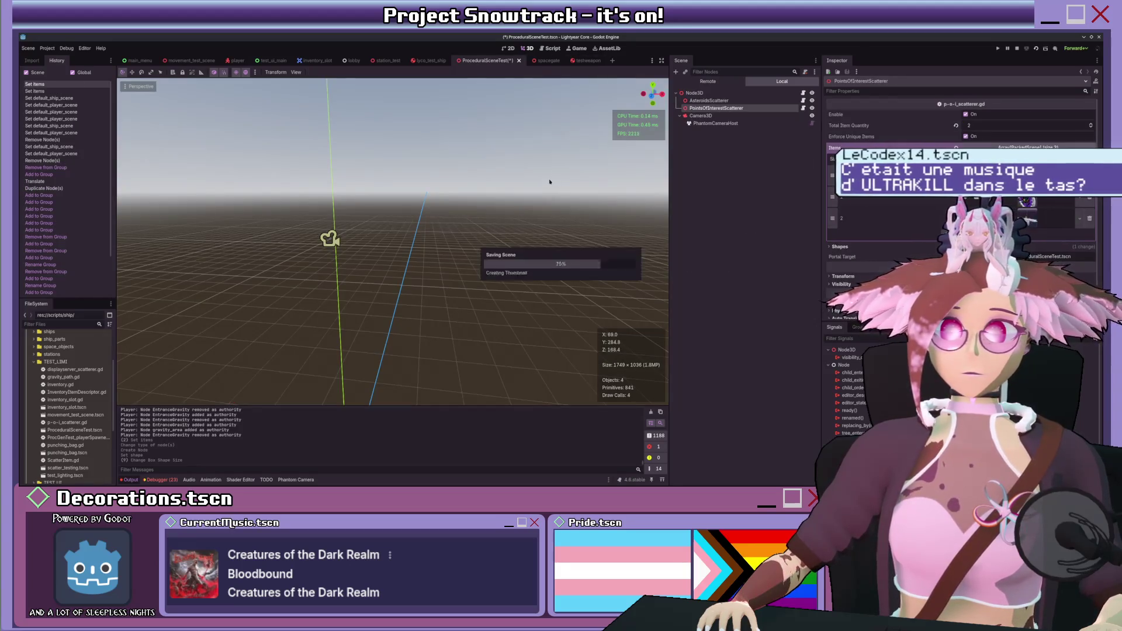
{"action": "left_click", "coordinate": [550, 49]}
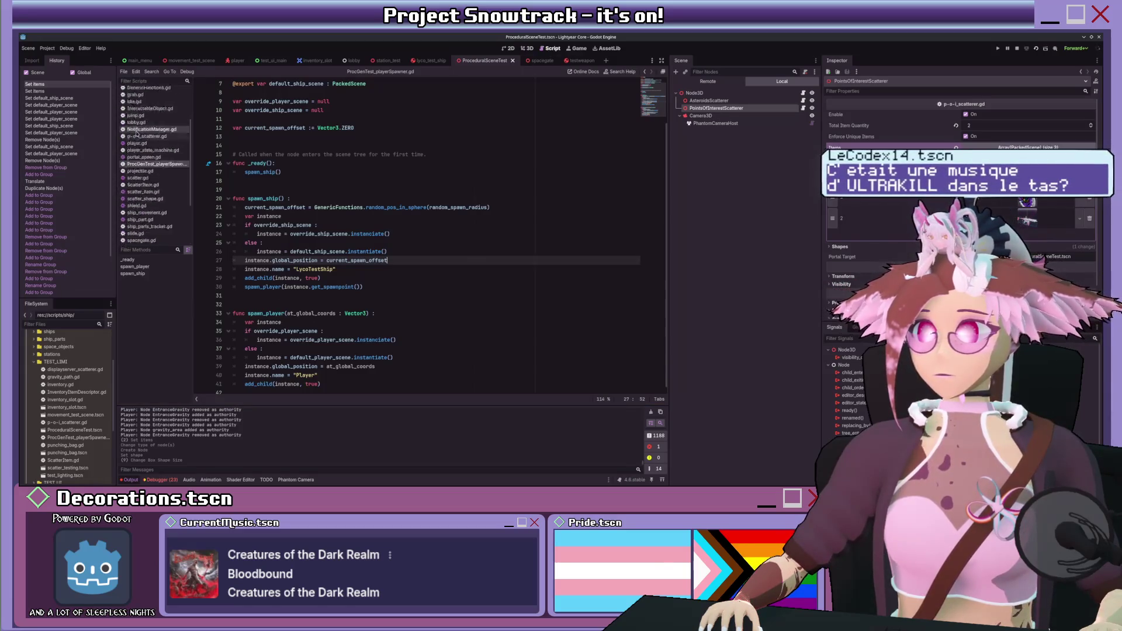
{"action": "left_click", "coordinate": [155, 192]}
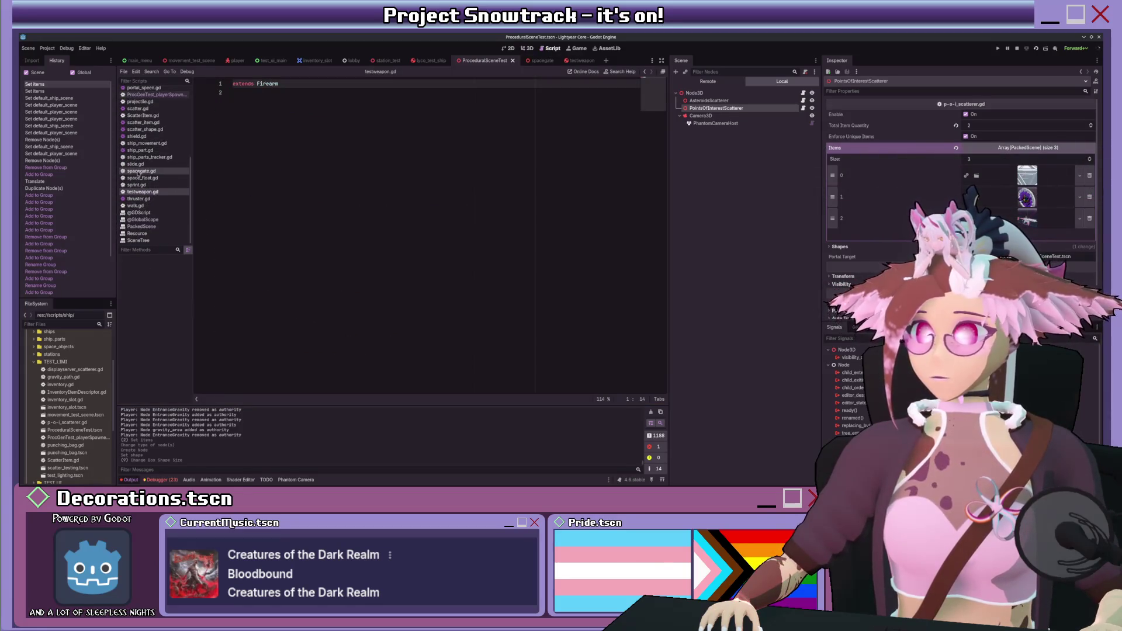
{"action": "scroll", "coordinate": [161, 175], "scroll_direction": "up", "scroll_amount": 5}
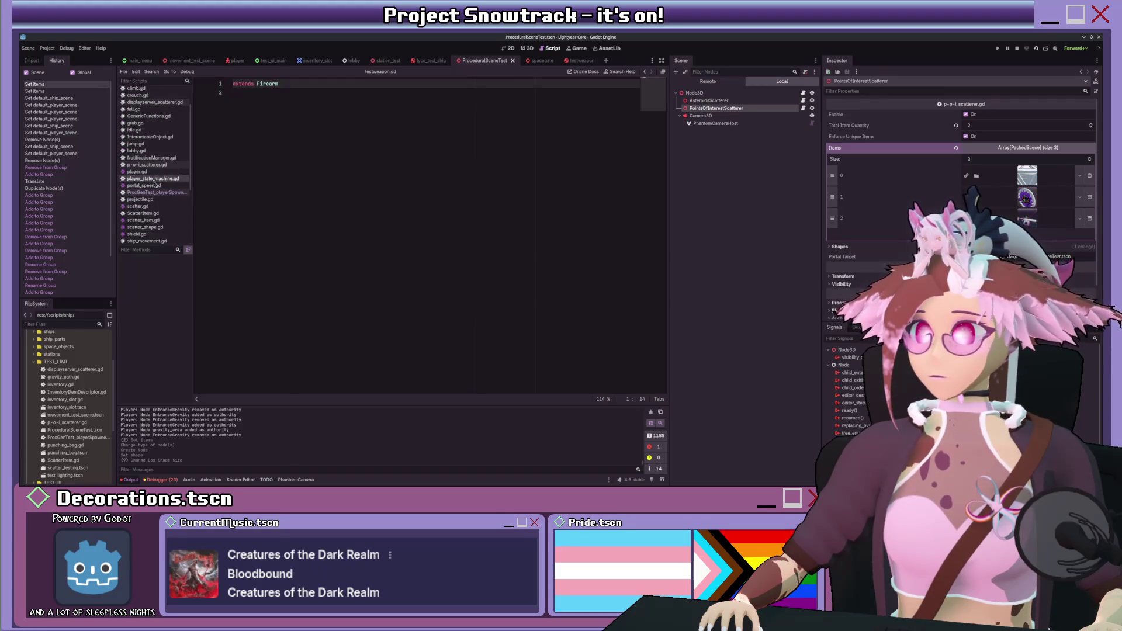
{"action": "scroll", "coordinate": [164, 181], "scroll_direction": "down", "scroll_amount": 4}
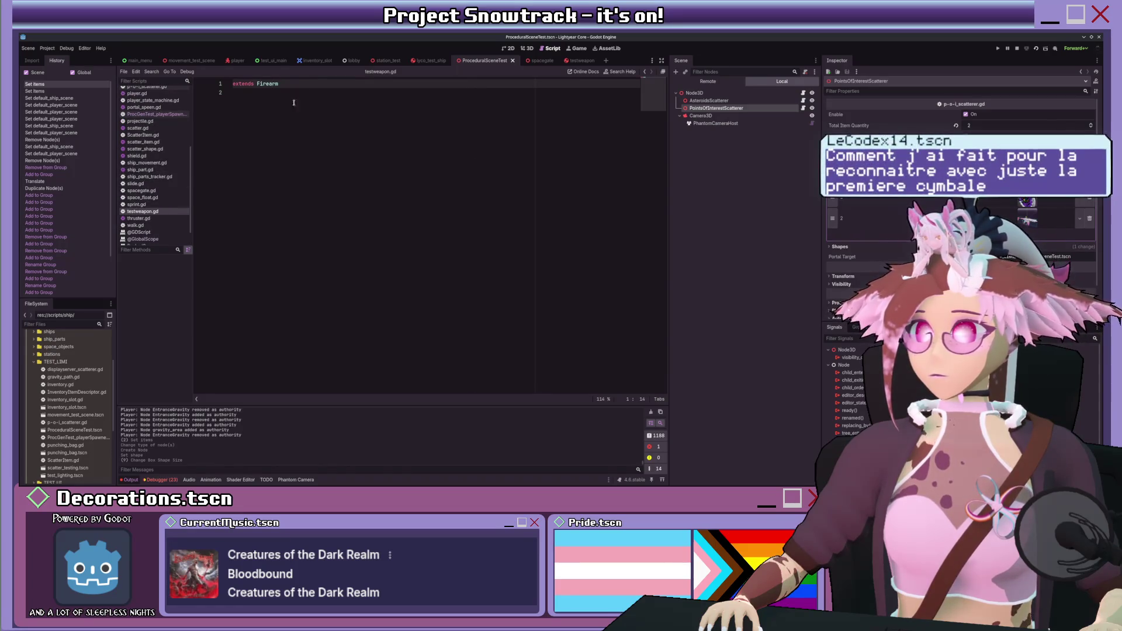
{"action": "left_click", "coordinate": [264, 85], "text": "ctrl"}
{"action": "left_click", "coordinate": [536, 376]}
{"action": "key", "text": "Return"}
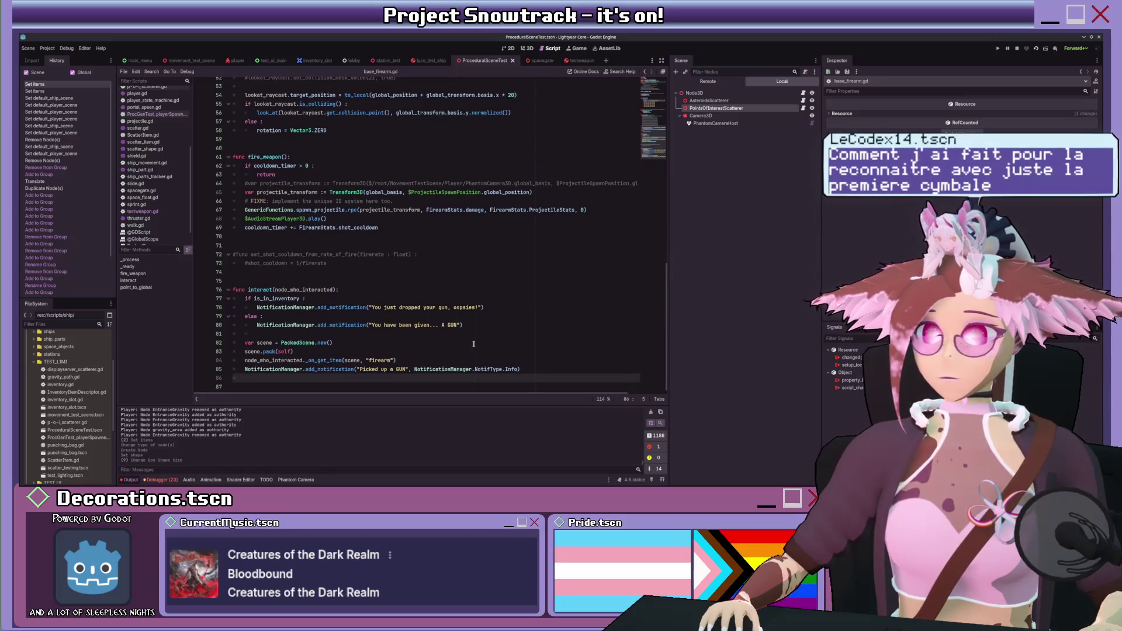
- Add a get_node_or_null("CollisionShape3D") lookup in the else branch of interact()
{"action": "key", "text": "BackSpace"}
{"action": "left_click", "coordinate": [443, 334]}
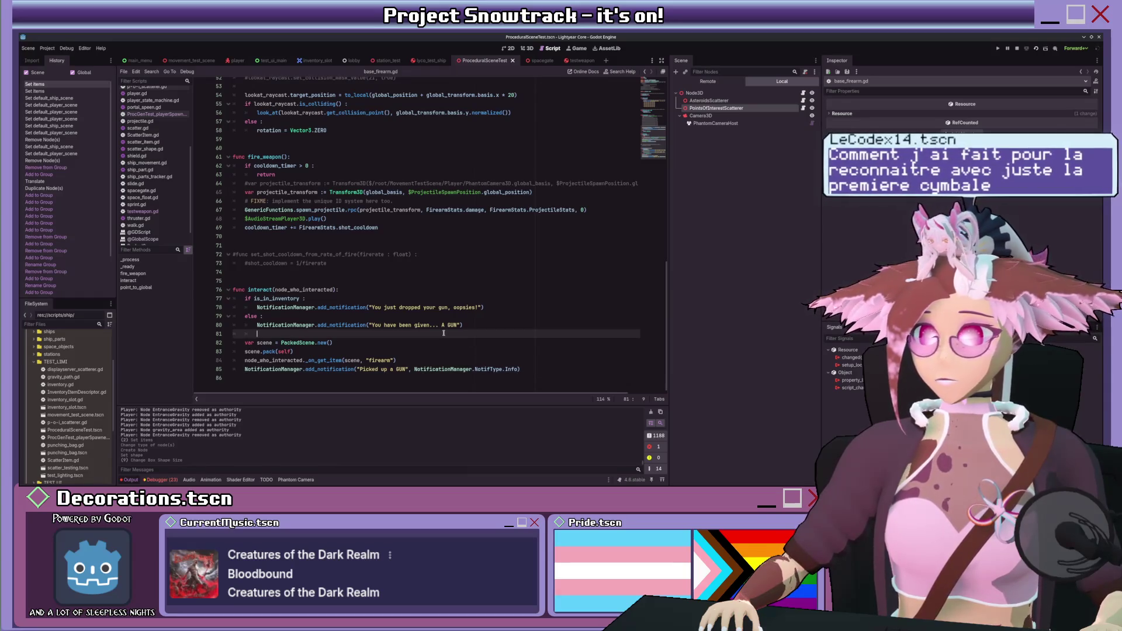
{"action": "type", "text": "get_node"}
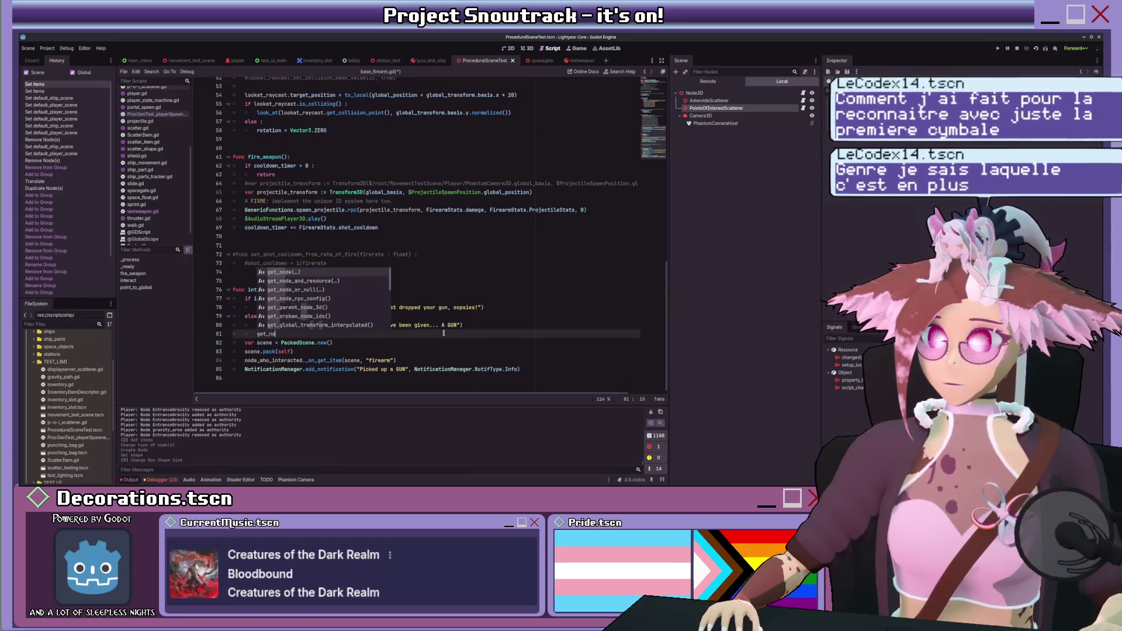
{"action": "key", "text": "Down"}
{"action": "key", "text": "Down"}
{"action": "key", "text": "Return"}
{"action": "type", "text": "\""}
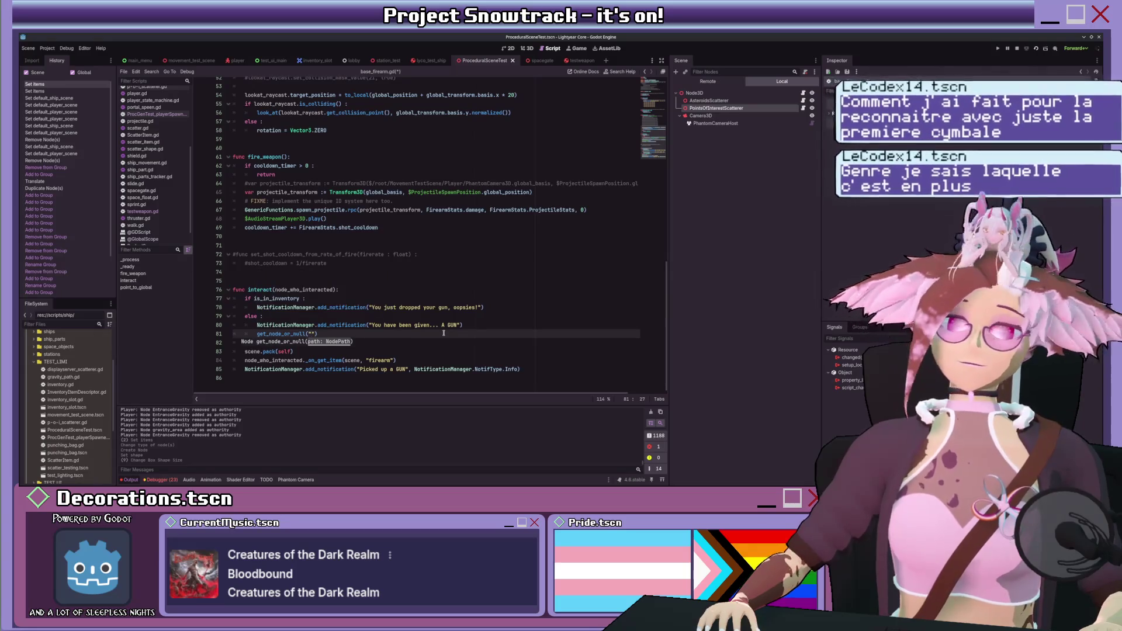
{"action": "type", "text": "Collision"}
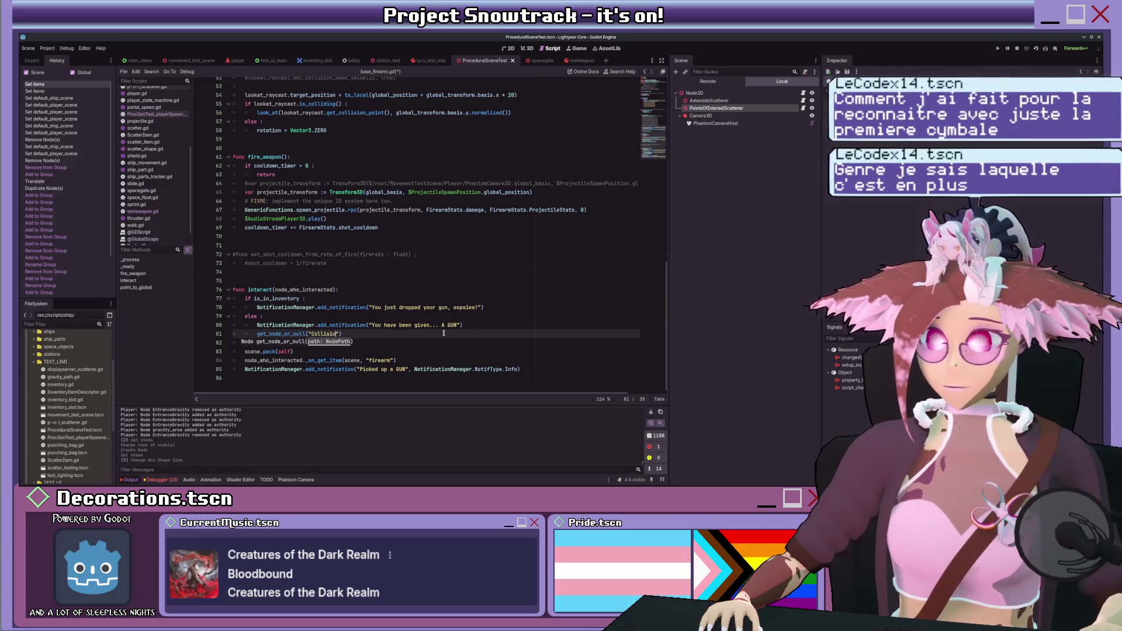
{"action": "type", "text": "Shape"}
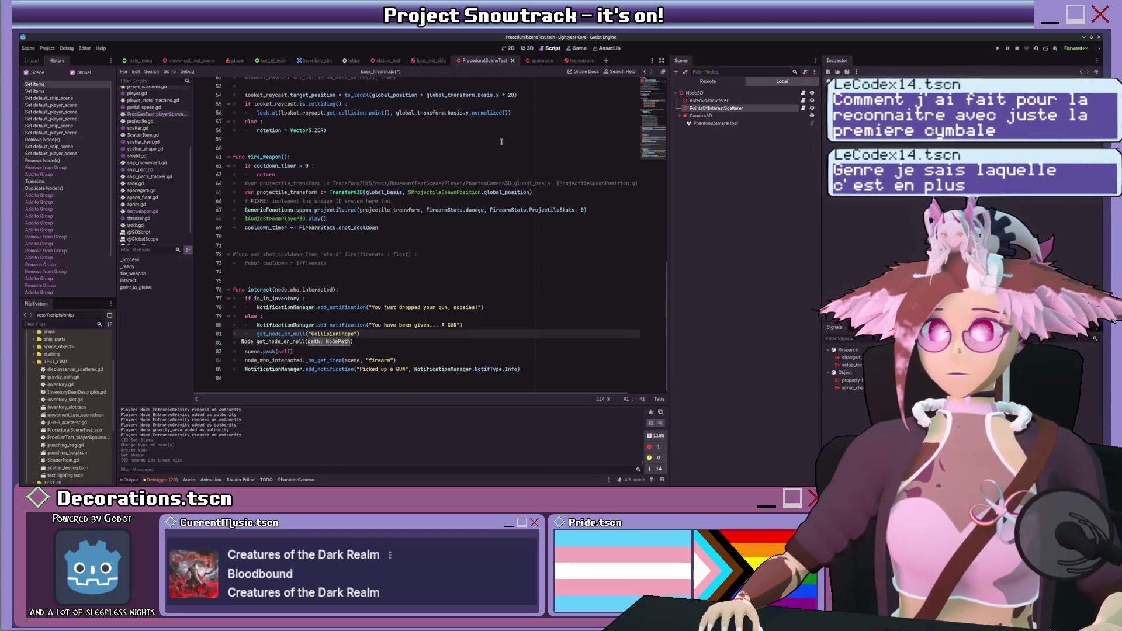
{"action": "left_click", "coordinate": [576, 62]}
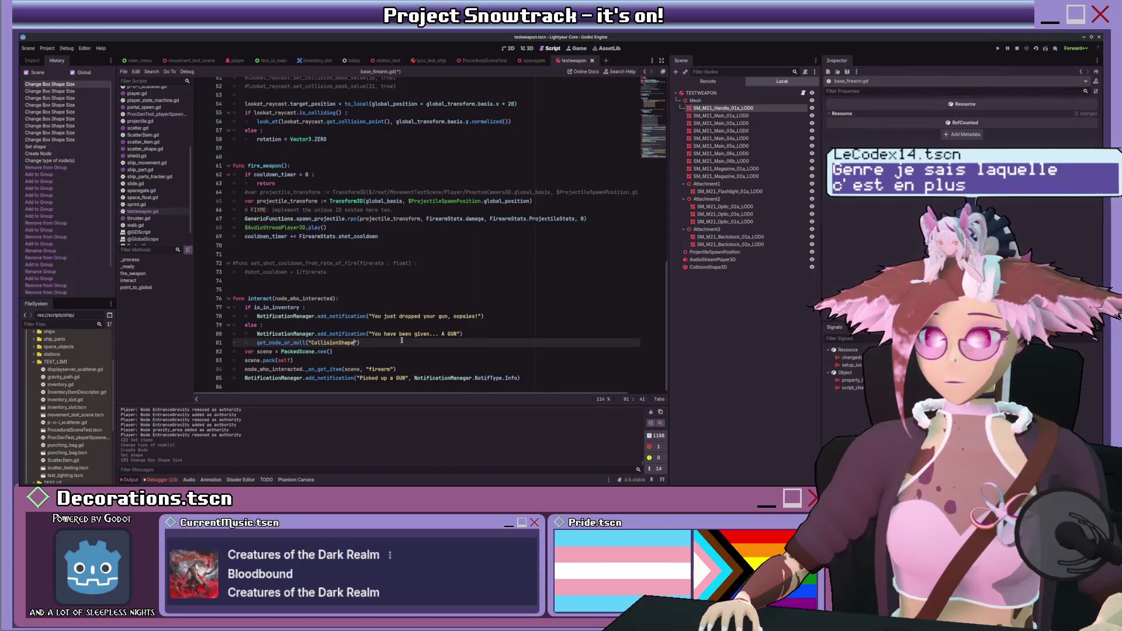
{"action": "type", "text": "3D"}
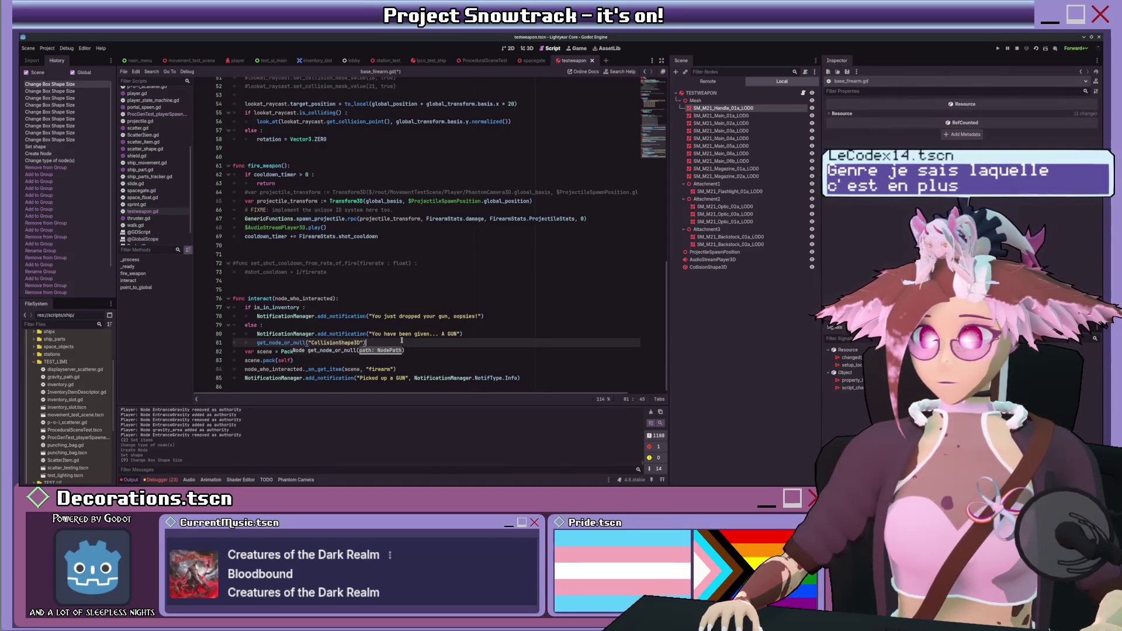
- Store the lookup in 'var col' and add 'if col: col.disabled = true'
{"action": "key", "text": "Home"}
{"action": "type", "text": "var "}
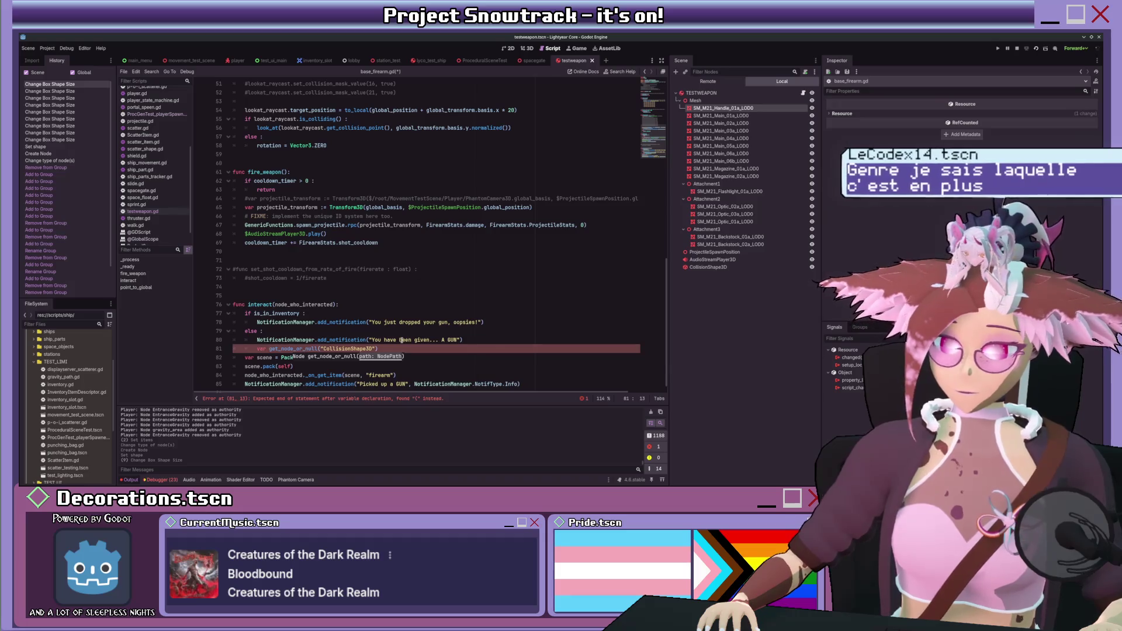
{"action": "type", "text": "col"}
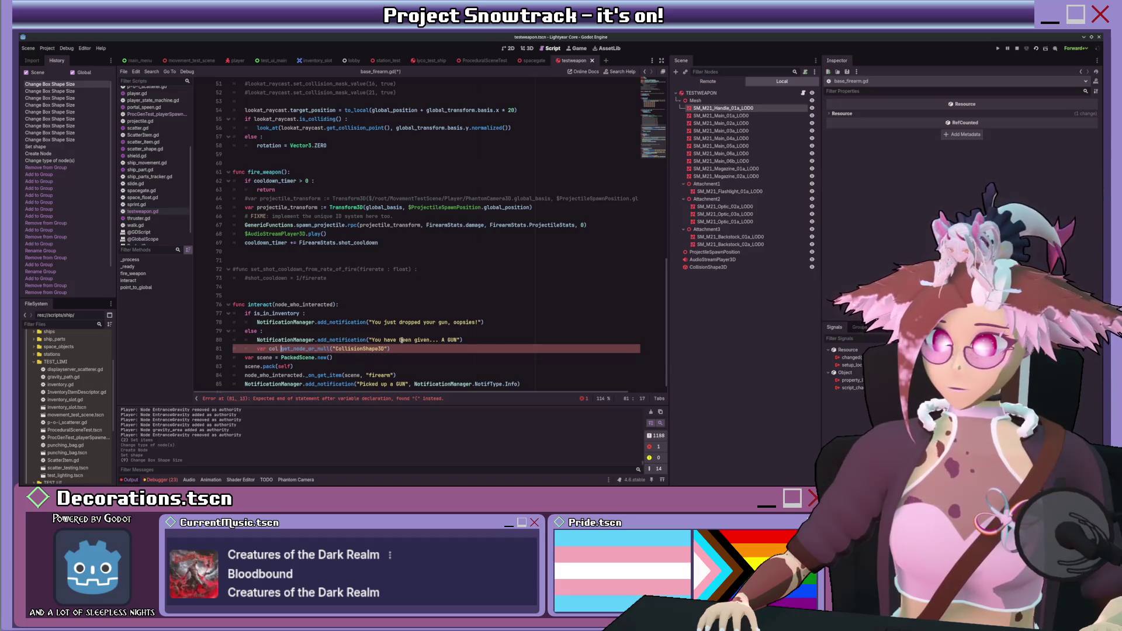
{"action": "type", "text": " ="}
{"action": "key", "text": "End"}
{"action": "key", "text": "Return"}
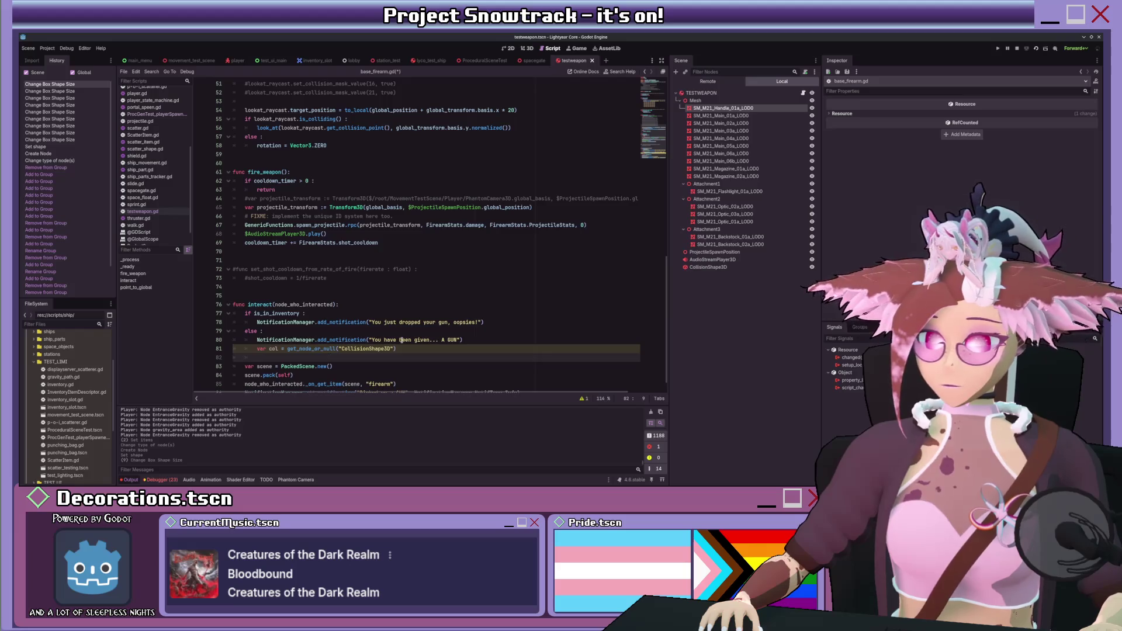
{"action": "type", "text": "if col"}
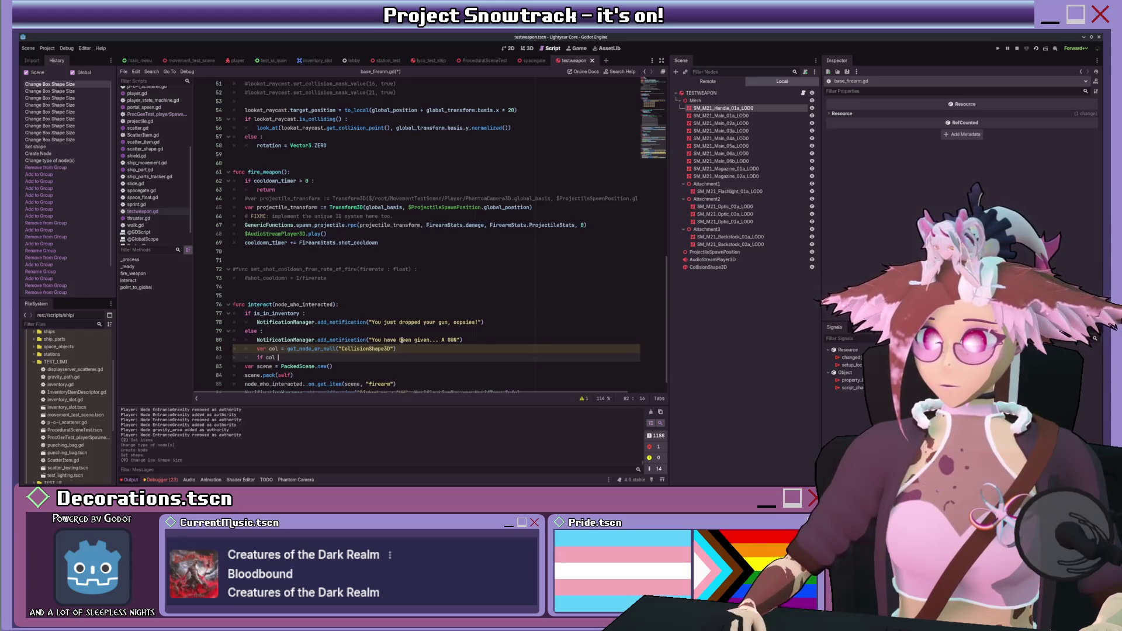
{"action": "type", "text": " :"}
{"action": "key", "text": "Return"}
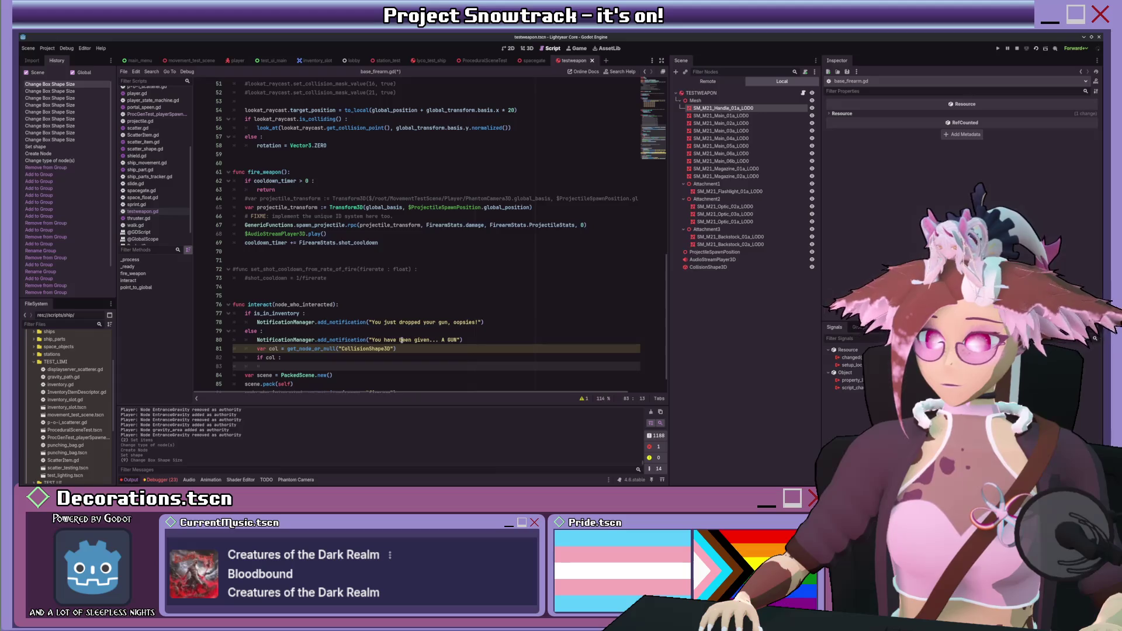
{"action": "type", "text": "col.disabled"}
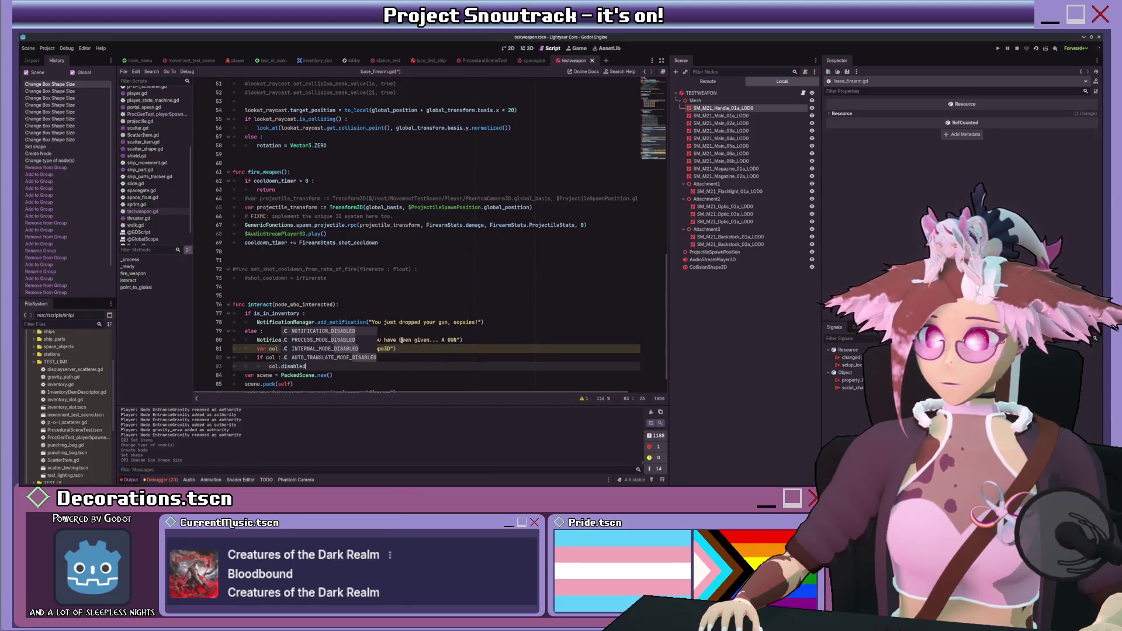
{"action": "type", "text": " = true"}
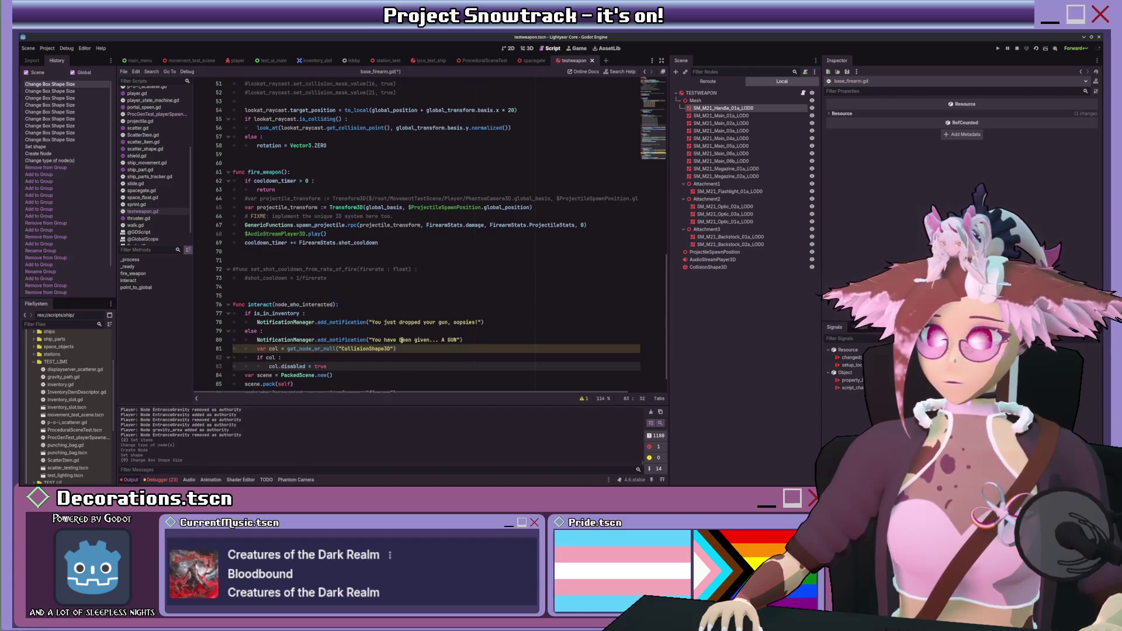
- Check the weapon's CollisionShape3D properties and save the script
{"action": "left_click", "coordinate": [708, 267]}
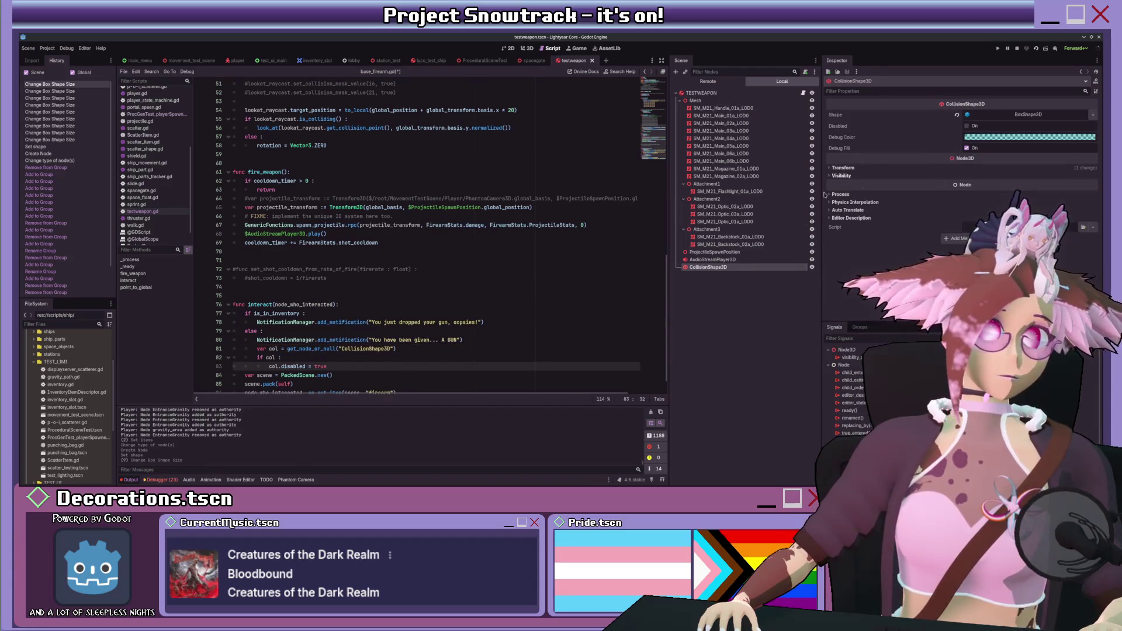
{"action": "scroll", "coordinate": [355, 356], "scroll_direction": "down", "scroll_amount": 1}
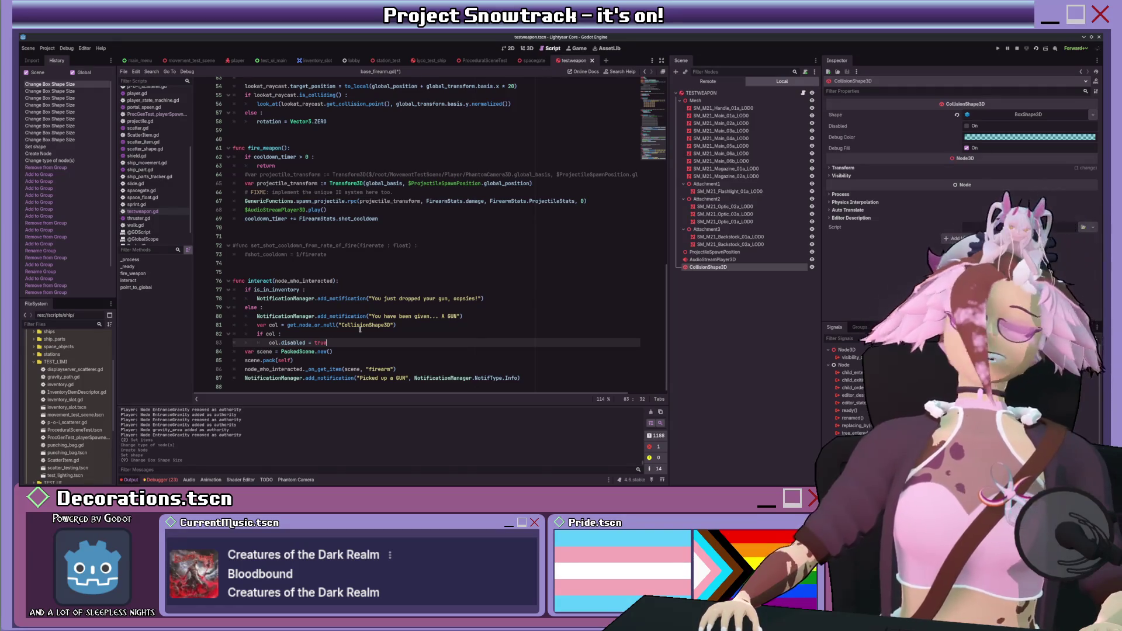
{"action": "key", "text": "ctrl+s"}
{"action": "scroll", "coordinate": [506, 271], "scroll_direction": "up", "scroll_amount": 3}
{"action": "left_click", "coordinate": [466, 63]}
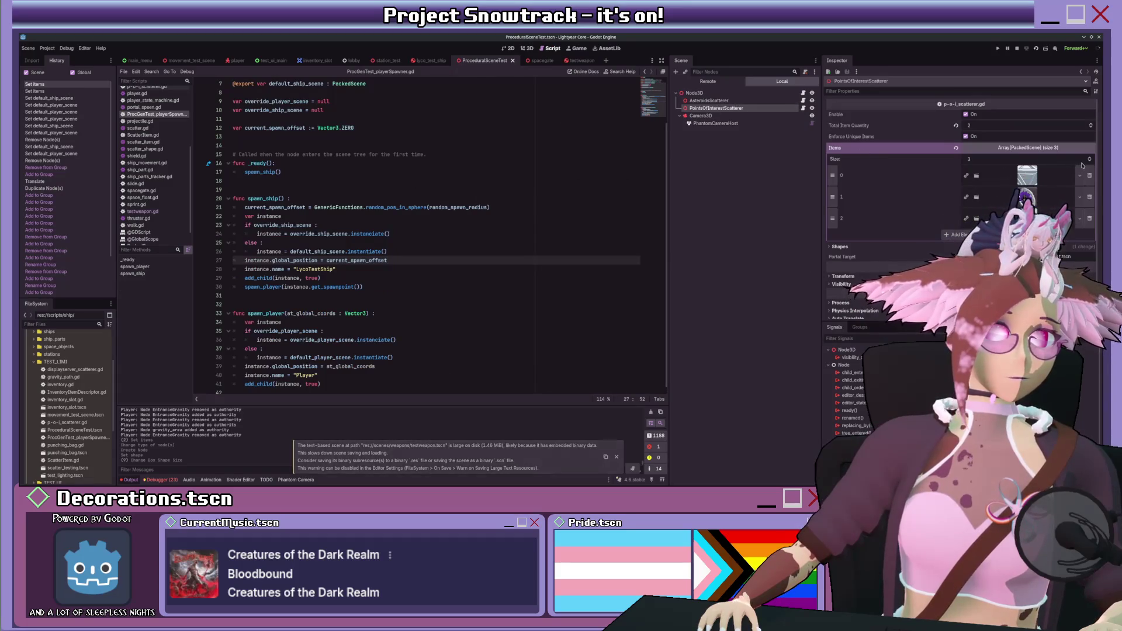
- Raise Total Item Quantity from 2 to 3 and run the ProceduralSceneTest scene
{"action": "left_click", "coordinate": [1091, 125]}
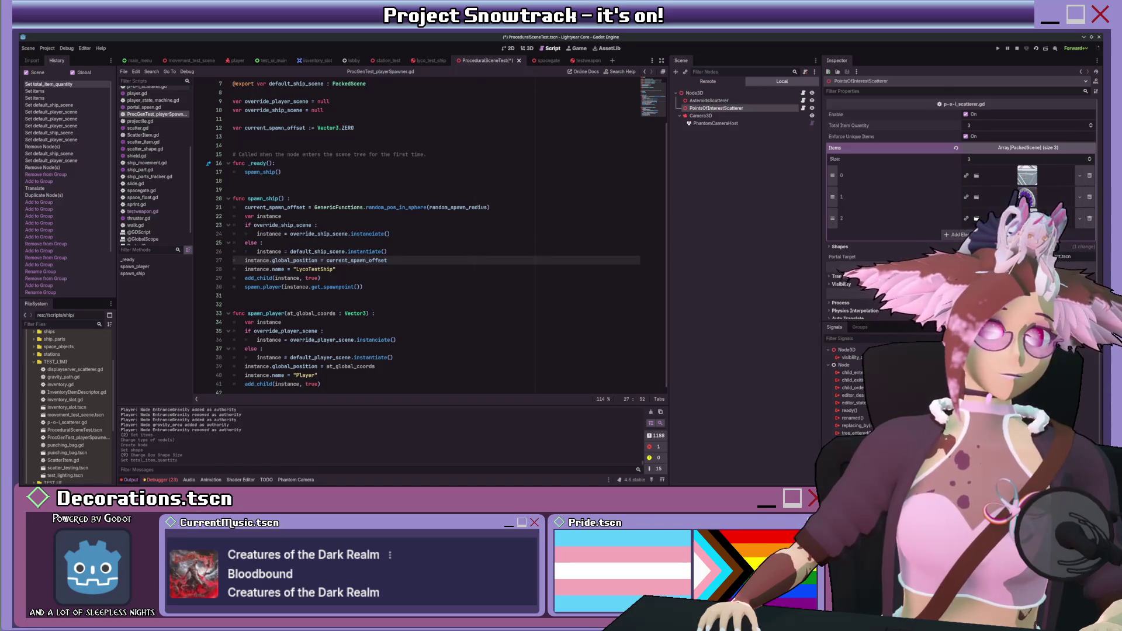
{"action": "left_click", "coordinate": [1035, 50]}
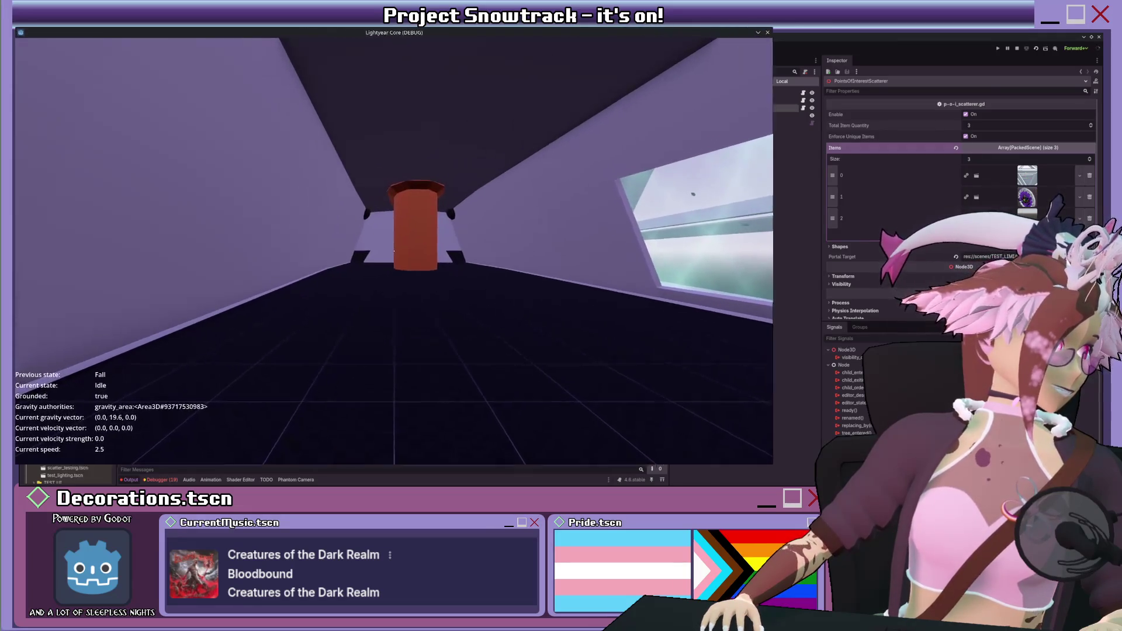
- Jump and walk out through the window into space, then select the spawned TESTWEAPON remotely
{"action": "key", "text": "space"}
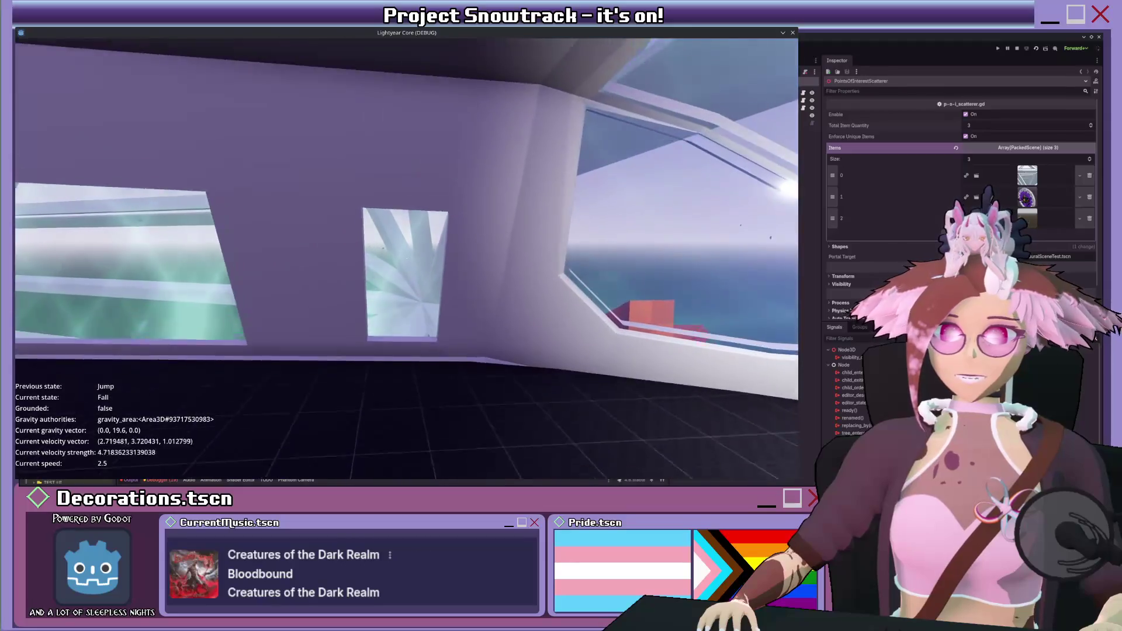
{"action": "key", "text": "w"}
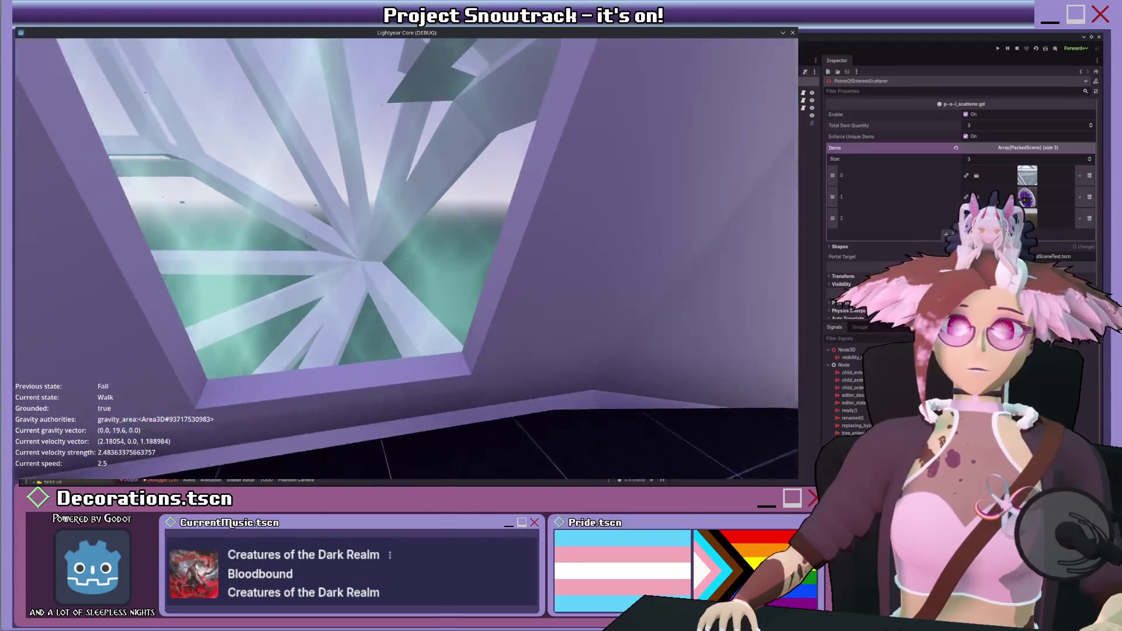
{"action": "key", "text": "space"}
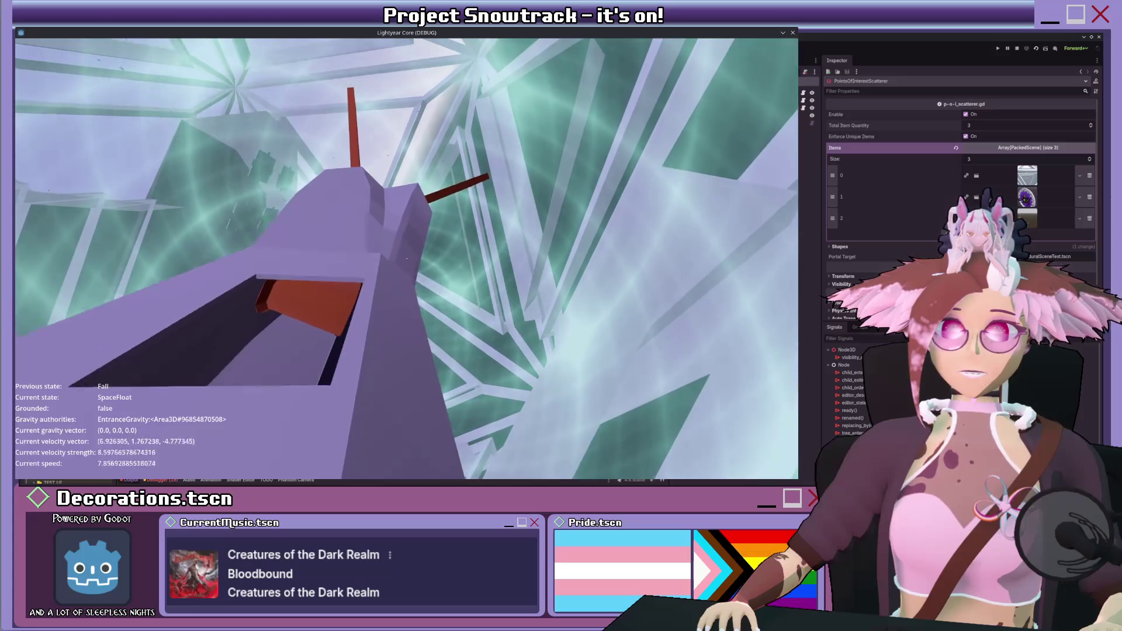
{"action": "key", "text": "w"}
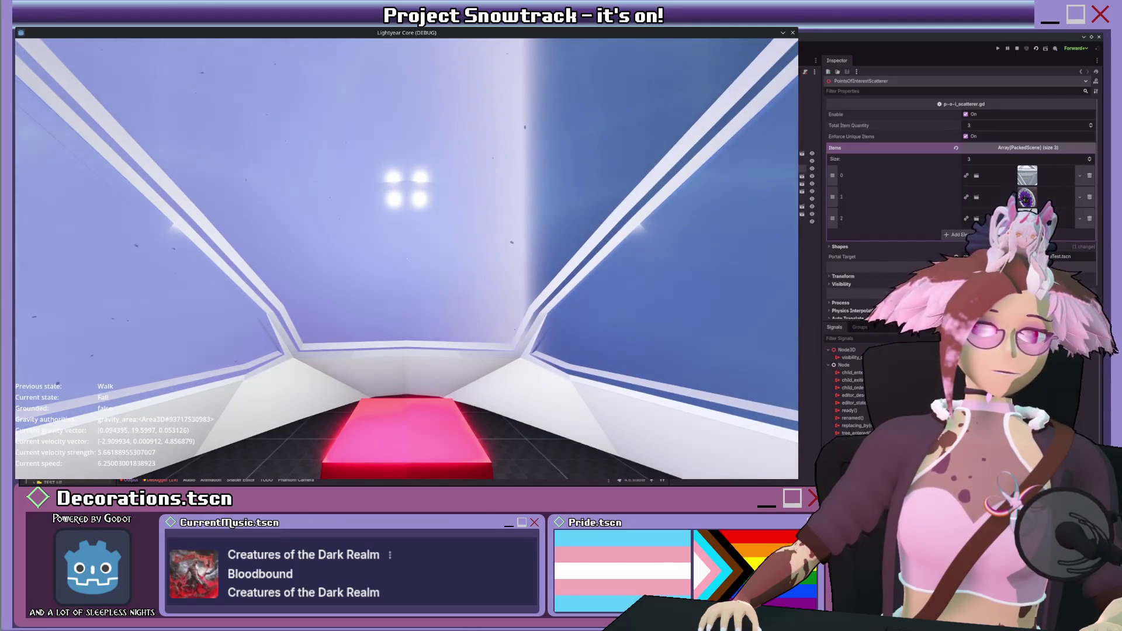
{"action": "left_click", "coordinate": [805, 229]}
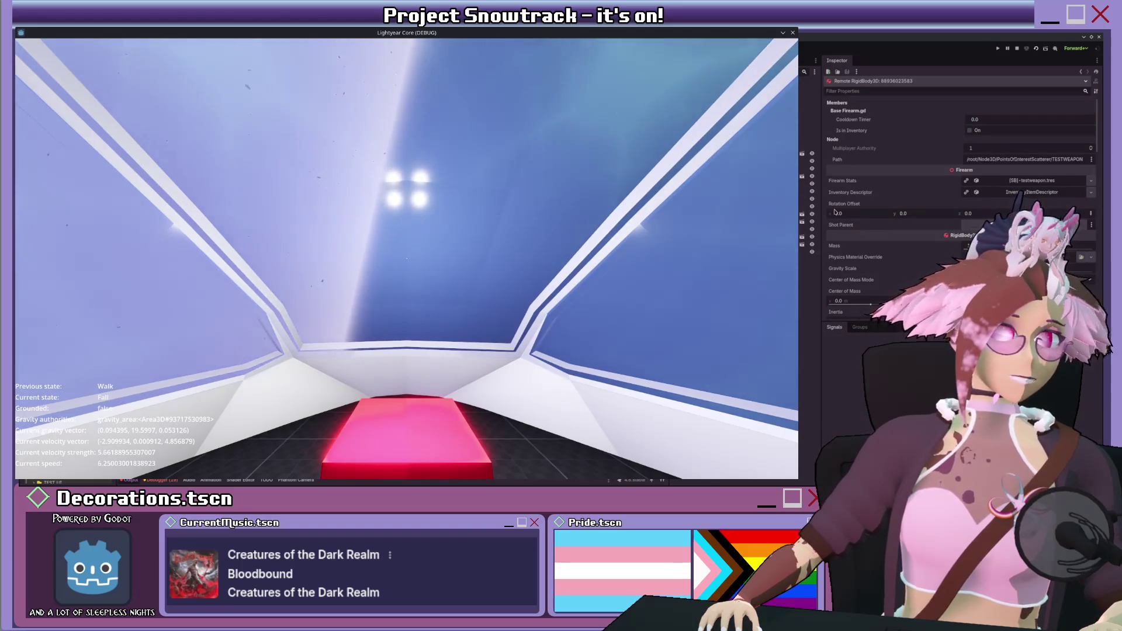
- Scroll through TESTWEAPON's live properties, then walk and sprint onward through the level
{"action": "scroll", "coordinate": [847, 234], "scroll_direction": "down", "scroll_amount": 5}
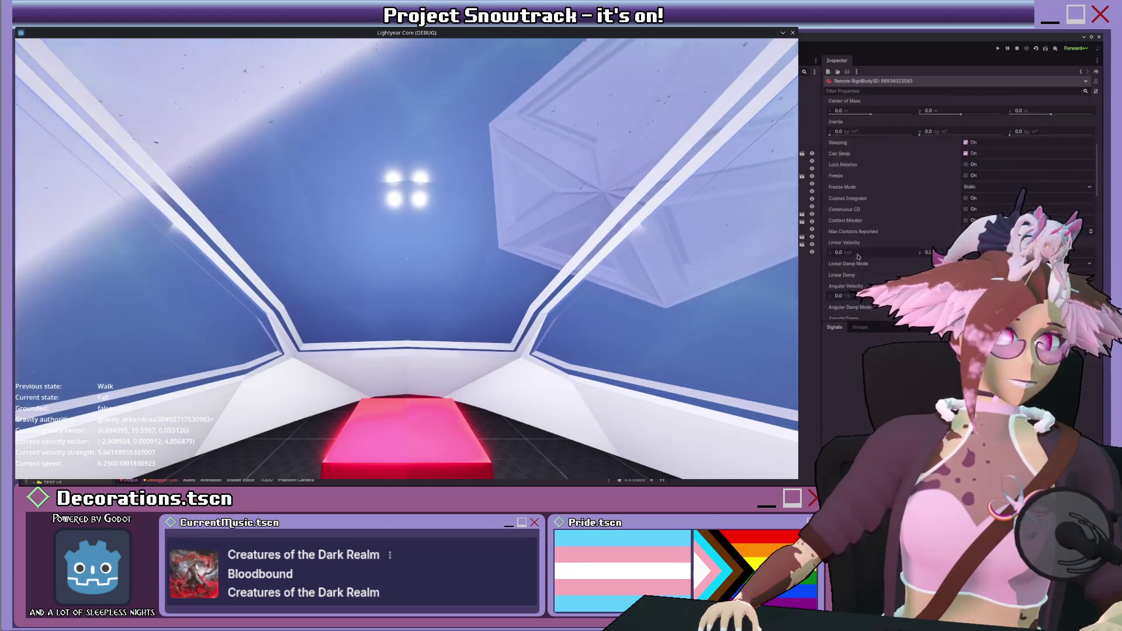
{"action": "scroll", "coordinate": [853, 257], "scroll_direction": "down", "scroll_amount": 10}
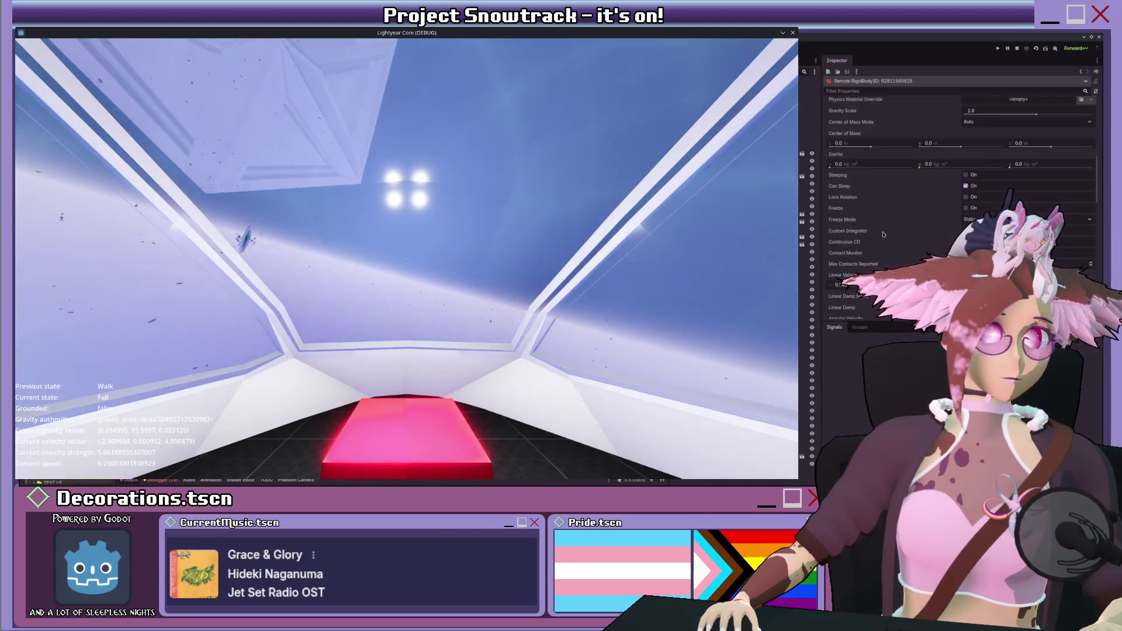
{"action": "scroll", "coordinate": [885, 233], "scroll_direction": "down", "scroll_amount": 5}
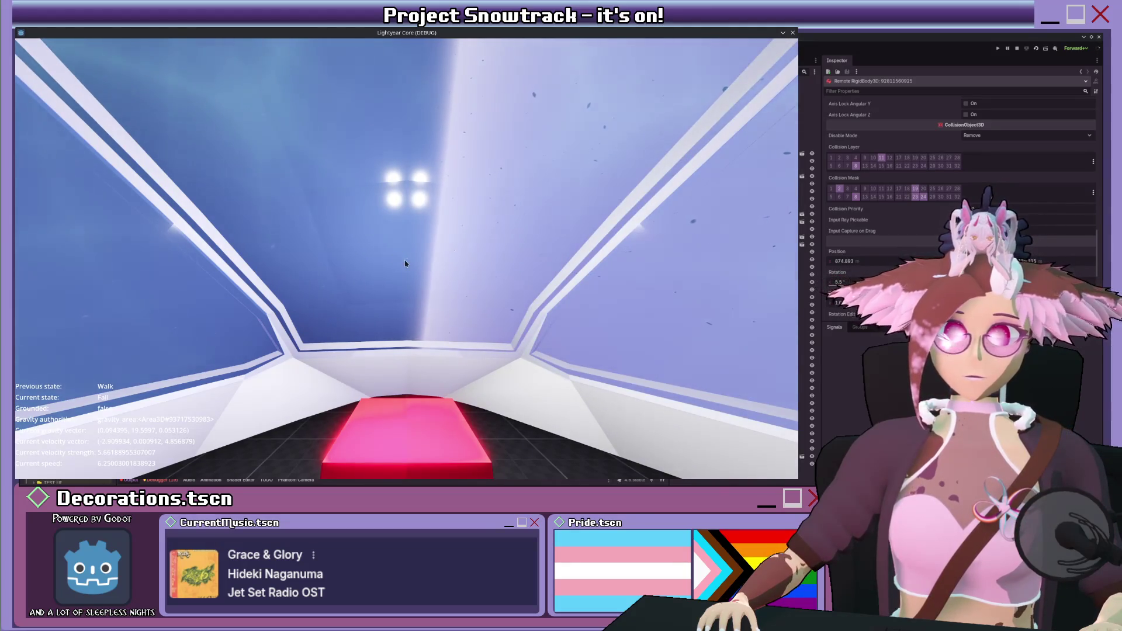
{"action": "key", "text": "w"}
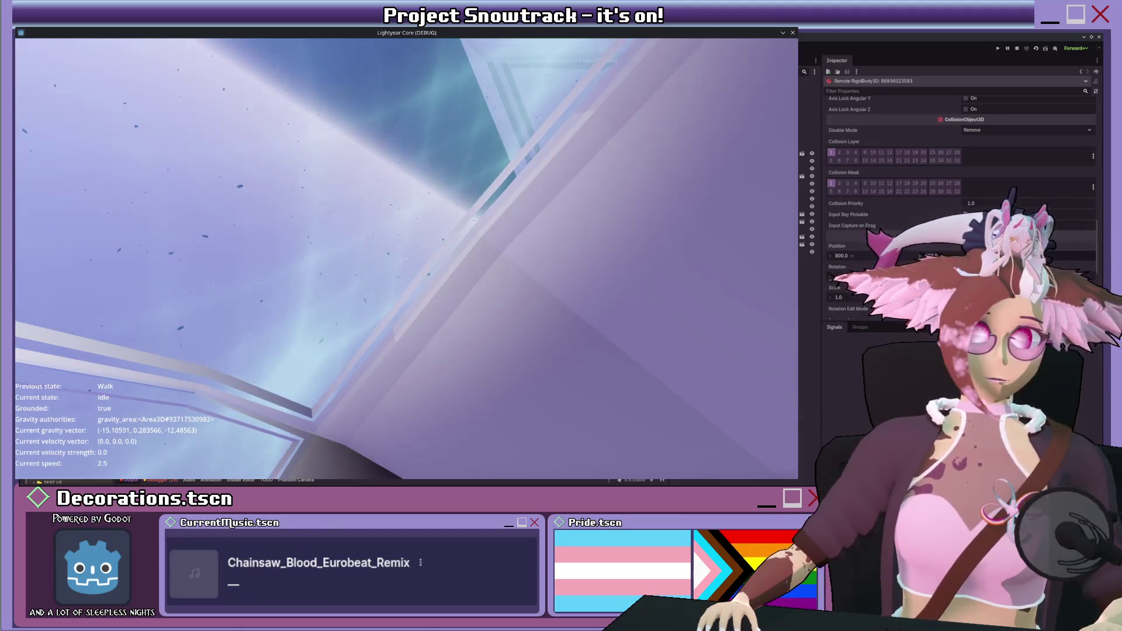
{"action": "key", "text": "shift+w"}
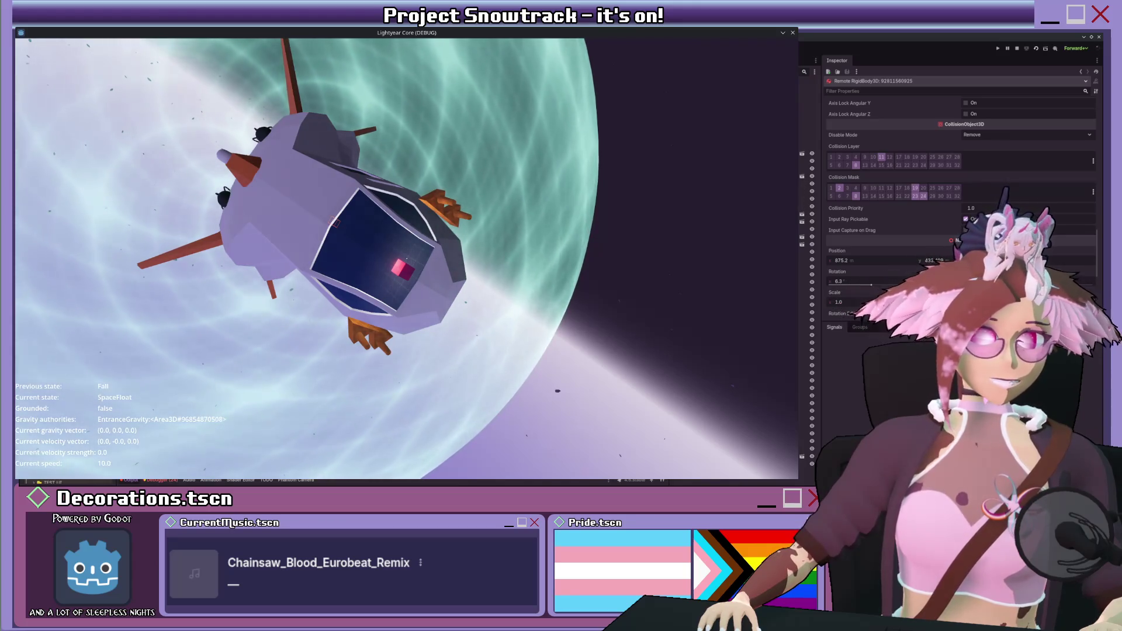
- Inspect another spawned RigidBody3D and fly the ship toward the planet
{"action": "left_click", "coordinate": [810, 204]}
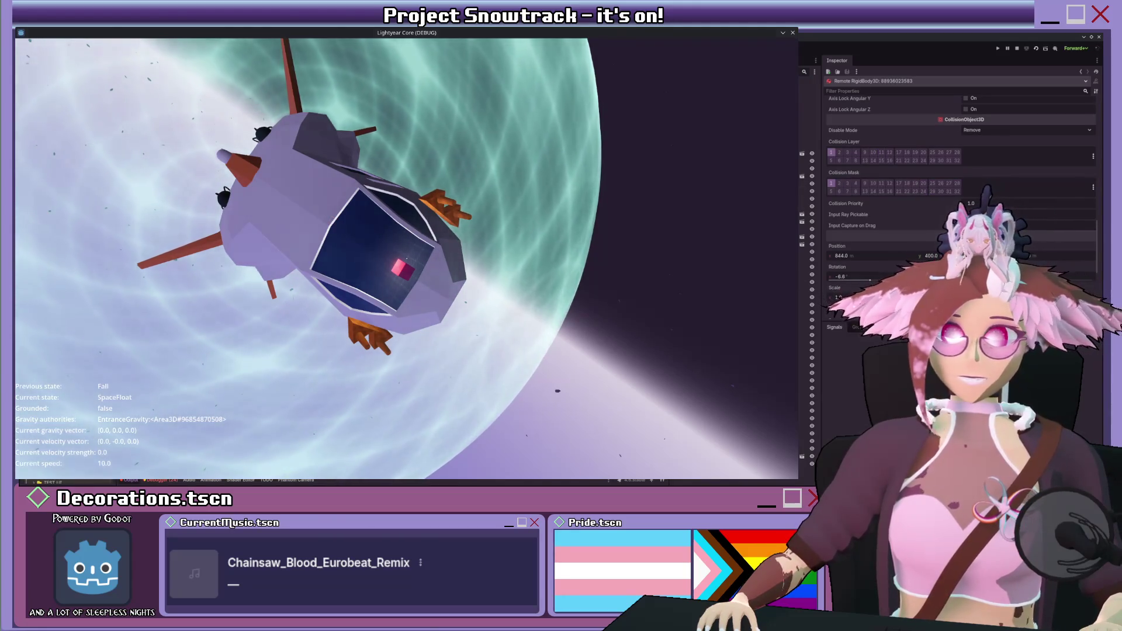
{"action": "key", "text": "w"}
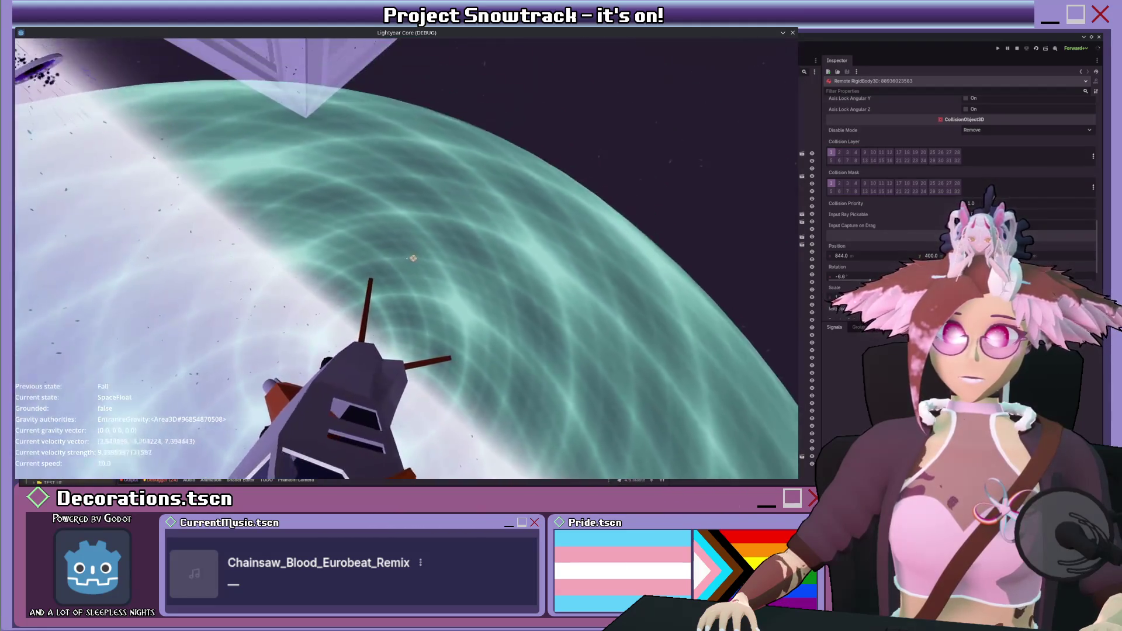
{"action": "key", "text": "w"}
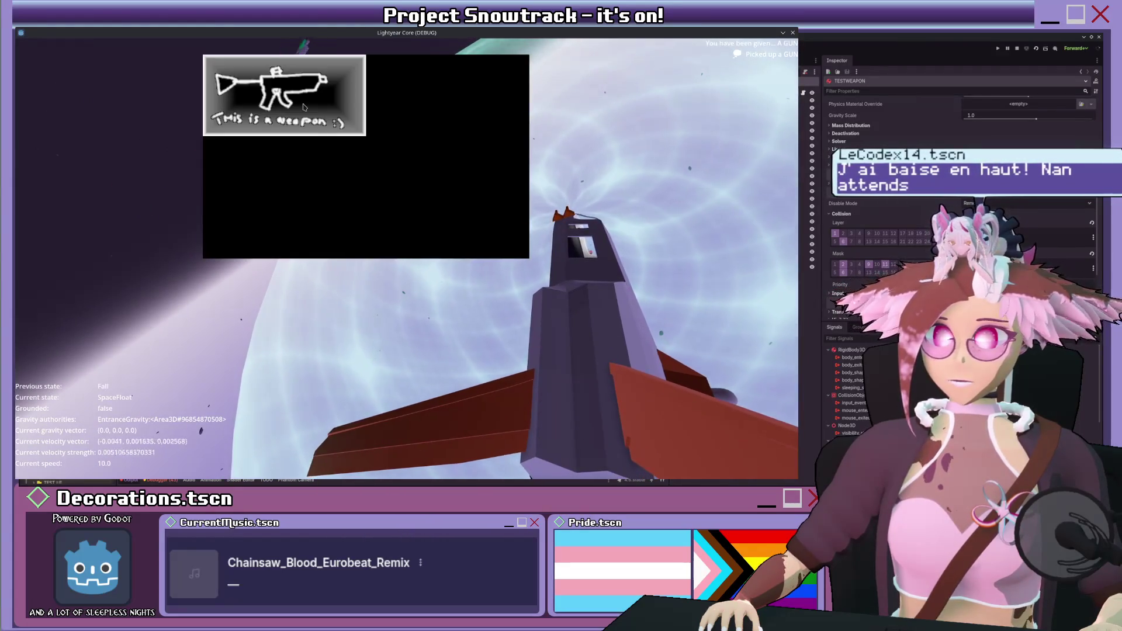
- Toggle the weapon info popup a few times, then stop the running game with F8
{"action": "left_click", "coordinate": [303, 107]}
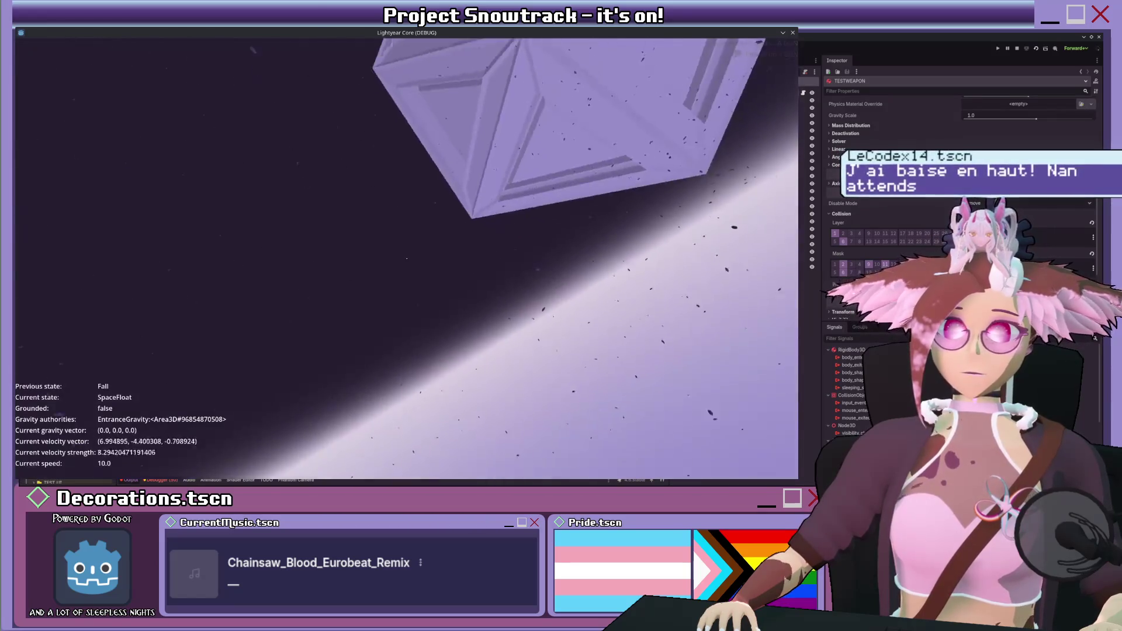
{"action": "key", "text": "e"}
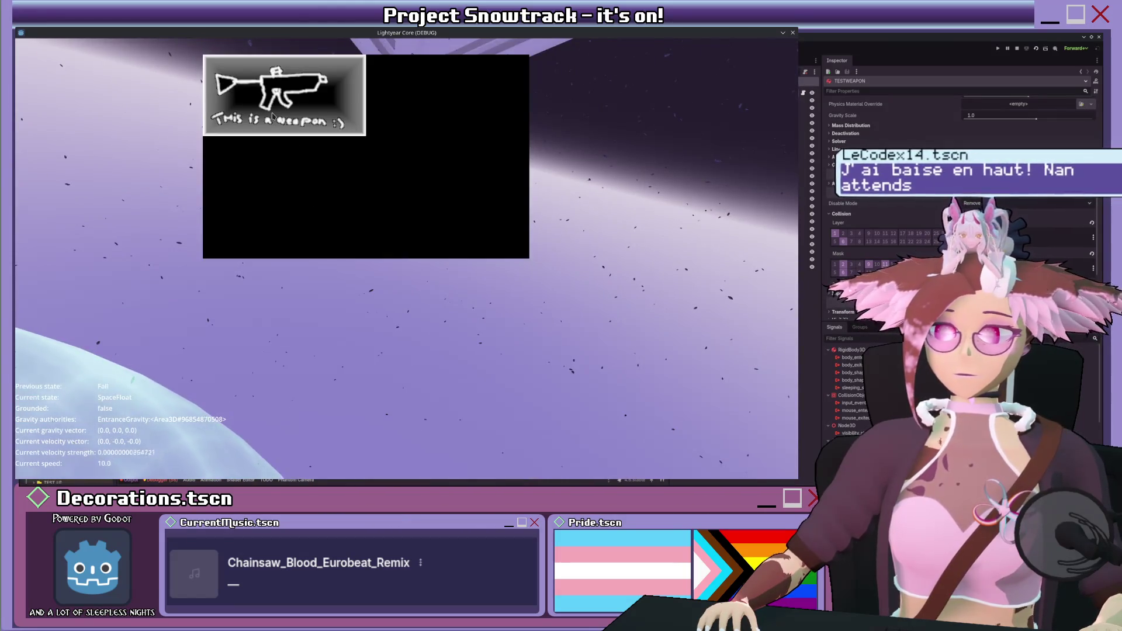
{"action": "left_click", "coordinate": [272, 115]}
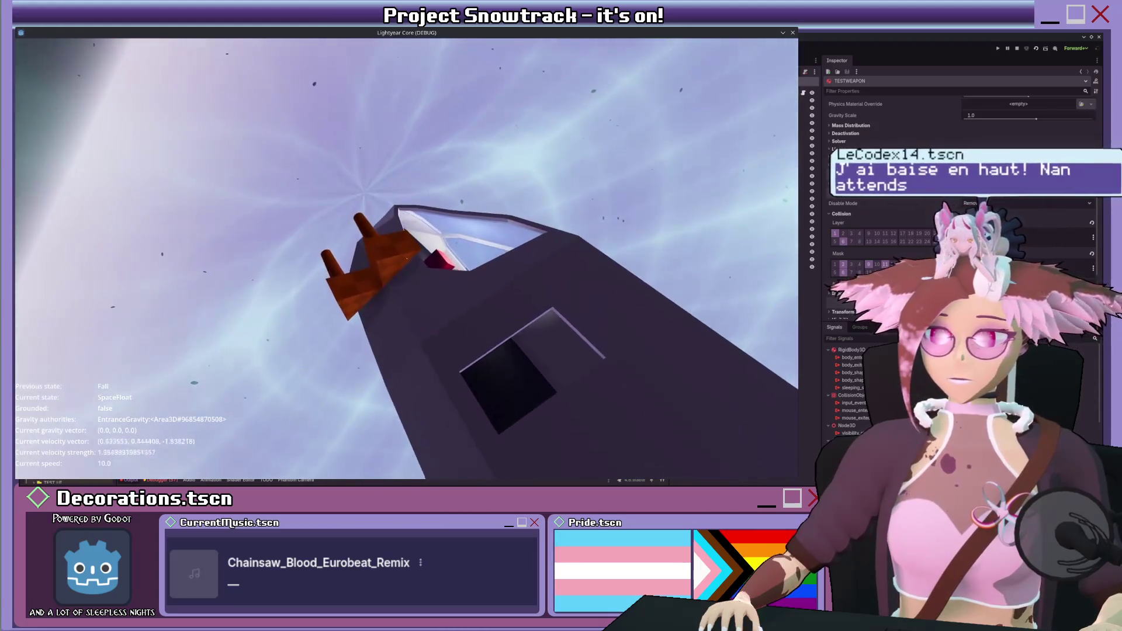
{"action": "left_click", "coordinate": [406, 258]}
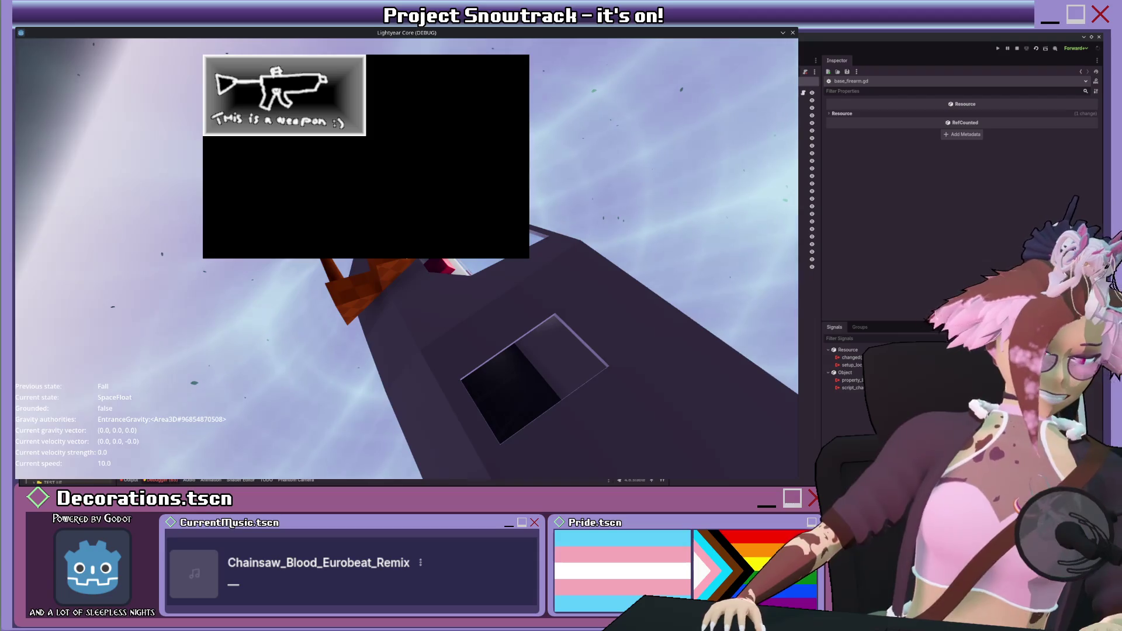
{"action": "key", "text": "F8"}
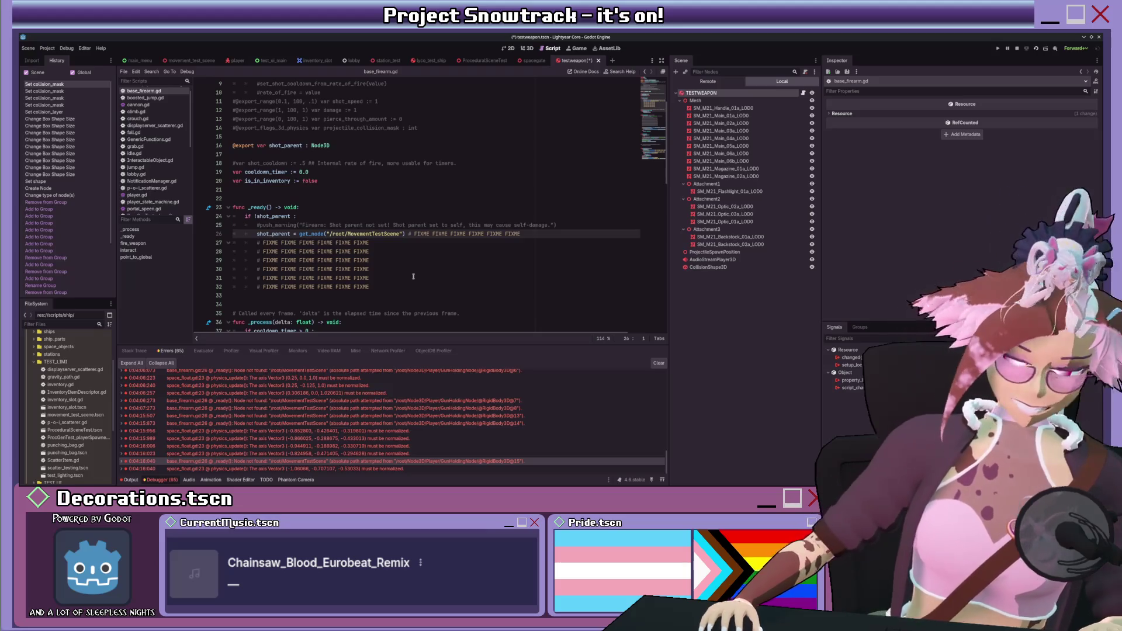
- Delete the hard-coded /root/MovementTestScene lookup on line 26 so shot_parent's assignment reads get_
{"action": "scroll", "coordinate": [390, 263], "scroll_direction": "up", "scroll_amount": 4}
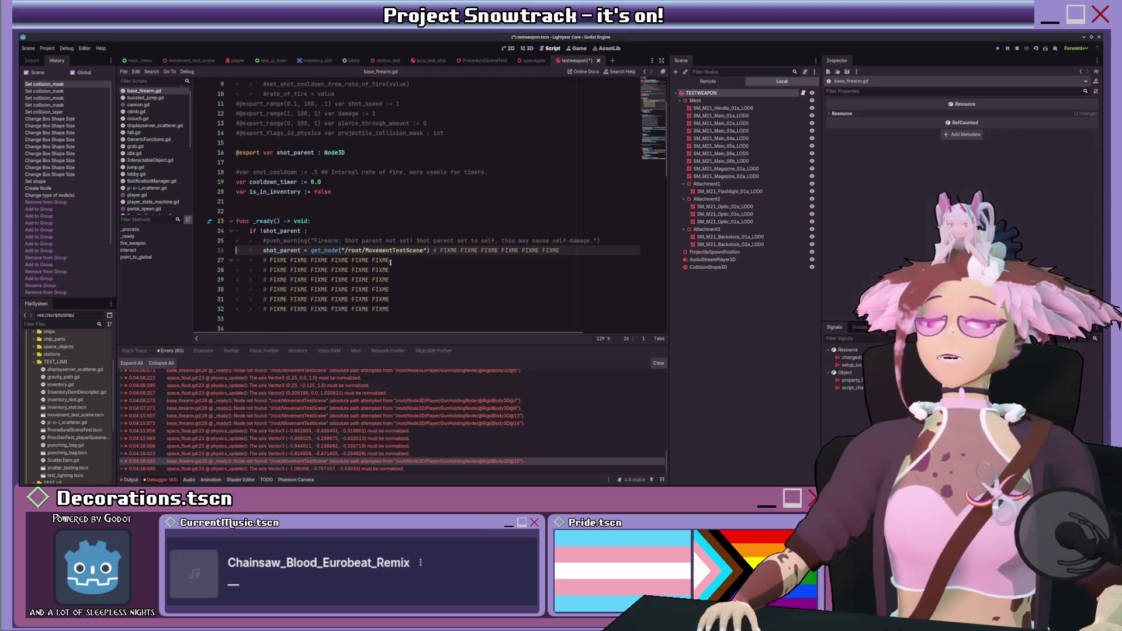
{"action": "scroll", "coordinate": [391, 263], "scroll_direction": "down", "scroll_amount": 2}
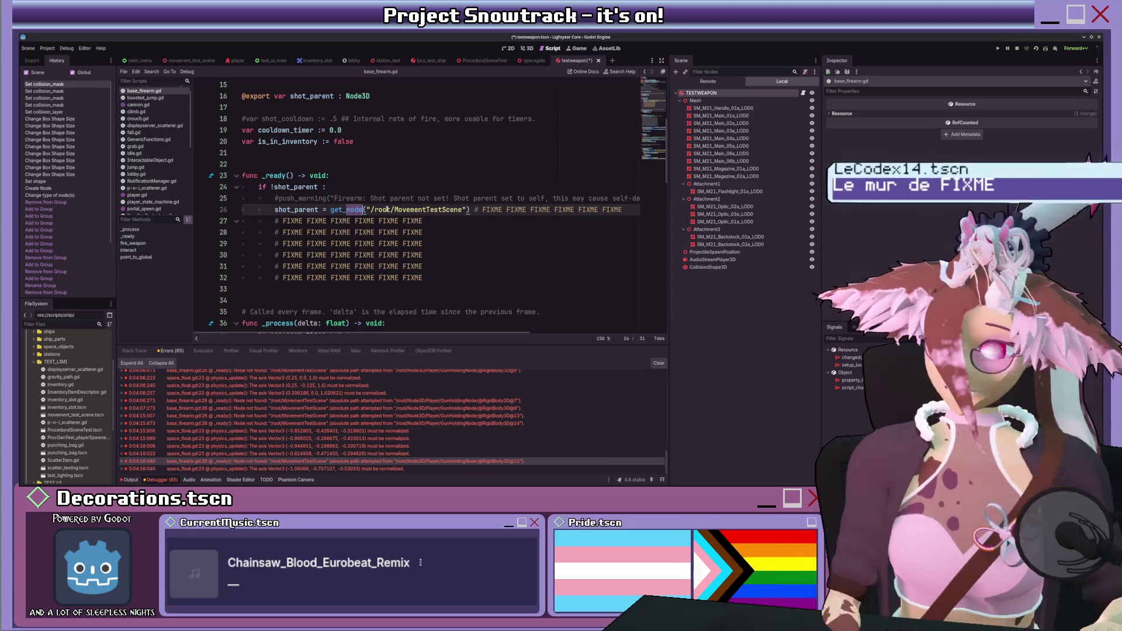
{"action": "key", "text": "ctrl+Delete"}
{"action": "key", "text": "ctrl+Delete"}
{"action": "key", "text": "ctrl+Delete"}
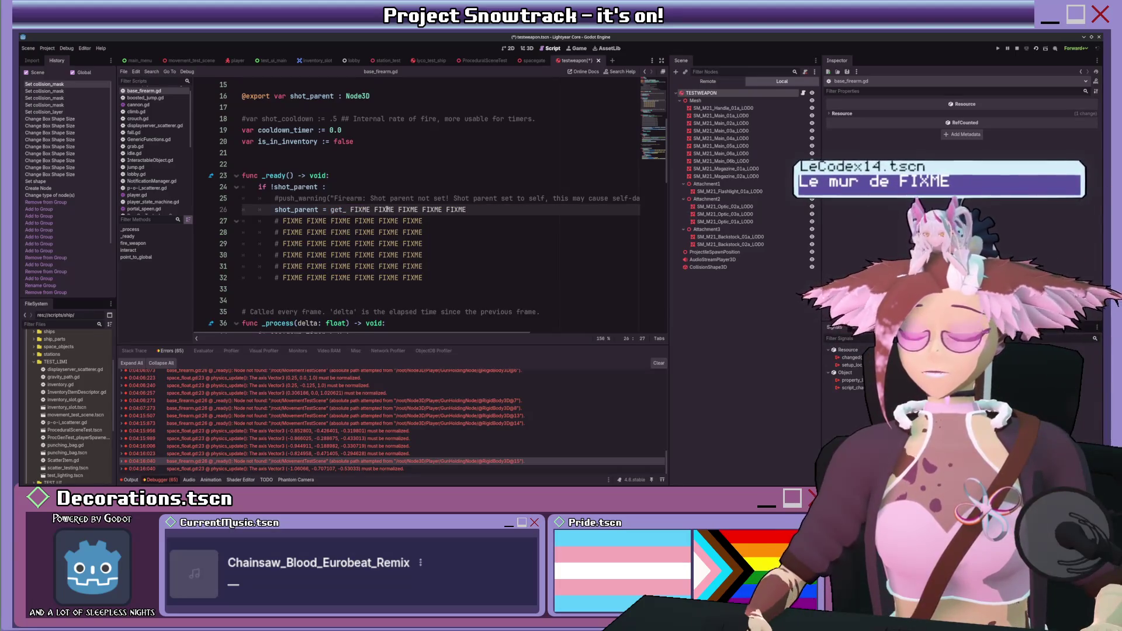
{"action": "key", "text": "ctrl+z"}
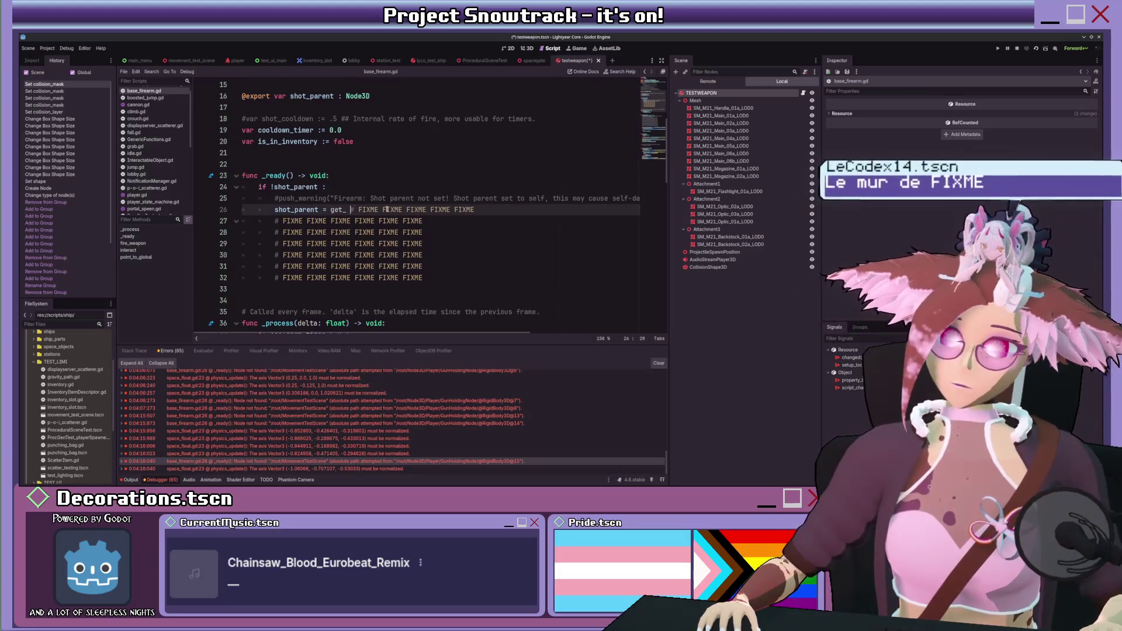
- Assign shot_parent = get_tree().root, then read the SceneTree docs for root and current_scene
{"action": "type", "text": "tre"}
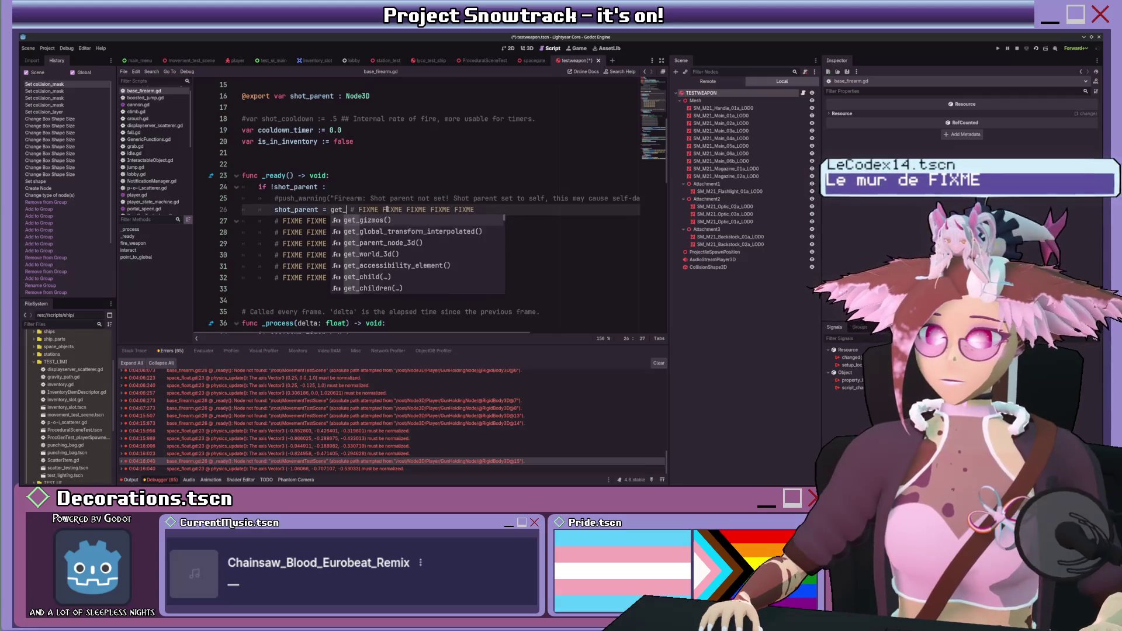
{"action": "key", "text": "Return"}
{"action": "type", "text": ".root"}
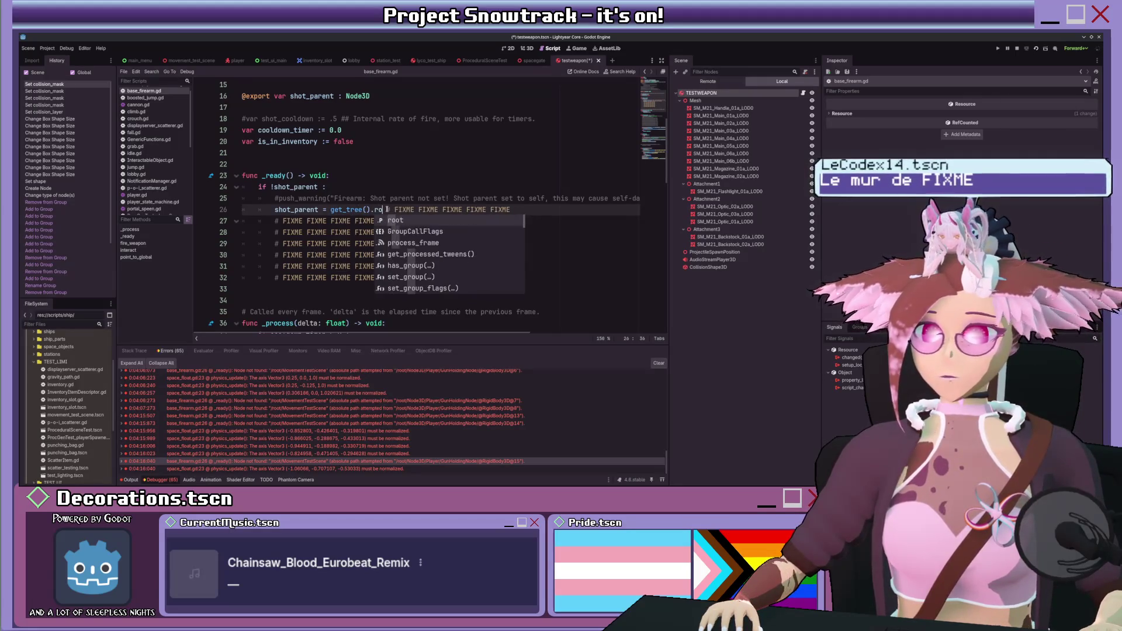
{"action": "left_click", "coordinate": [383, 209], "text": "ctrl"}
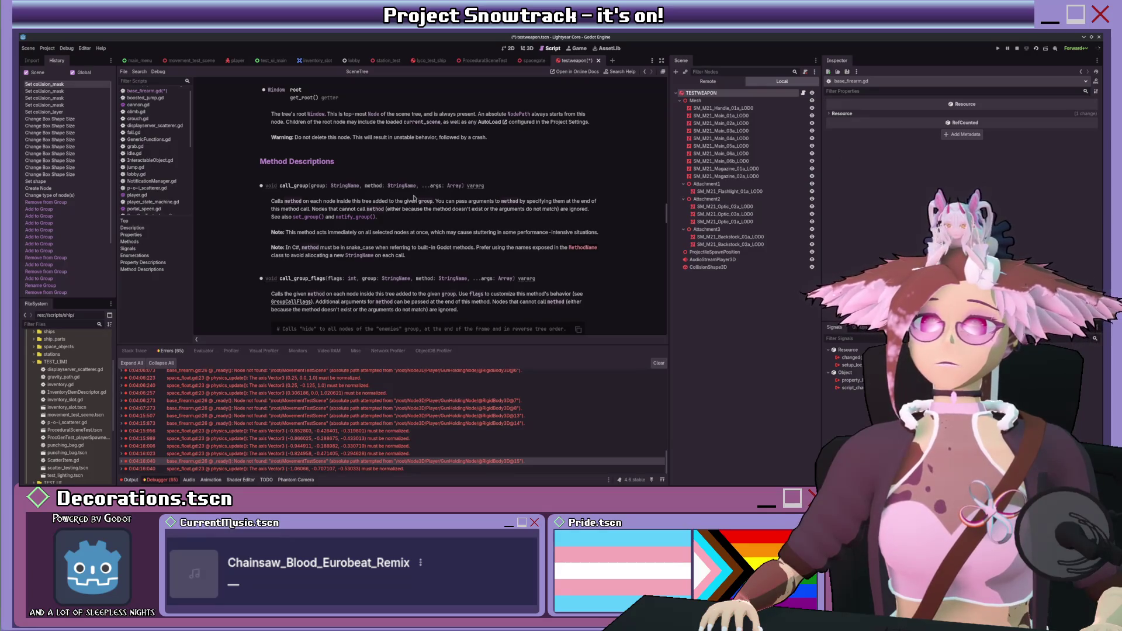
{"action": "left_click", "coordinate": [419, 122]}
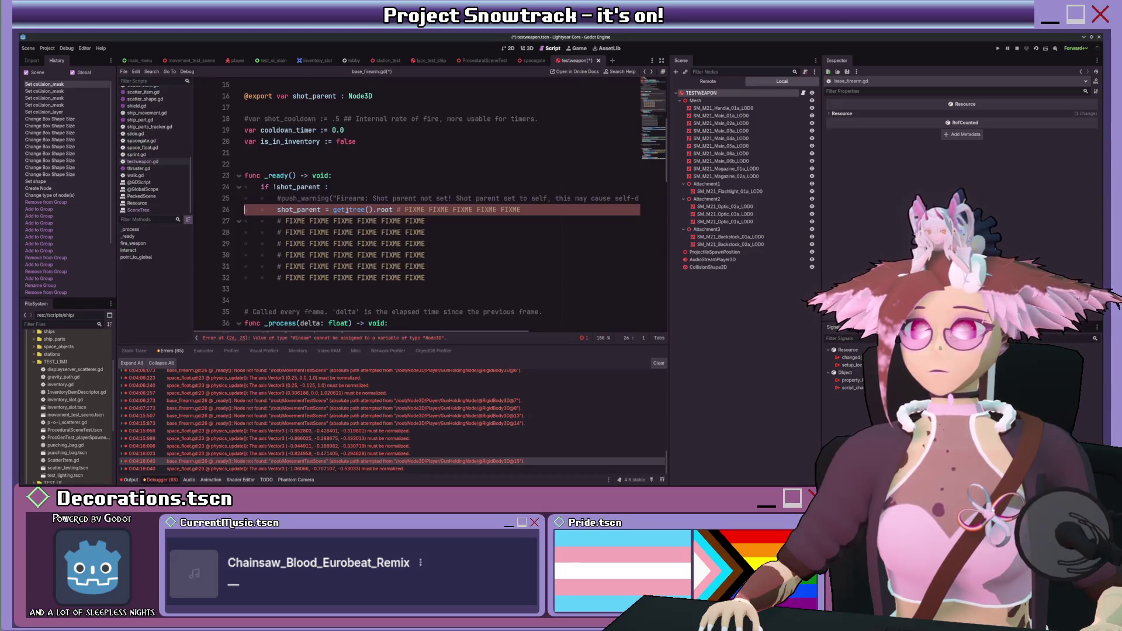
- Change the assignment to shot_parent = get_tree().current_scene using autocomplete
{"action": "type", "text": "get"}
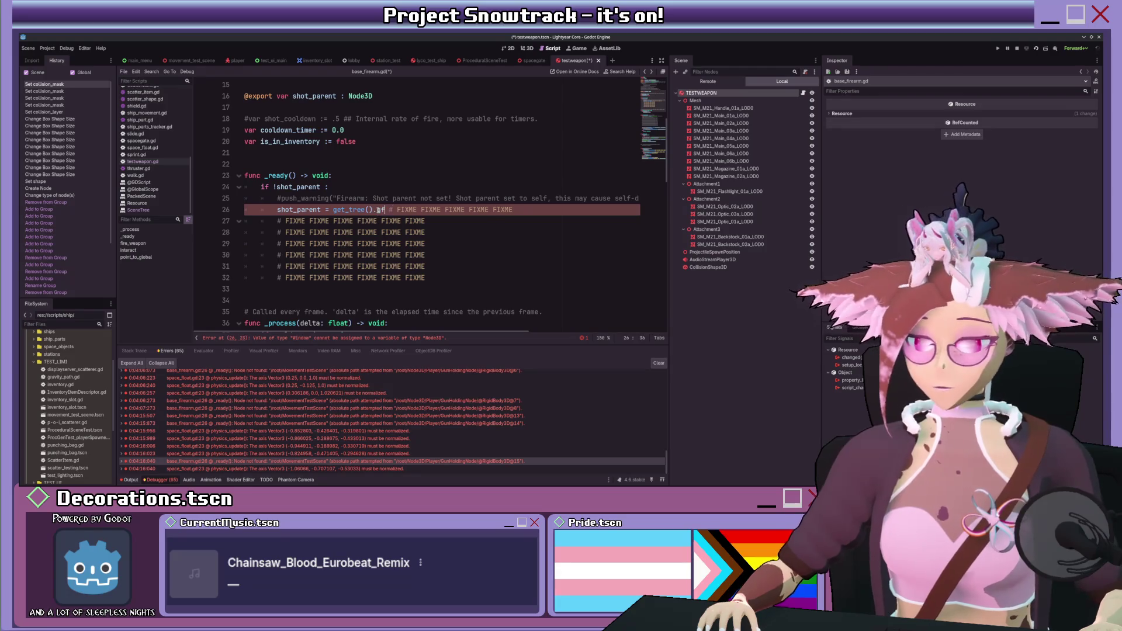
{"action": "type", "text": "_cur"}
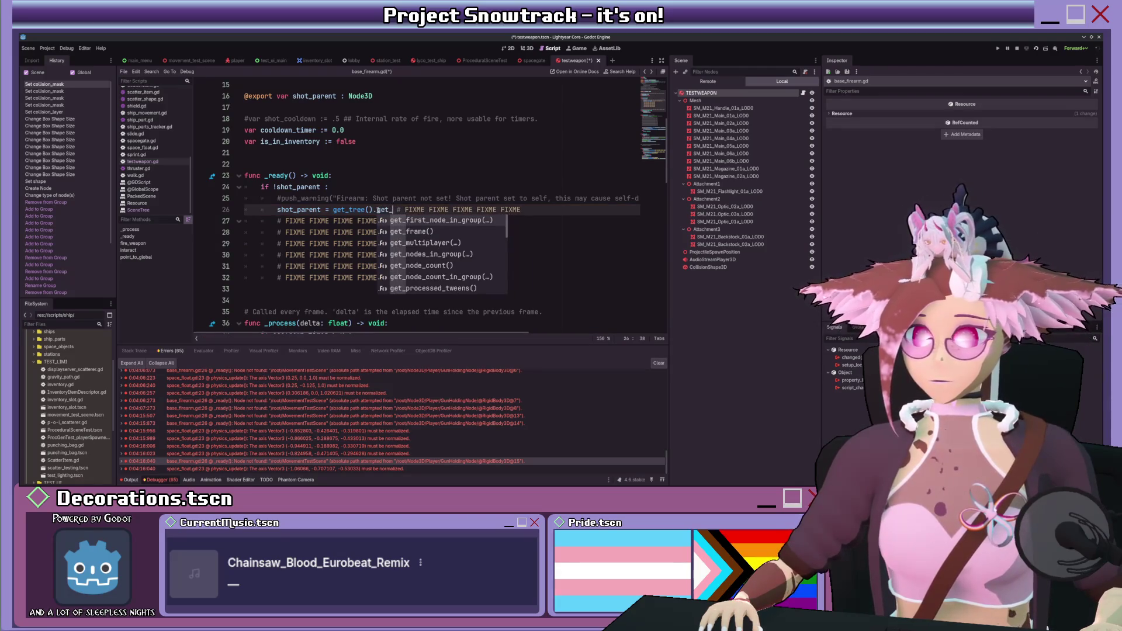
{"action": "key", "text": "BackSpace"}
{"action": "key", "text": "BackSpace"}
{"action": "key", "text": "BackSpace"}
{"action": "type", "text": "curr"}
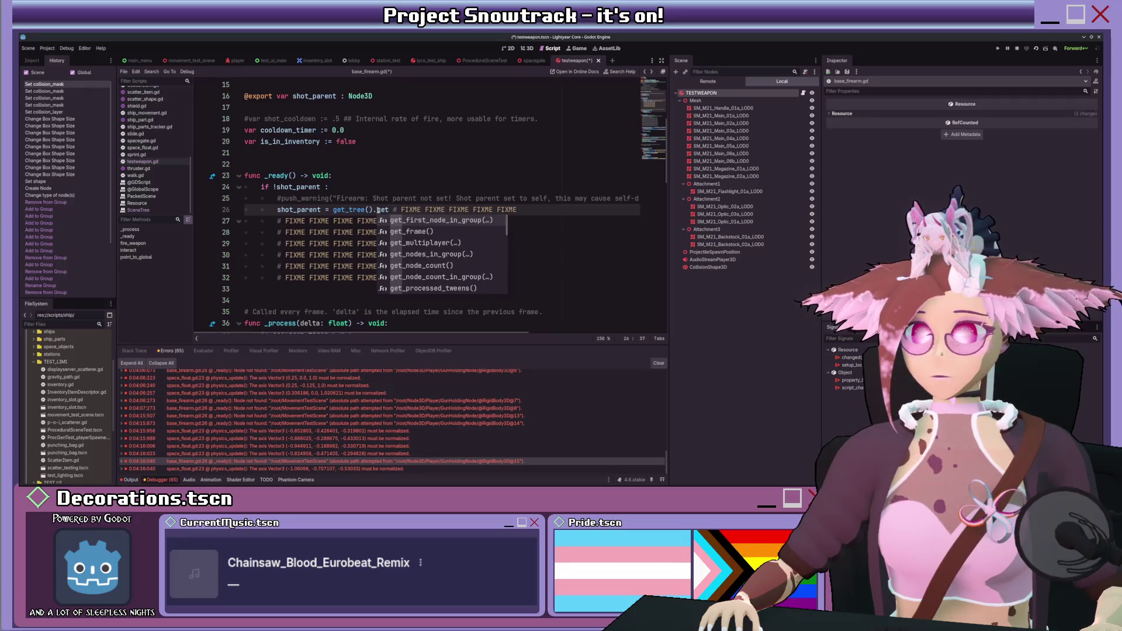
{"action": "key", "text": "Return"}
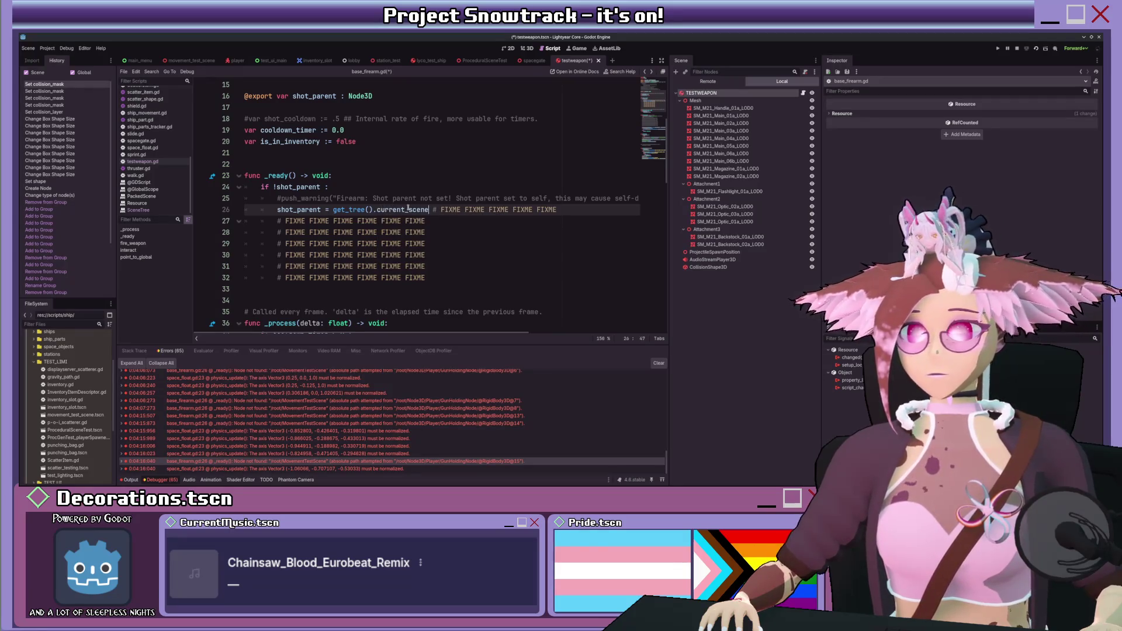
- Remove the leftover FIXME comment lines and the trailing FIXME comment on line 26
{"action": "left_click_drag", "start_coordinate": [443, 274], "coordinate": [256, 217]}
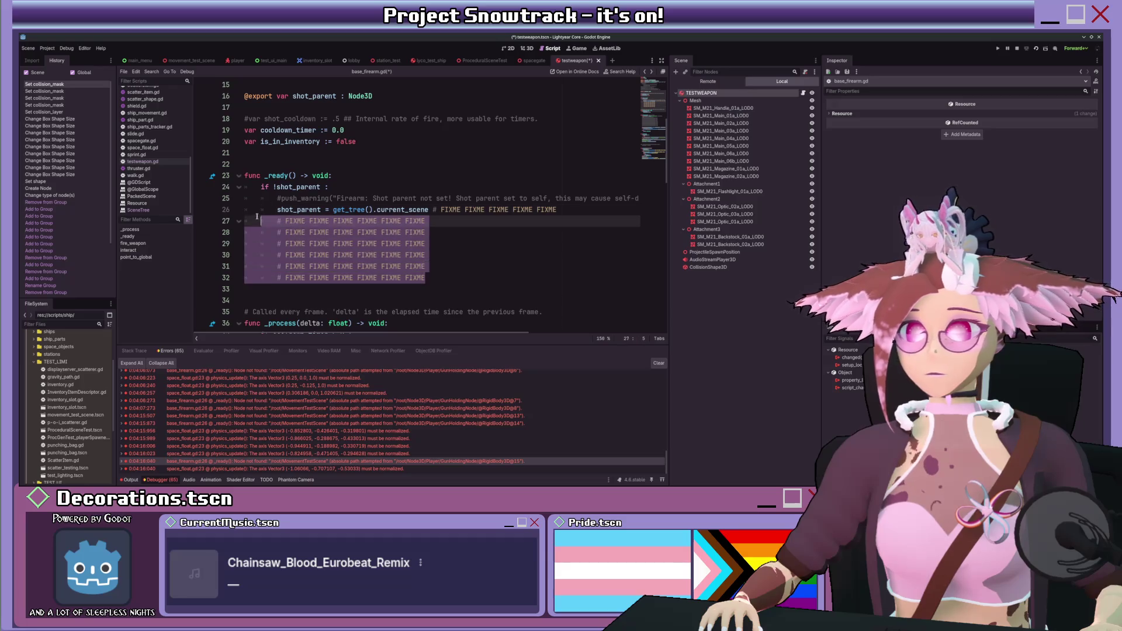
{"action": "key", "text": "Delete"}
{"action": "mouse_move", "coordinate": [557, 209]}
{"action": "left_mouse_down"}
{"action": "mouse_move", "coordinate": [419, 210]}
{"action": "mouse_move", "coordinate": [429, 210]}
{"action": "left_mouse_up"}
{"action": "key", "text": "Delete"}
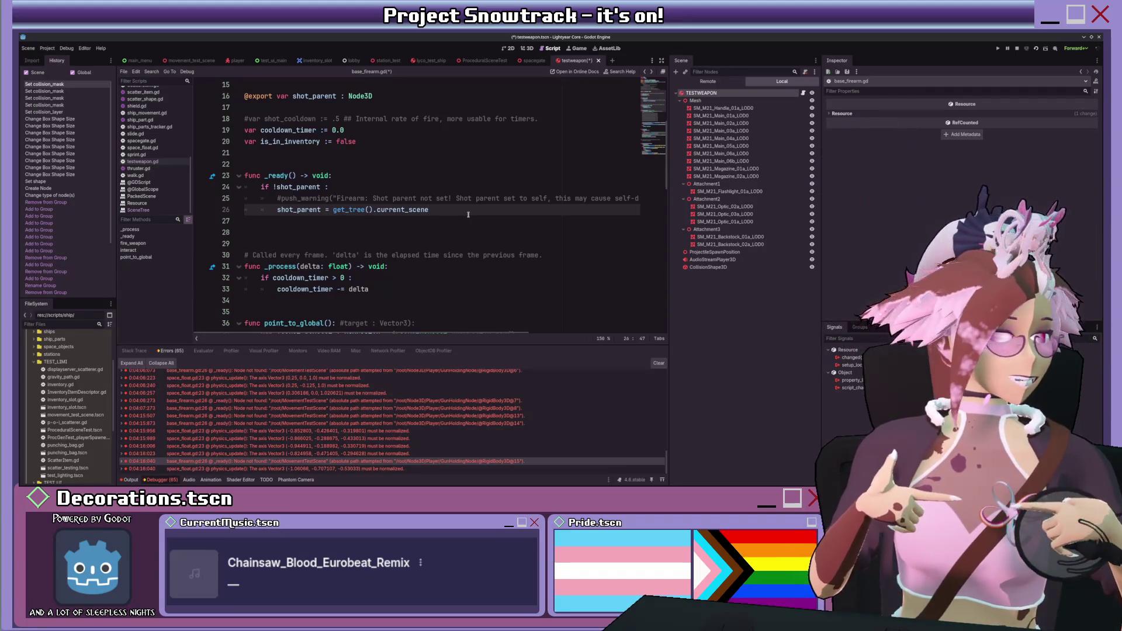
- Save the script and run the game with F5
{"action": "scroll", "coordinate": [467, 187], "scroll_direction": "down", "scroll_amount": 10}
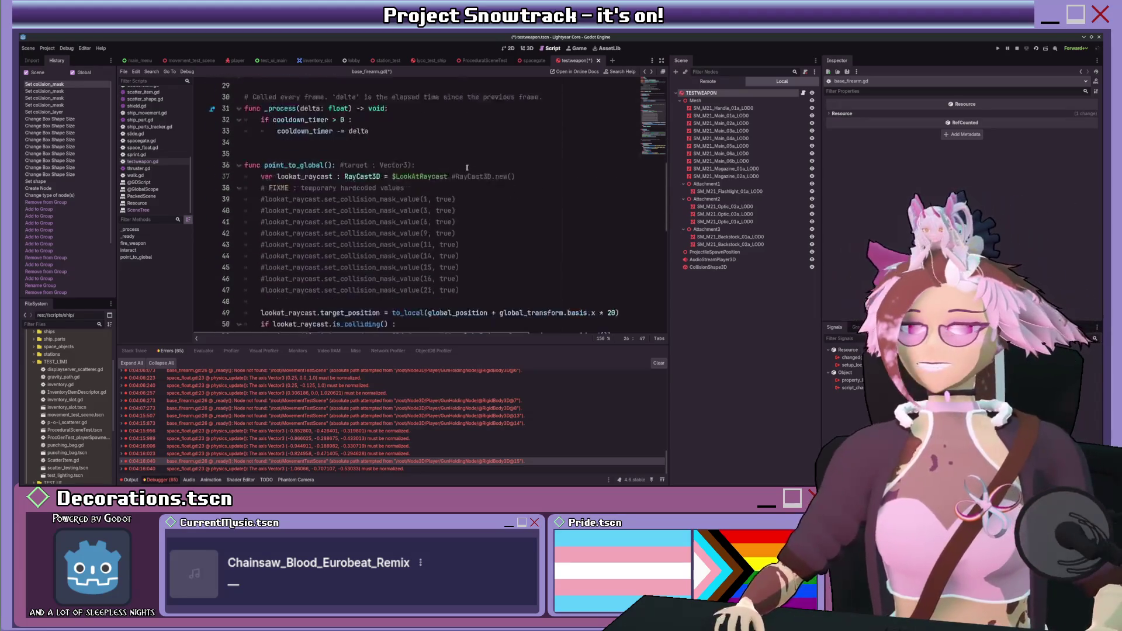
{"action": "left_click", "coordinate": [465, 166]}
{"action": "key", "text": "ctrl+s"}
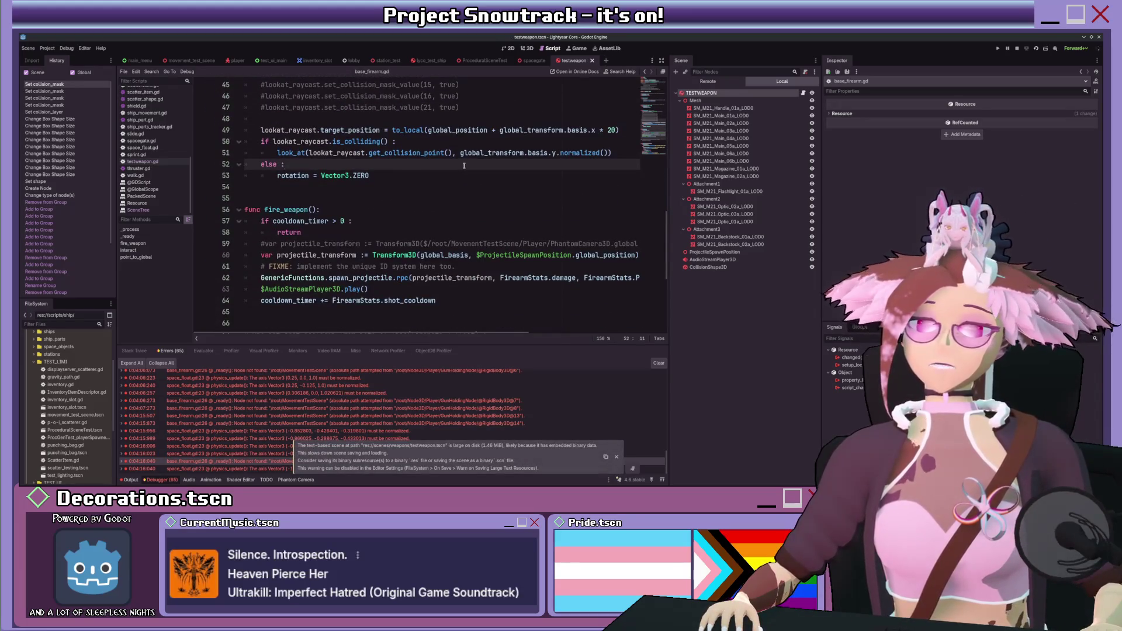
{"action": "scroll", "coordinate": [464, 166], "scroll_direction": "up", "scroll_amount": 10}
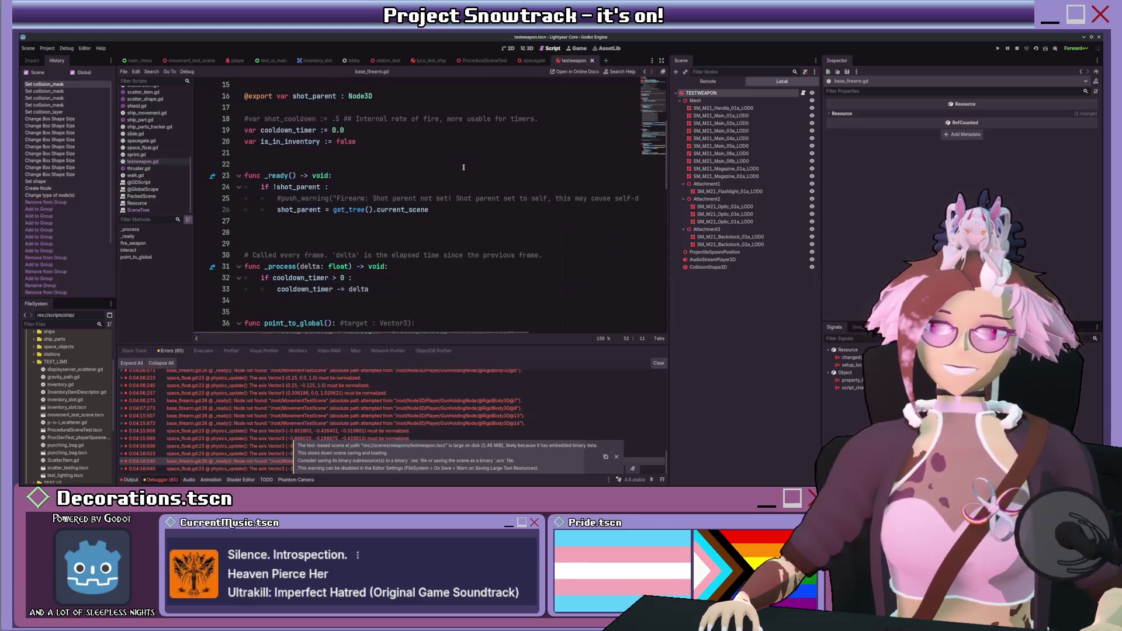
{"action": "key", "text": "F5"}
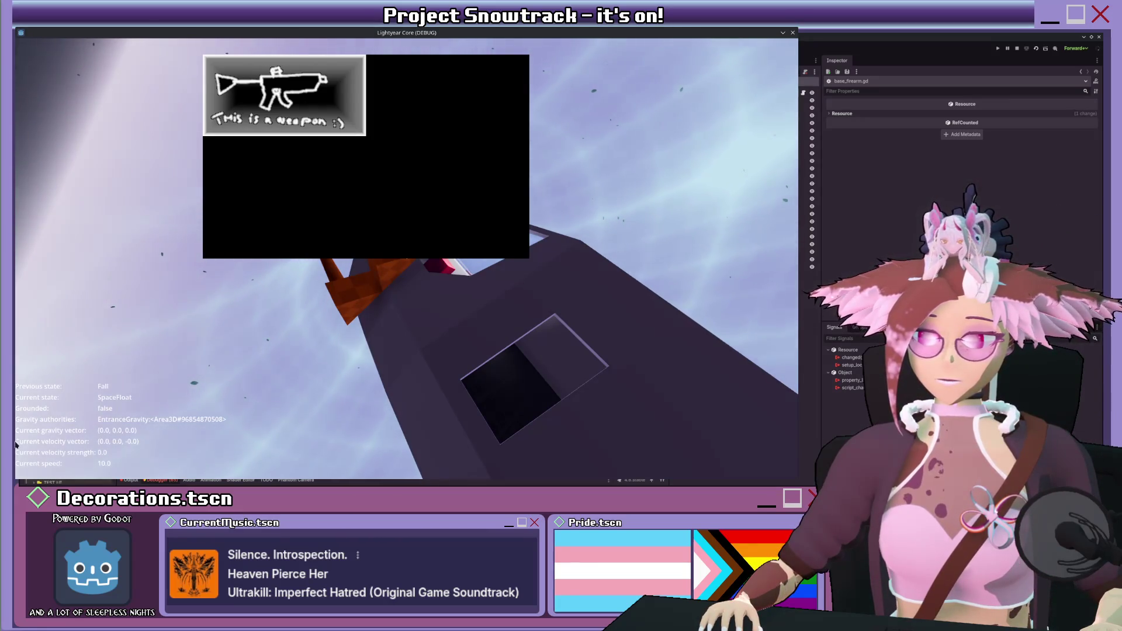
- Close the weapon info popup and toggle the inventory panel in the running game to drop the weapon
{"action": "left_click", "coordinate": [353, 250]}
{"action": "key", "text": "Escape"}
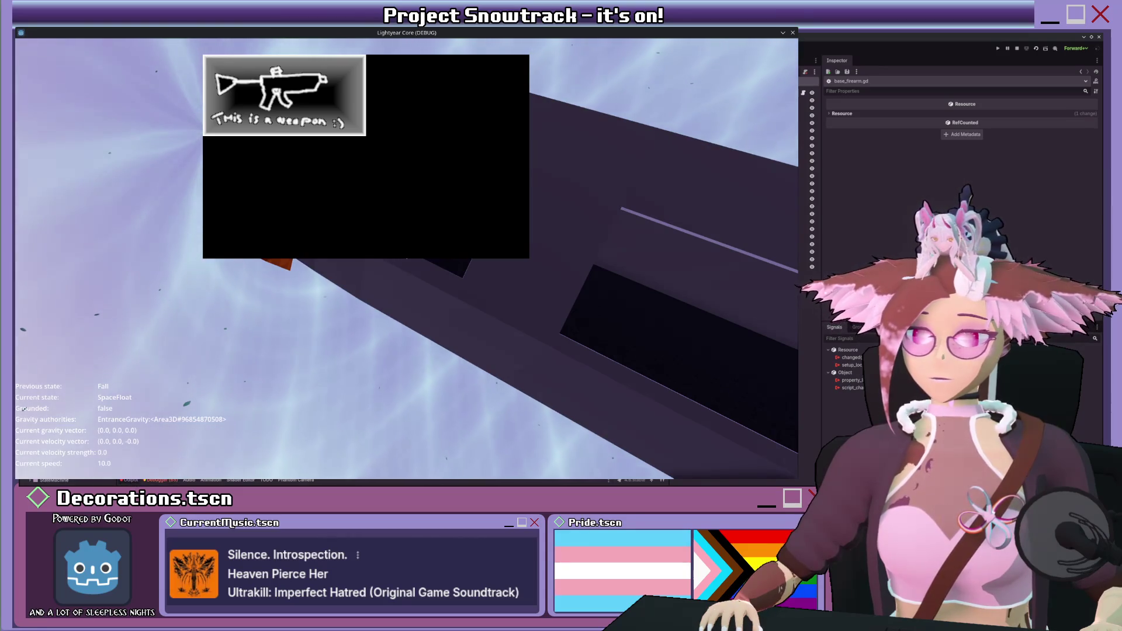
{"action": "left_click", "coordinate": [272, 96]}
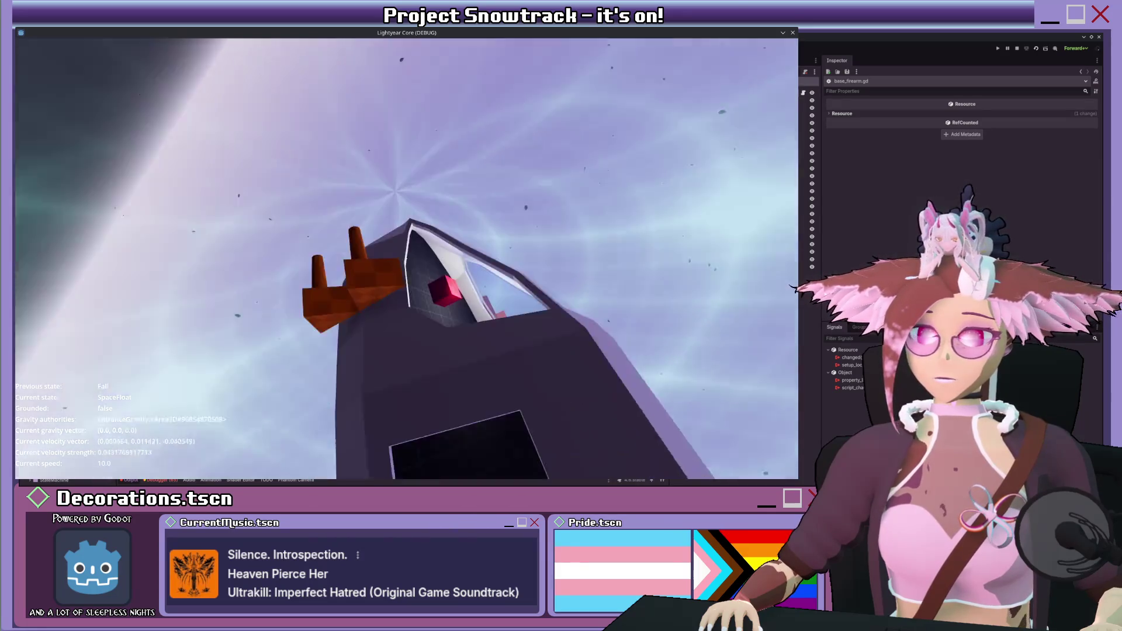
{"action": "key", "text": "Tab"}
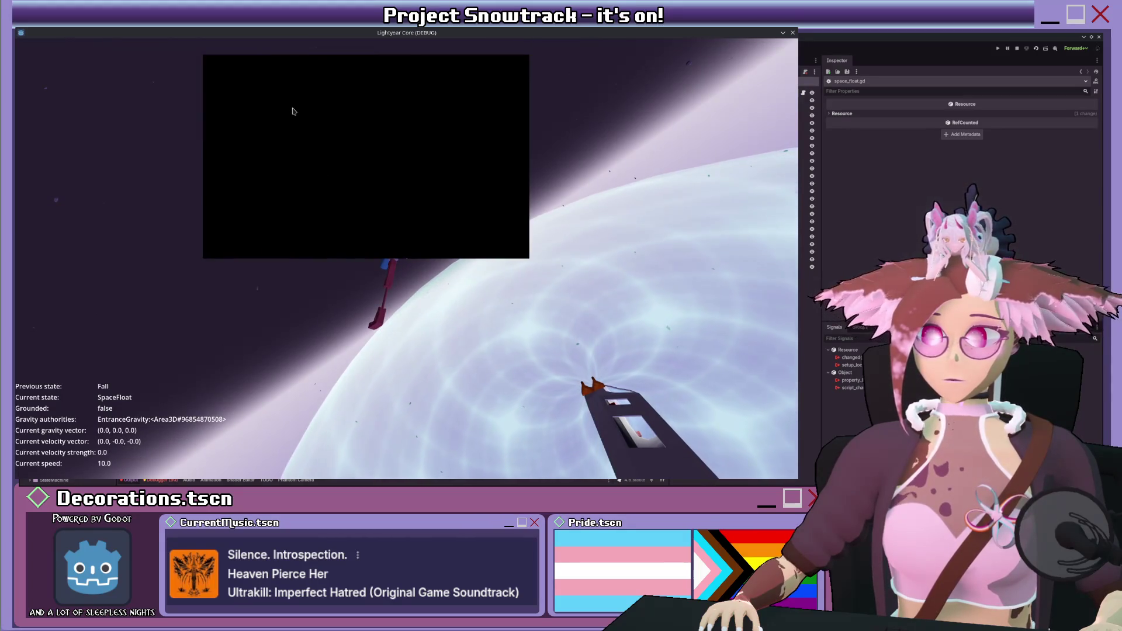
- Fly around the dropped rifle floating in space, then inspect TESTWEAPON's RigidBody3D properties
{"action": "left_click", "coordinate": [291, 107]}
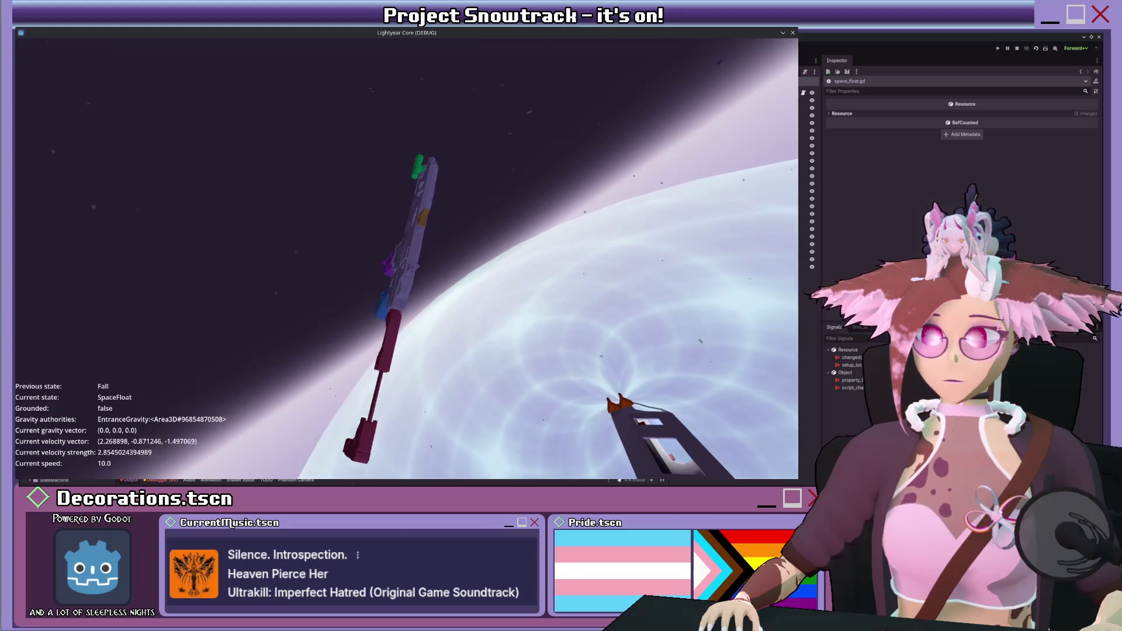
{"action": "key", "text": "w"}
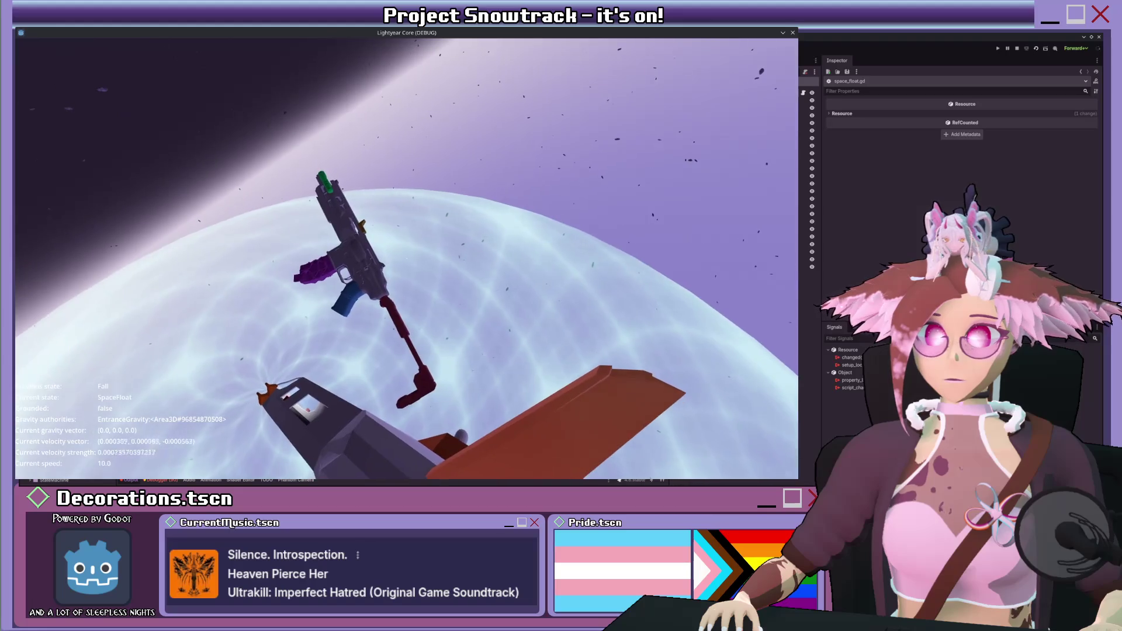
{"action": "key", "text": "w"}
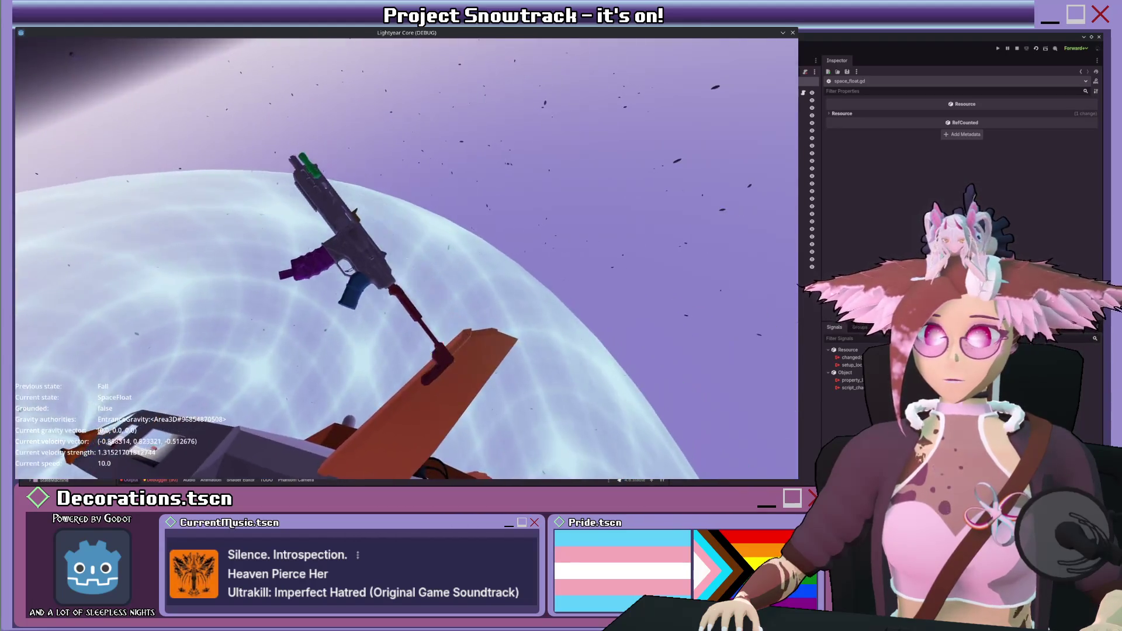
{"action": "key", "text": "w"}
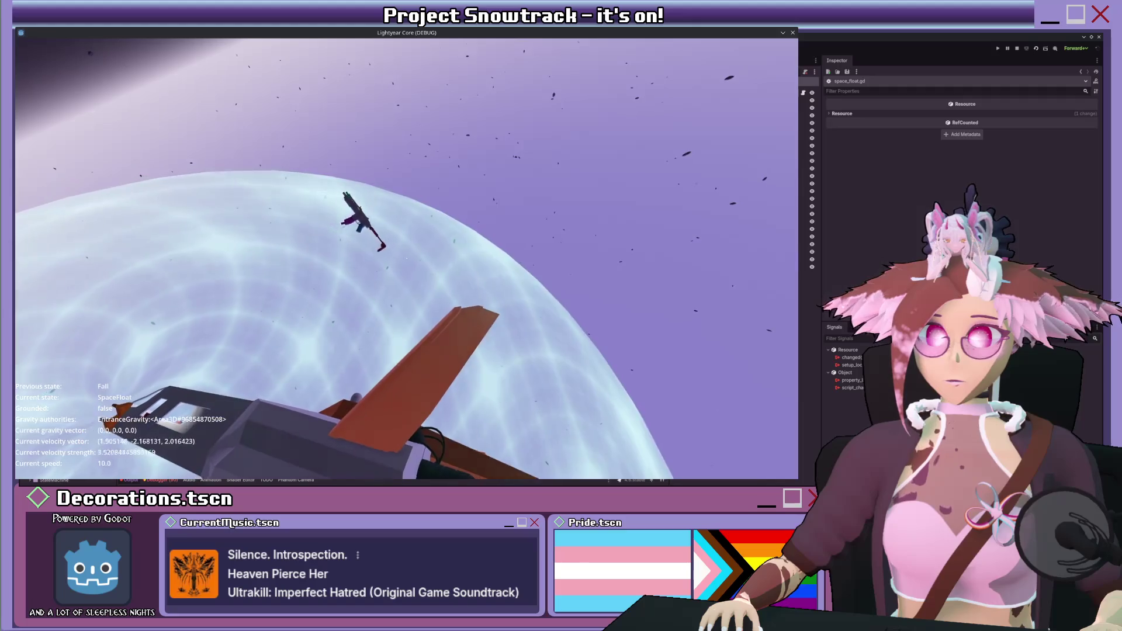
{"action": "key", "text": "w"}
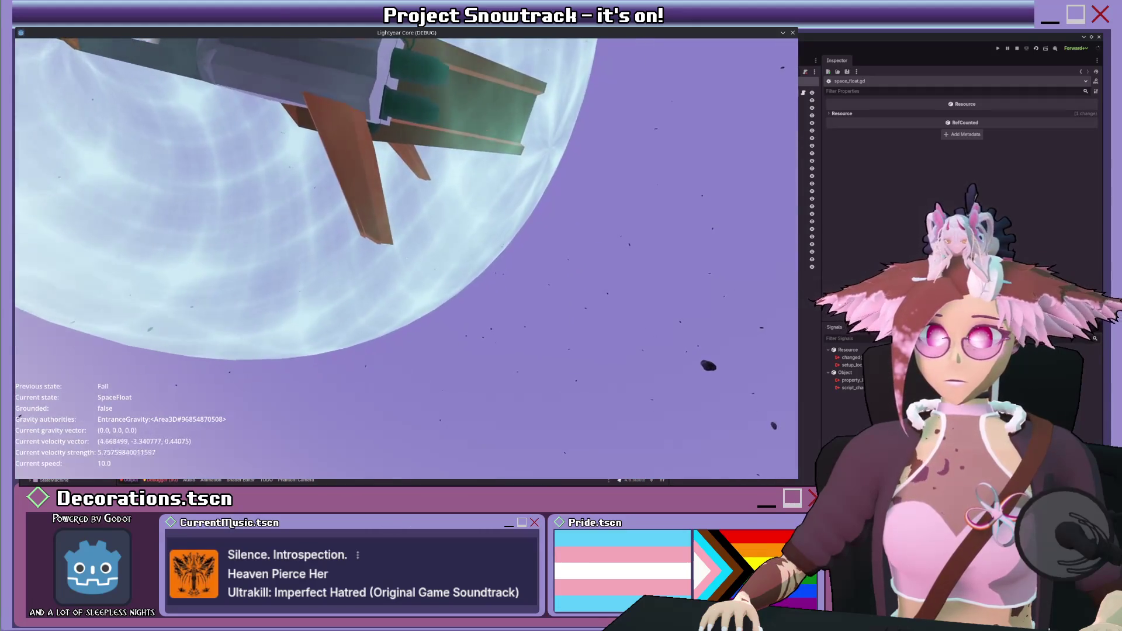
{"action": "key", "text": "s"}
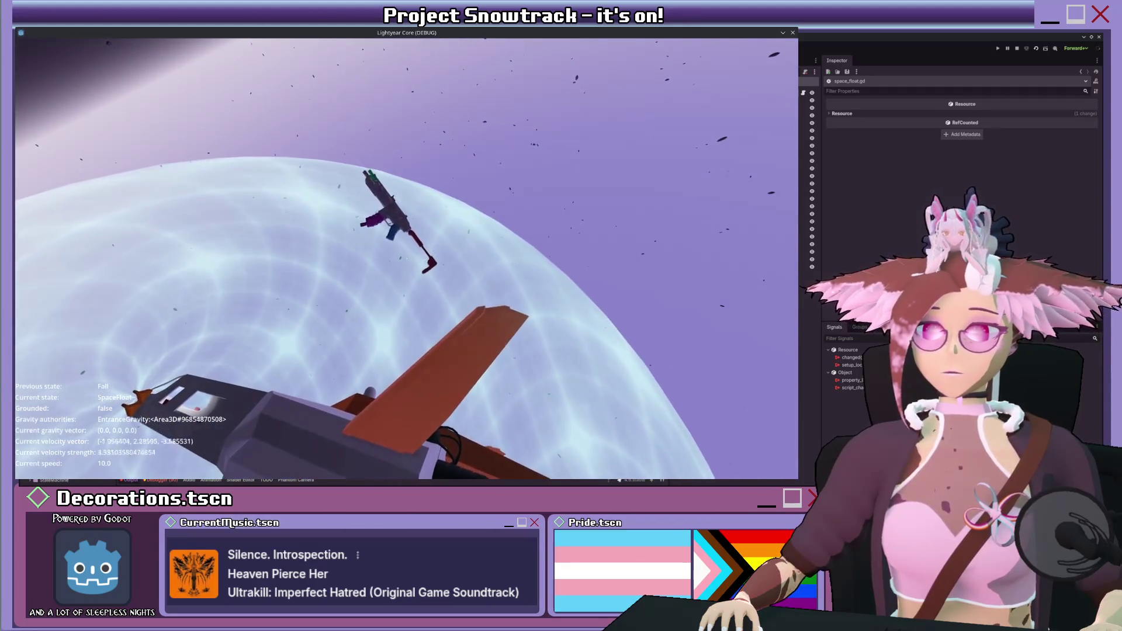
{"action": "key", "text": "s"}
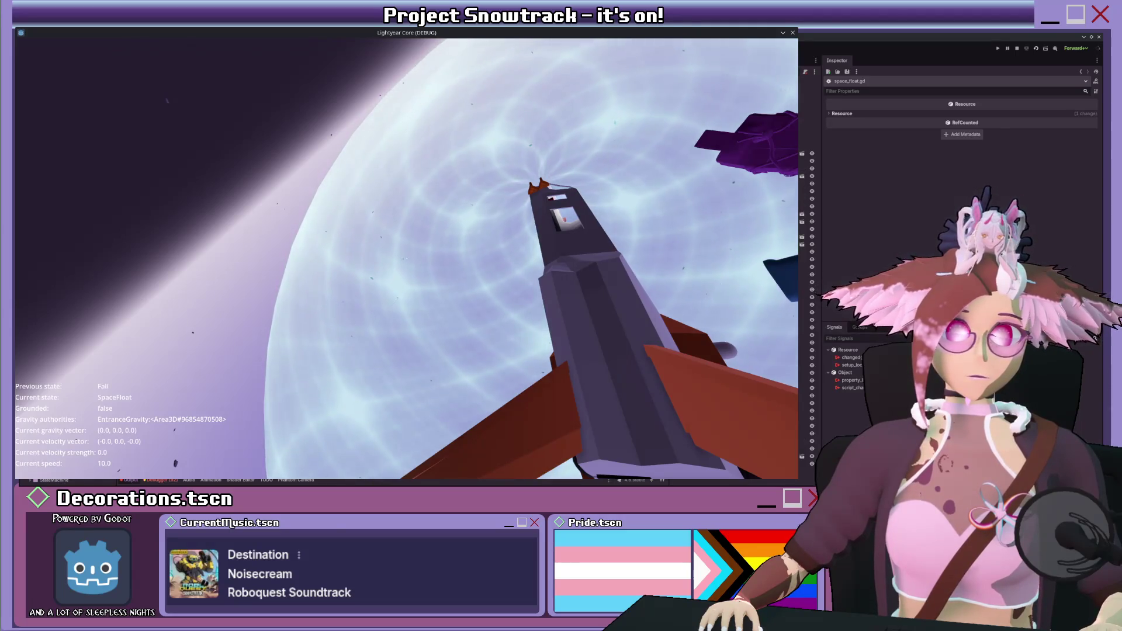
{"action": "left_click", "coordinate": [805, 131]}
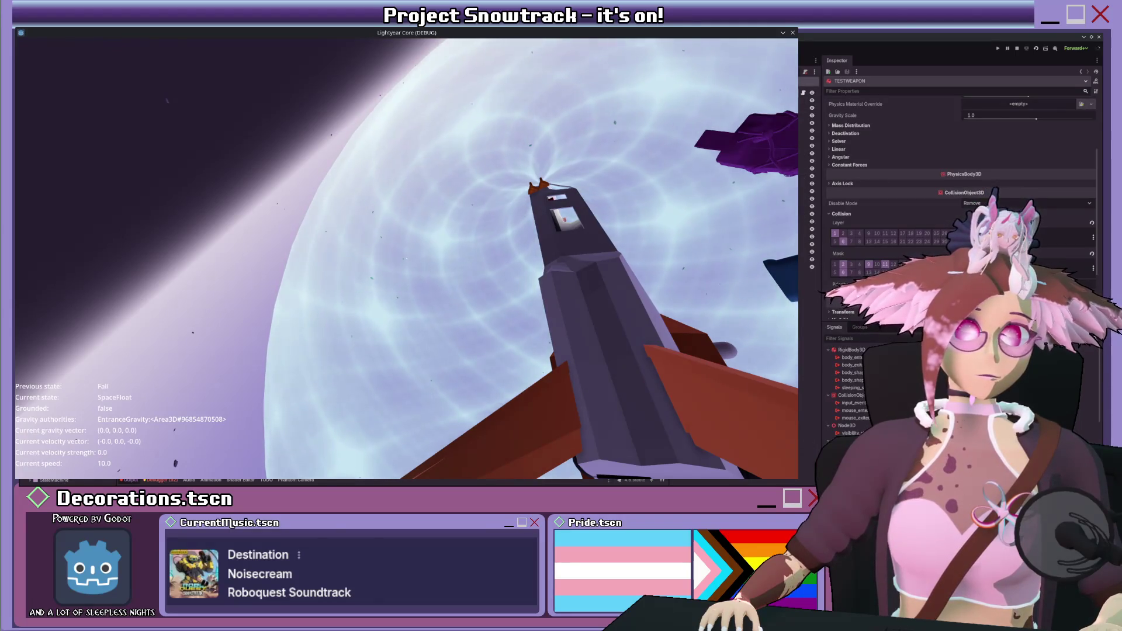
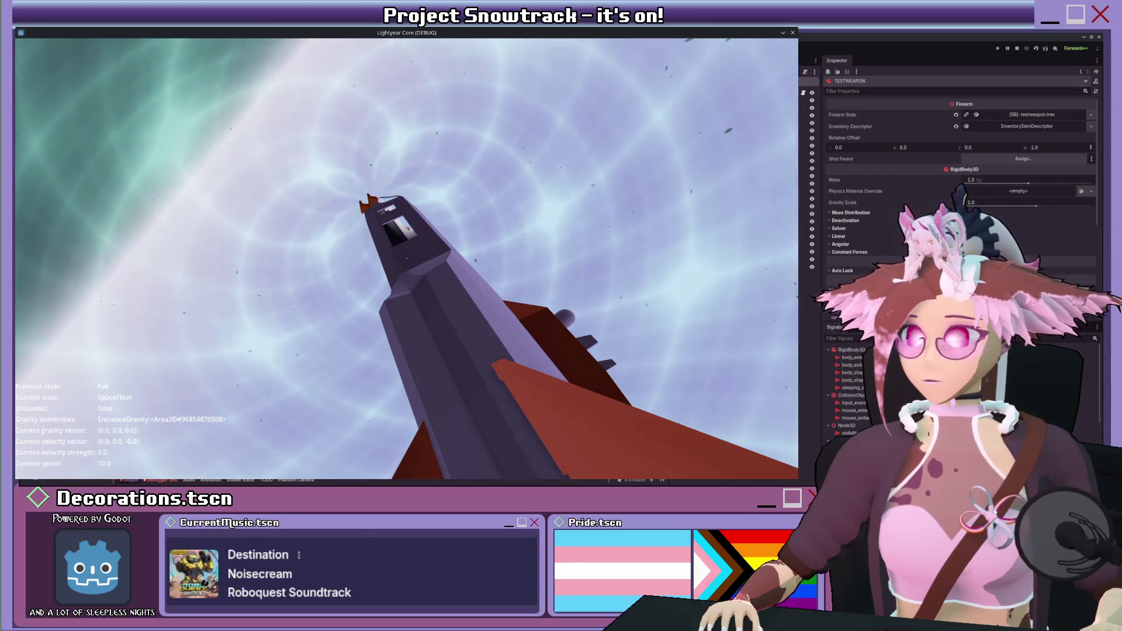
- Open testweapon.gd and then base_firearm.gd from the remote Inspector, and bring the script view forward
{"action": "left_click", "coordinate": [804, 93]}
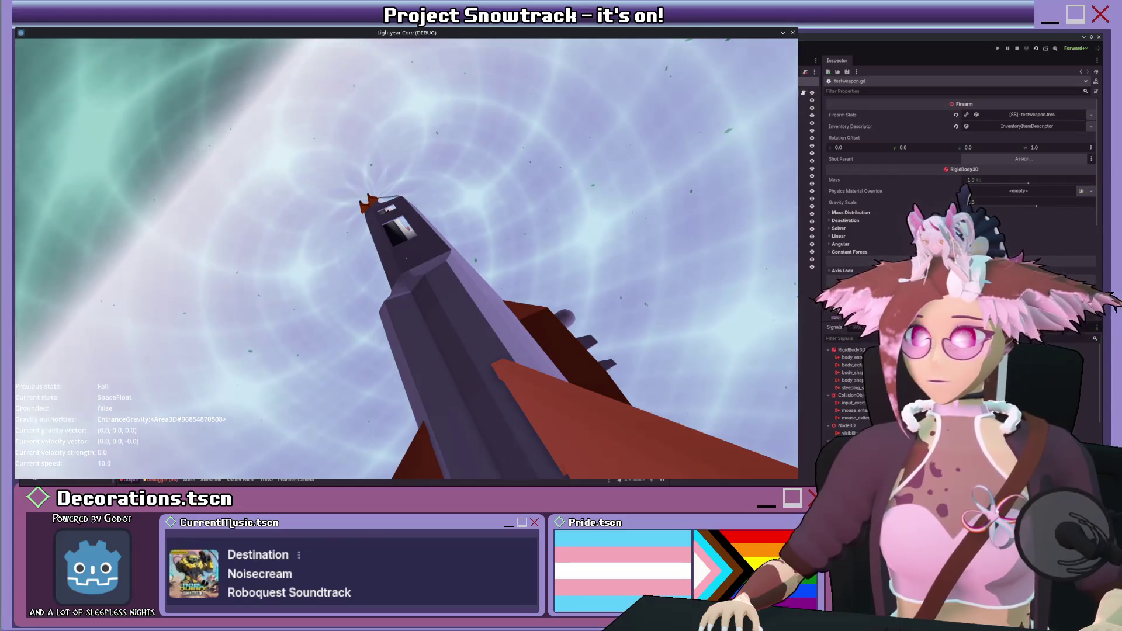
{"action": "left_click", "coordinate": [804, 94]}
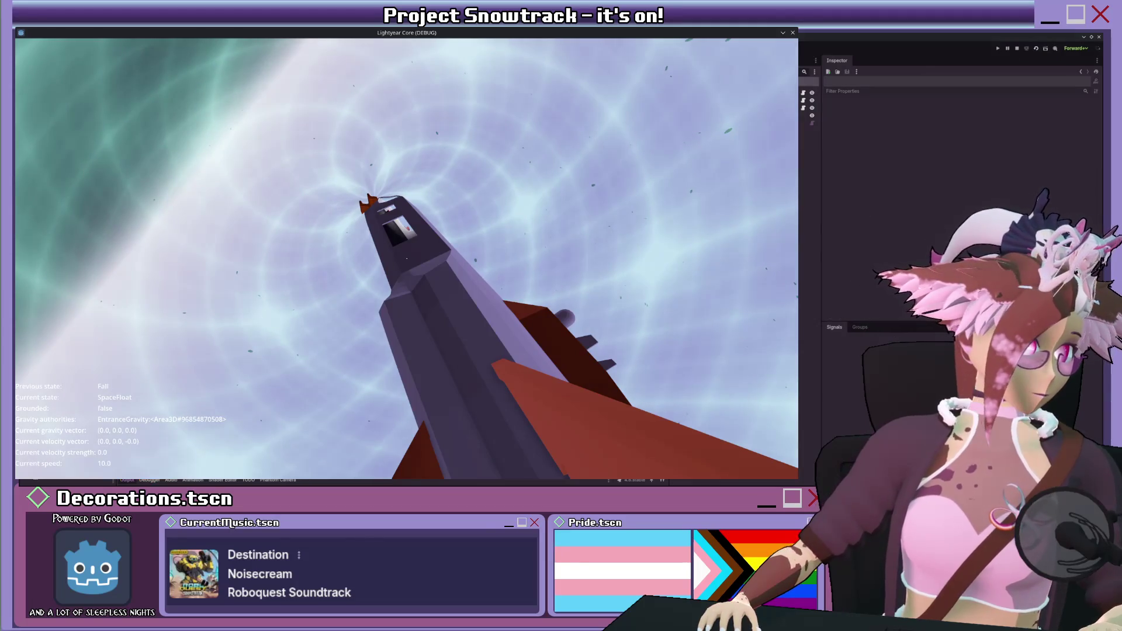
{"action": "key", "text": "alt+Tab"}
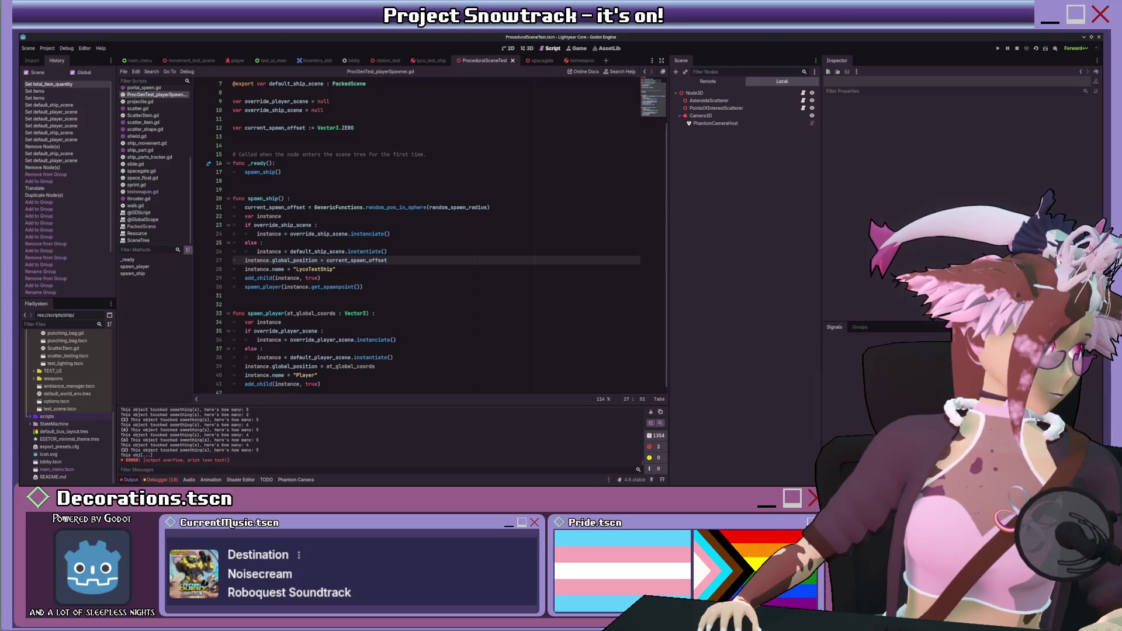
- Back in the running game, jump the player through the wall window onto the ledge
{"action": "key", "text": "alt+Tab"}
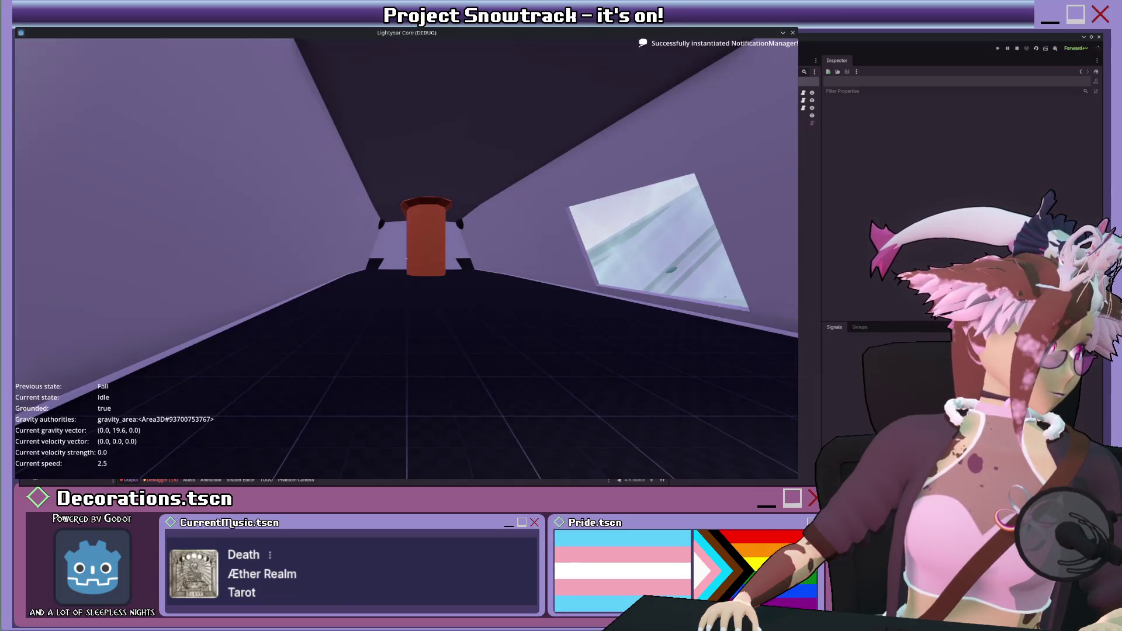
{"action": "key", "text": "space"}
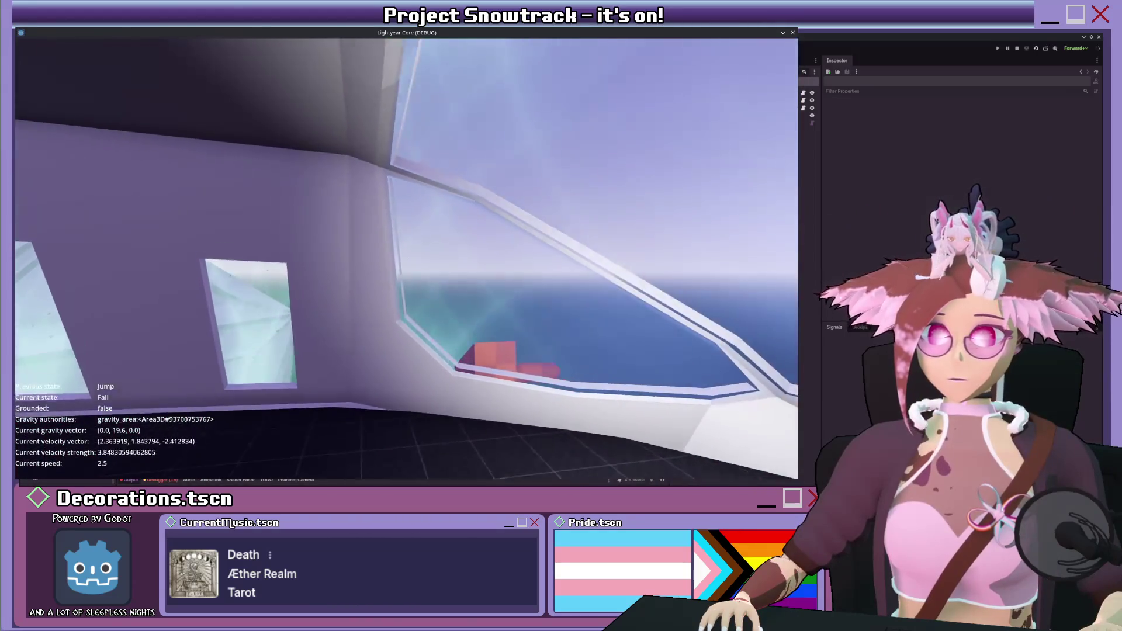
{"action": "key", "text": "w"}
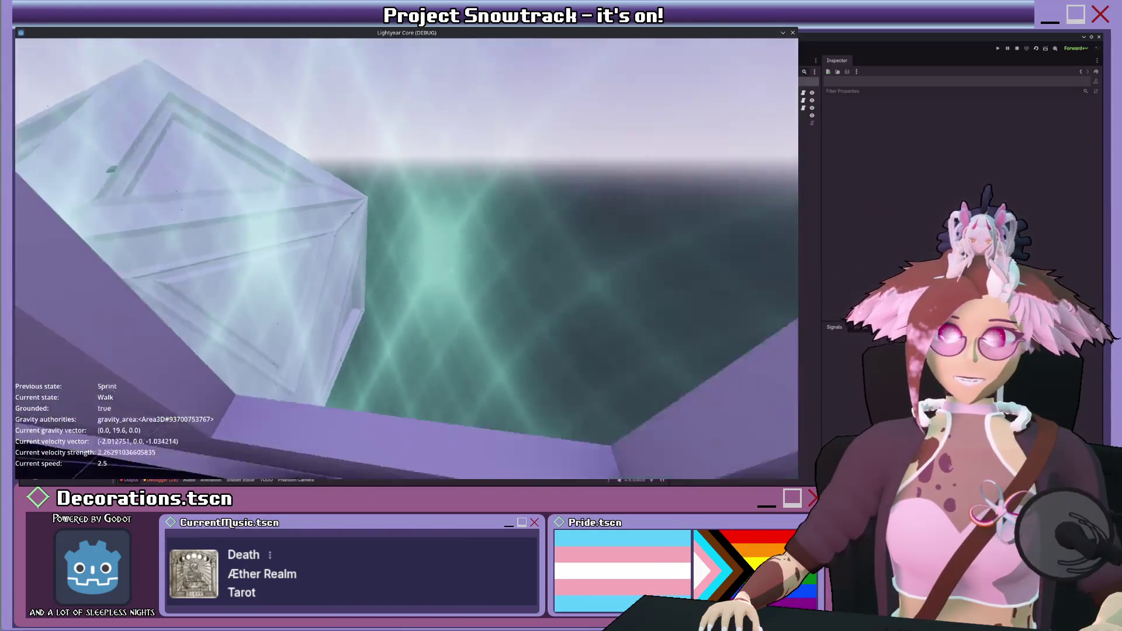
{"action": "mouse_move", "coordinate": [407, 258]}
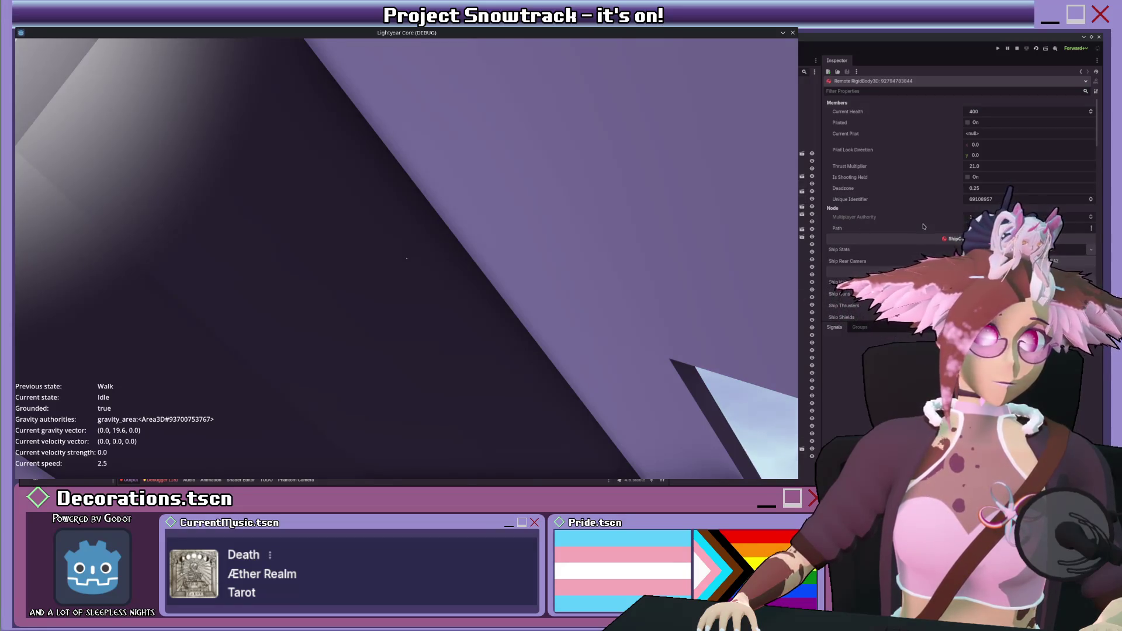
- Walk the player through the rooms to the hull until 'Picked up a GUN' appears
{"action": "scroll", "coordinate": [923, 227], "scroll_direction": "down", "scroll_amount": 10}
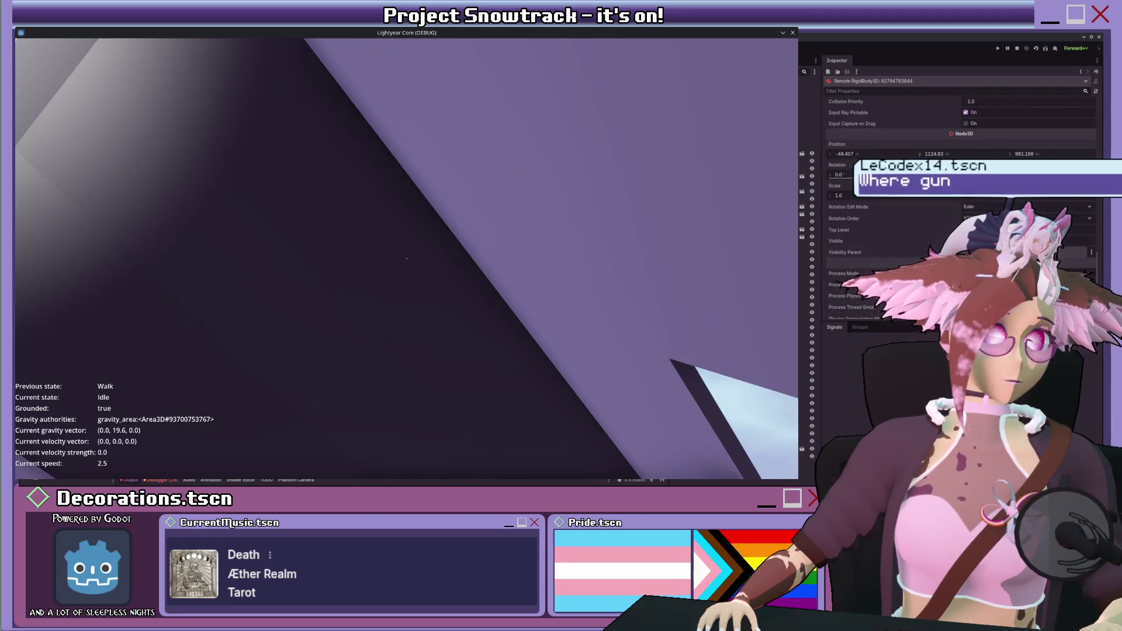
{"action": "scroll", "coordinate": [958, 204], "scroll_direction": "down", "scroll_amount": 4}
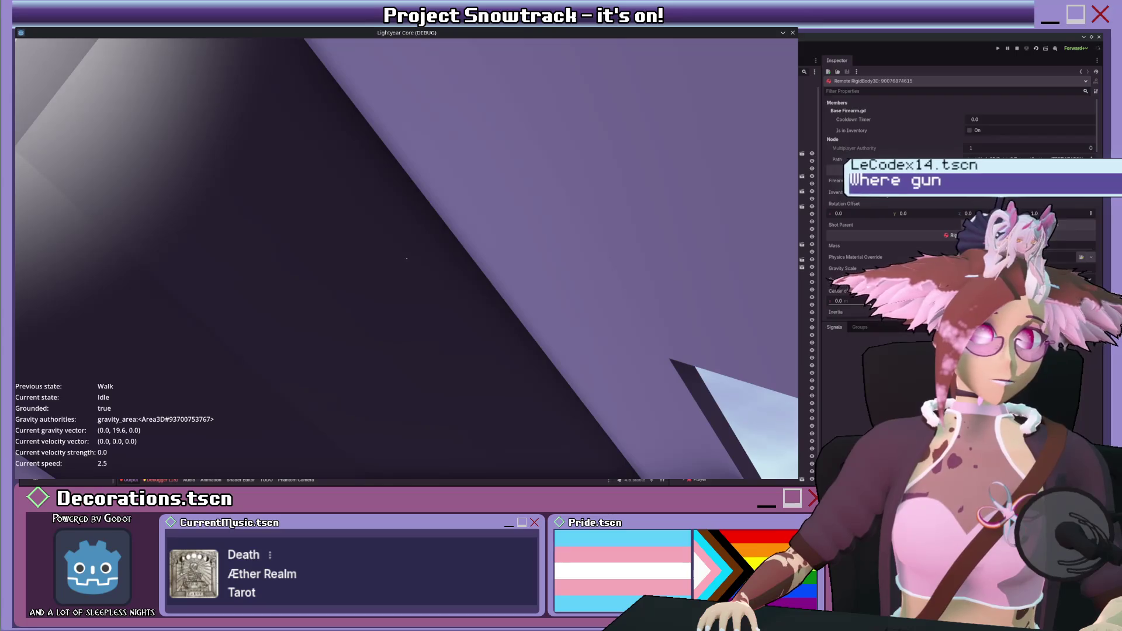
{"action": "scroll", "coordinate": [857, 140], "scroll_direction": "up", "scroll_amount": 3}
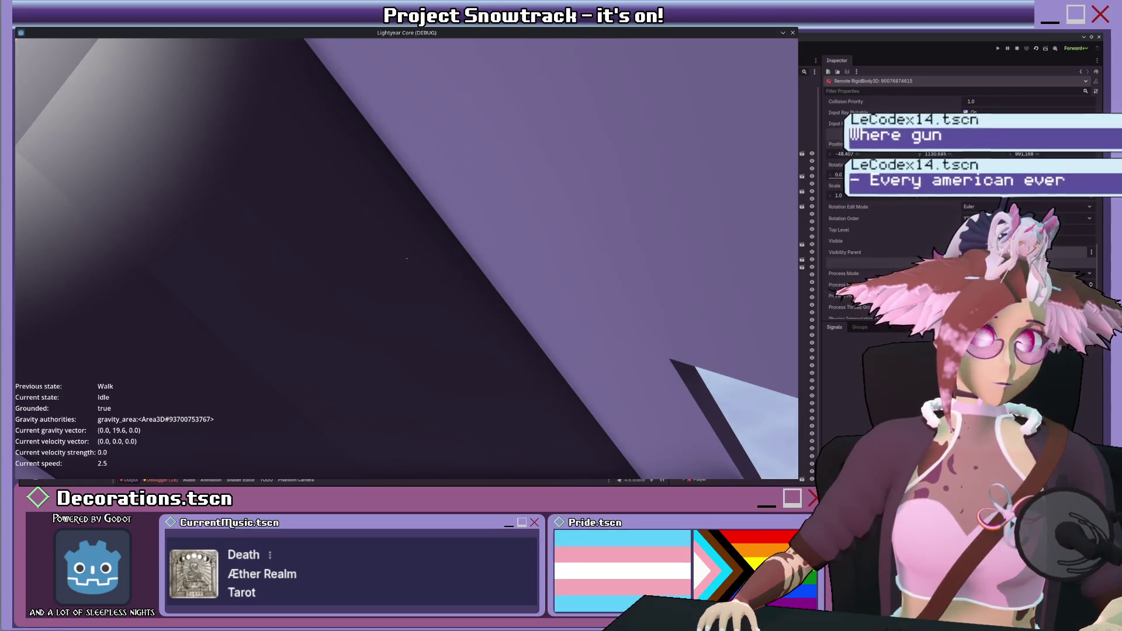
{"action": "key", "text": "w"}
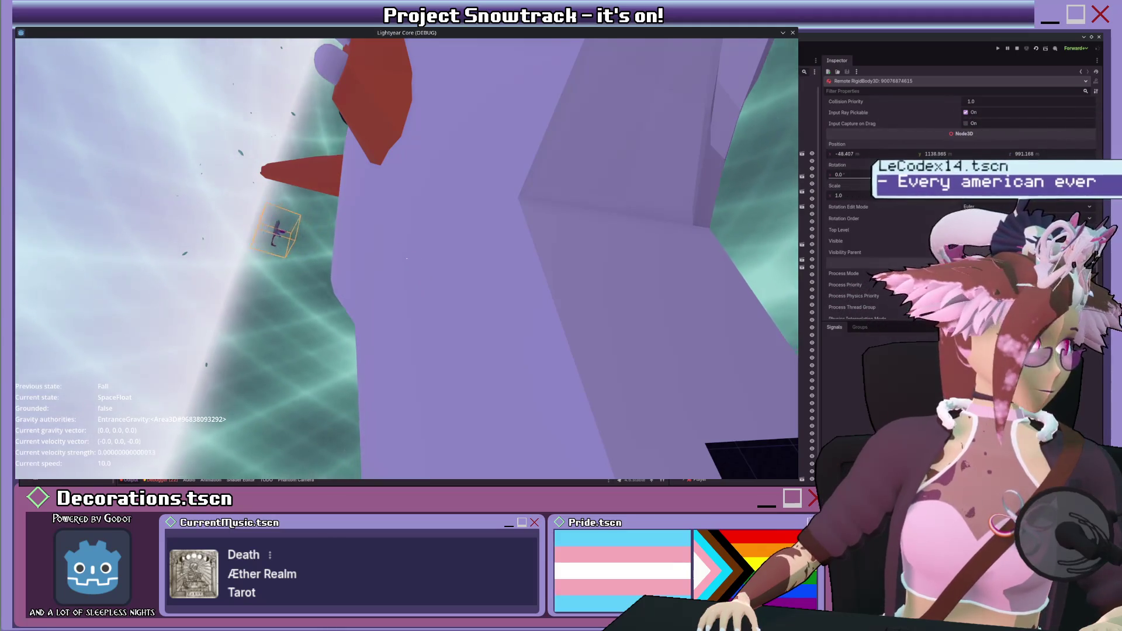
{"action": "key", "text": "w"}
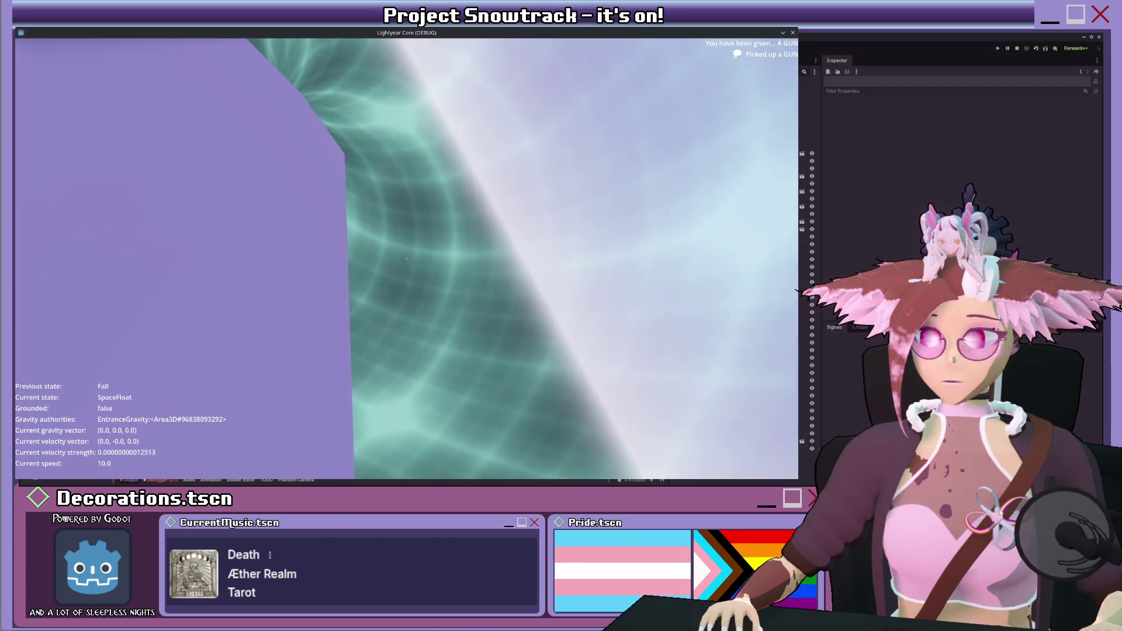
- Check the new weapon card in the inventory, close it, and move into open space
{"action": "key", "text": "Tab"}
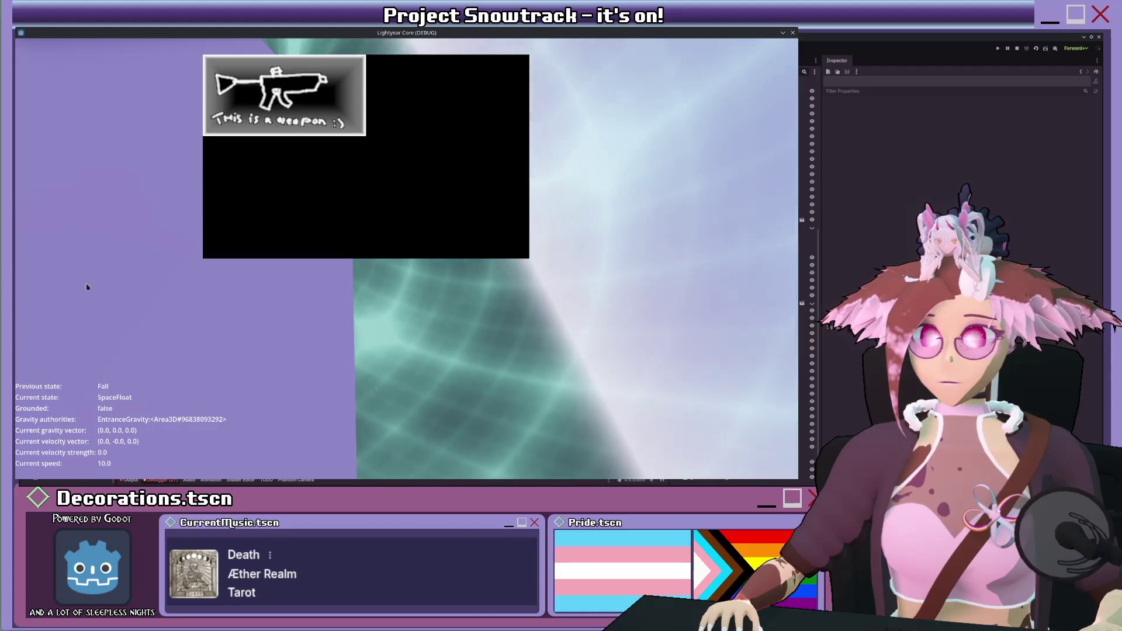
{"action": "key", "text": "Tab"}
{"action": "key", "text": "w"}
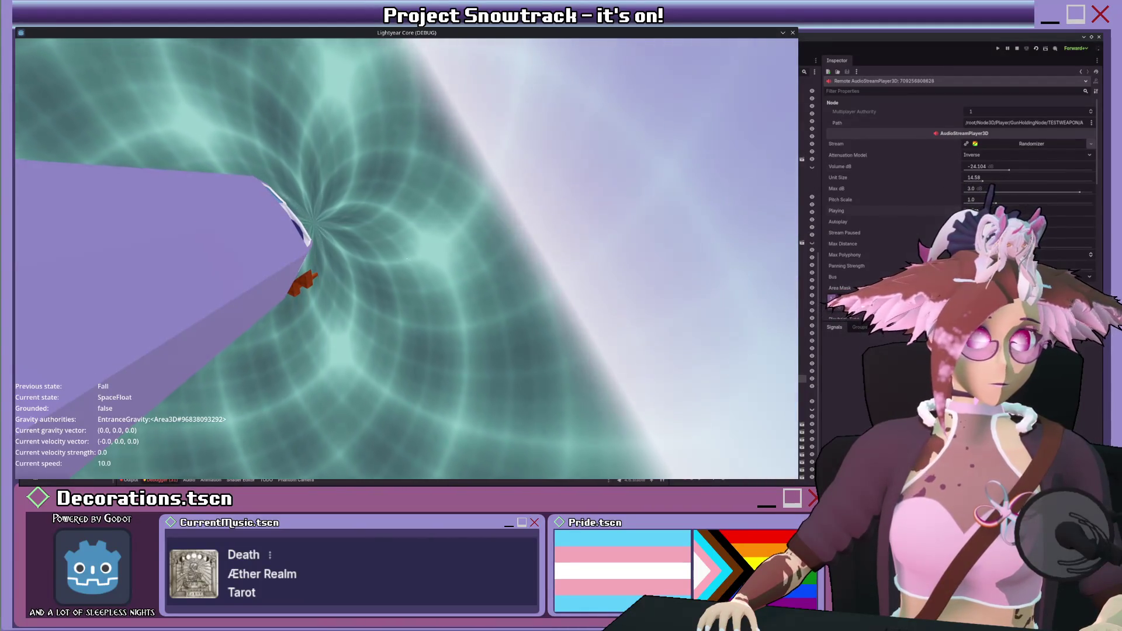
- Set the TESTWEAPON RigidBody3D's Transform Position x and z to 0 in the remote Inspector
{"action": "scroll", "coordinate": [877, 226], "scroll_direction": "down", "scroll_amount": 2}
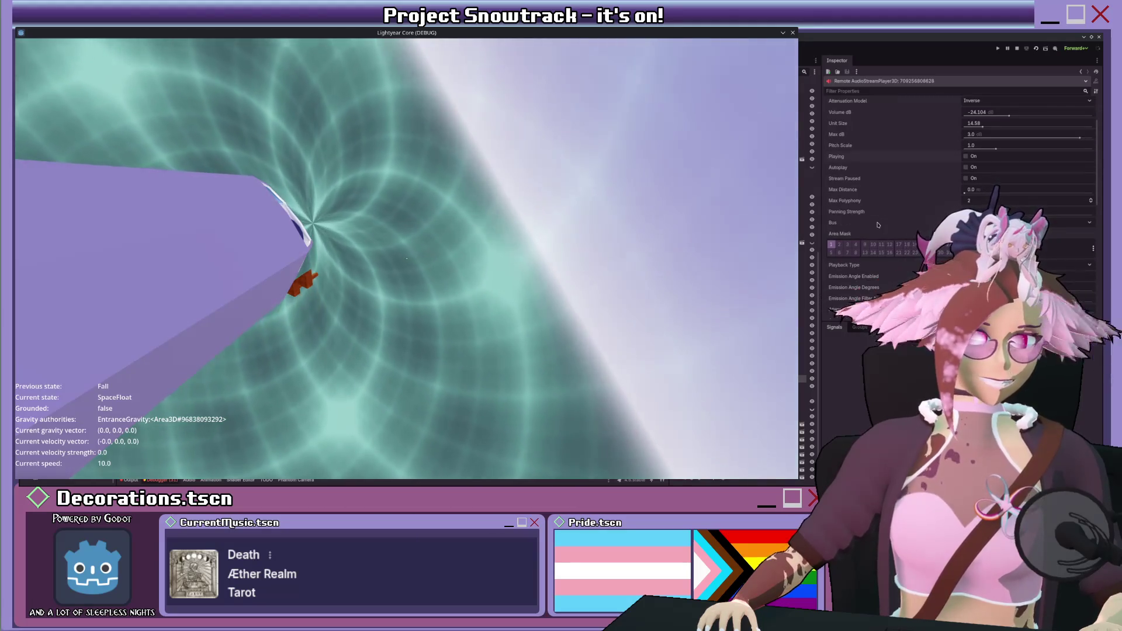
{"action": "scroll", "coordinate": [877, 225], "scroll_direction": "down", "scroll_amount": 1}
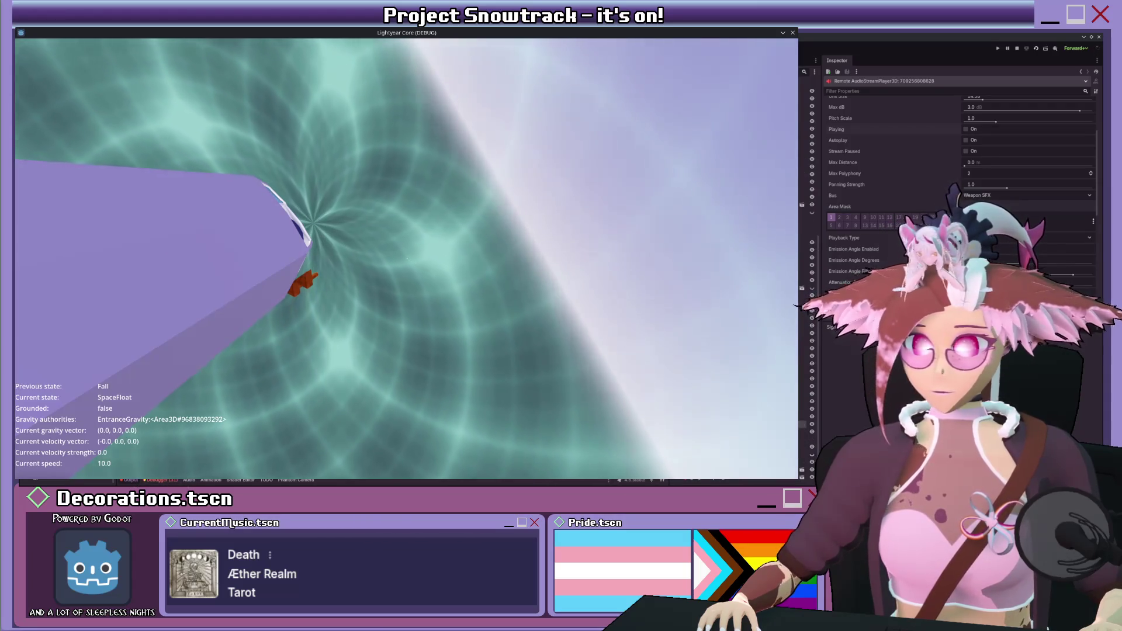
{"action": "scroll", "coordinate": [923, 229], "scroll_direction": "down", "scroll_amount": 5}
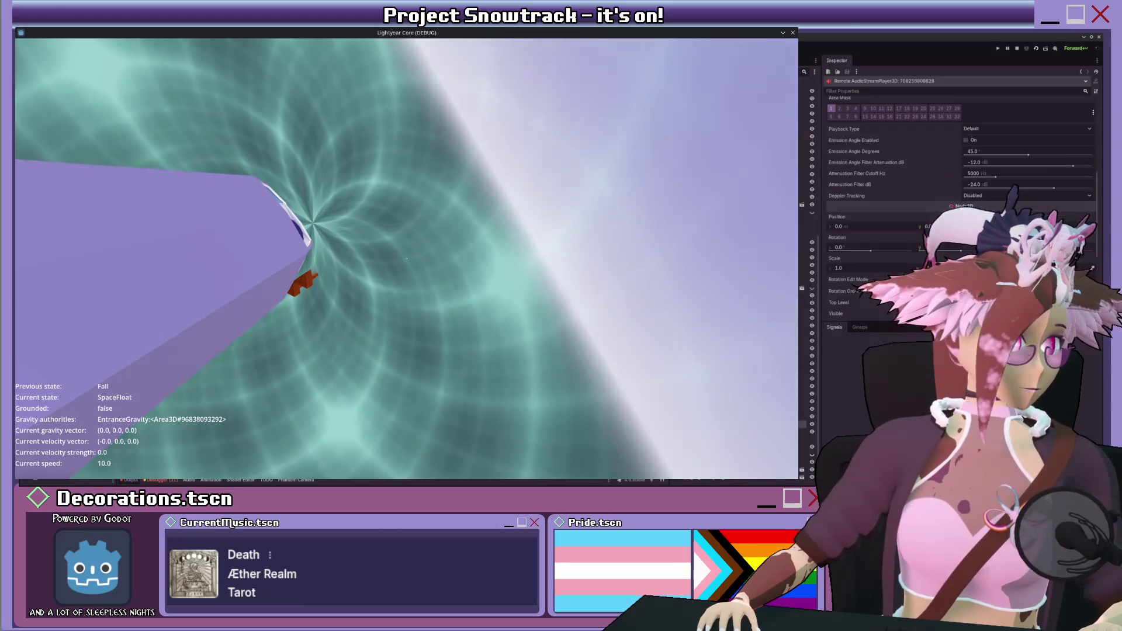
{"action": "scroll", "coordinate": [958, 222], "scroll_direction": "up", "scroll_amount": 8}
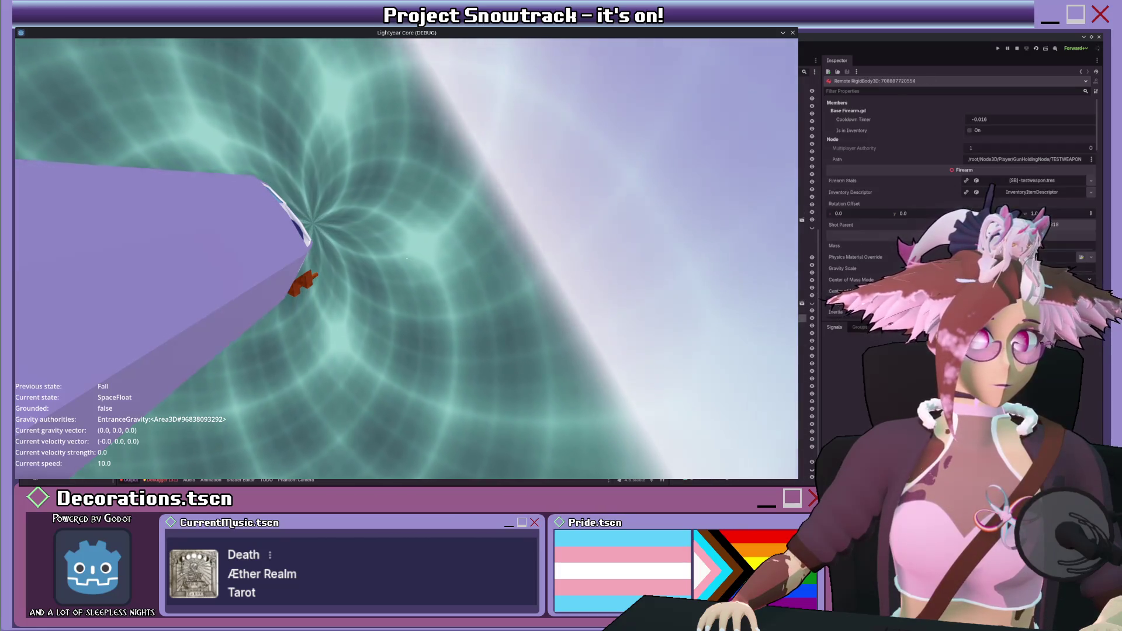
{"action": "scroll", "coordinate": [891, 266], "scroll_direction": "down", "scroll_amount": 15}
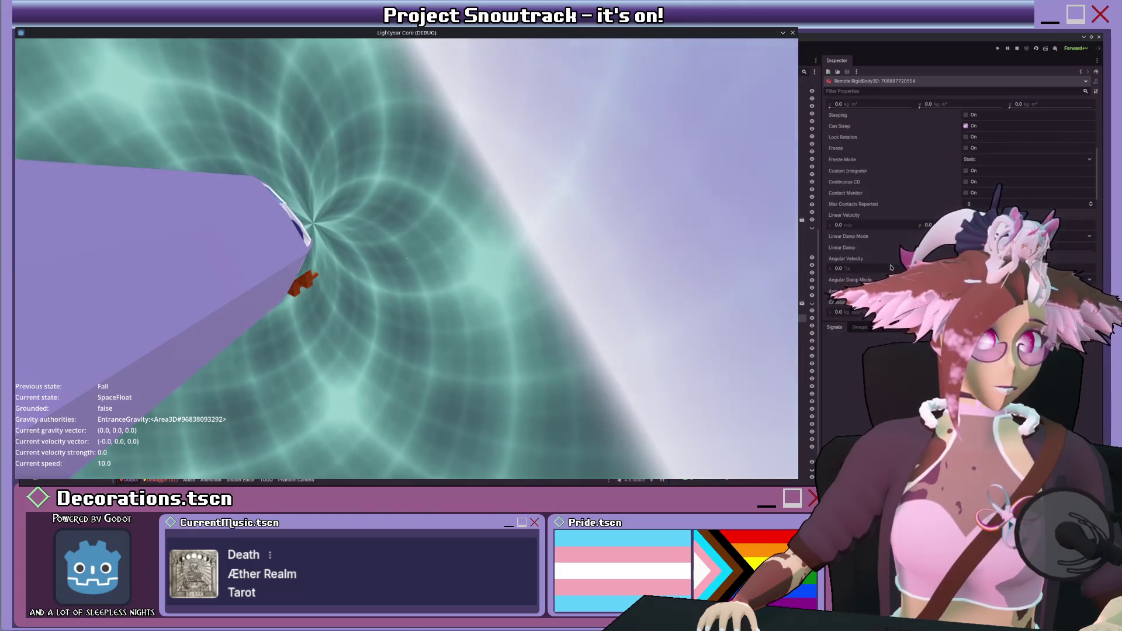
{"action": "scroll", "coordinate": [891, 268], "scroll_direction": "down", "scroll_amount": 5}
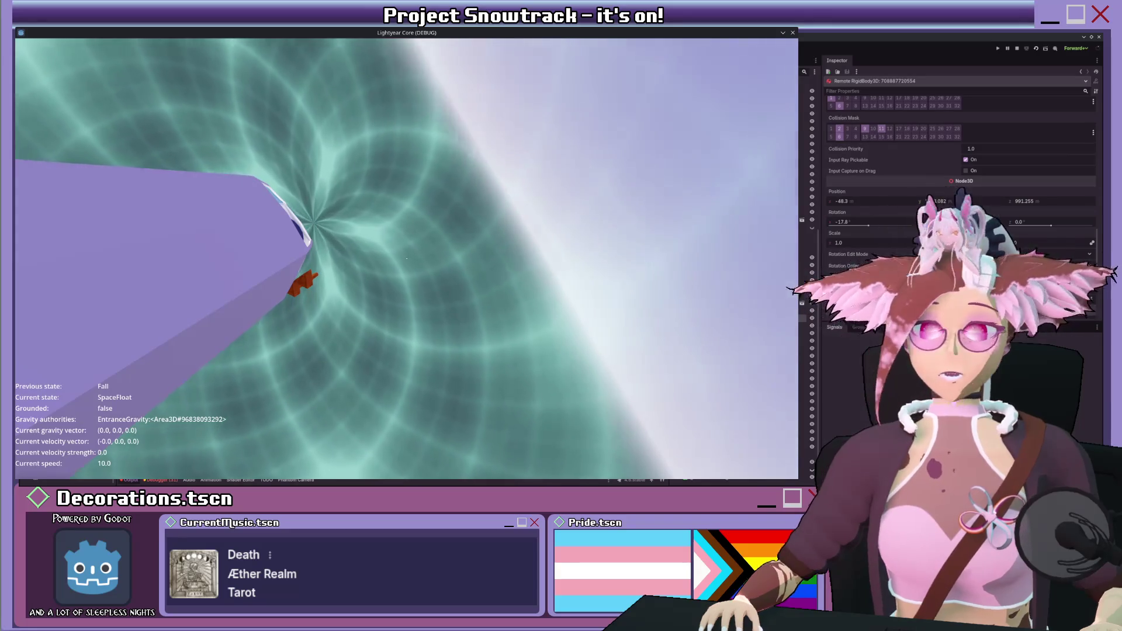
{"action": "left_click", "coordinate": [963, 202]}
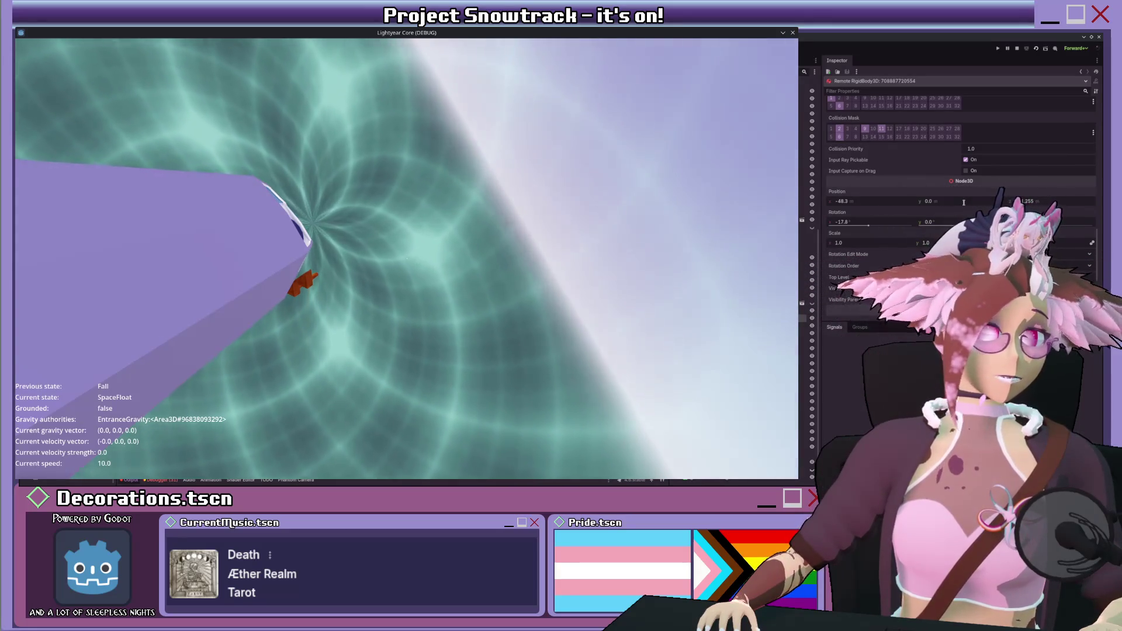
{"action": "left_click", "coordinate": [885, 199]}
{"action": "type", "text": "0"}
{"action": "key", "text": "Return"}
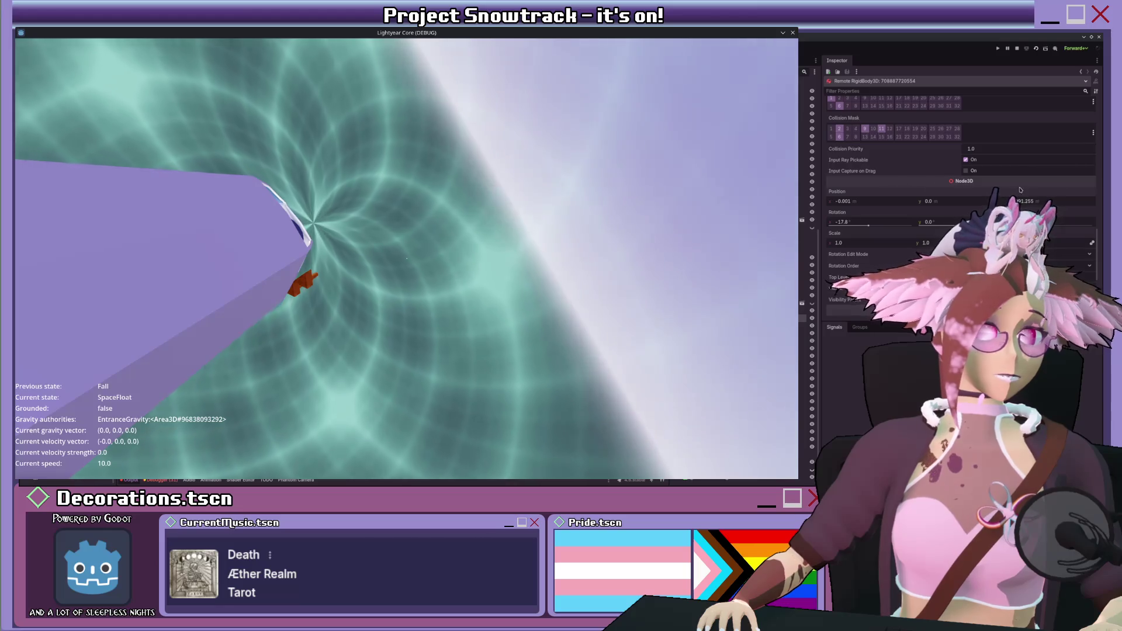
{"action": "type", "text": "0"}
{"action": "key", "text": "Return"}
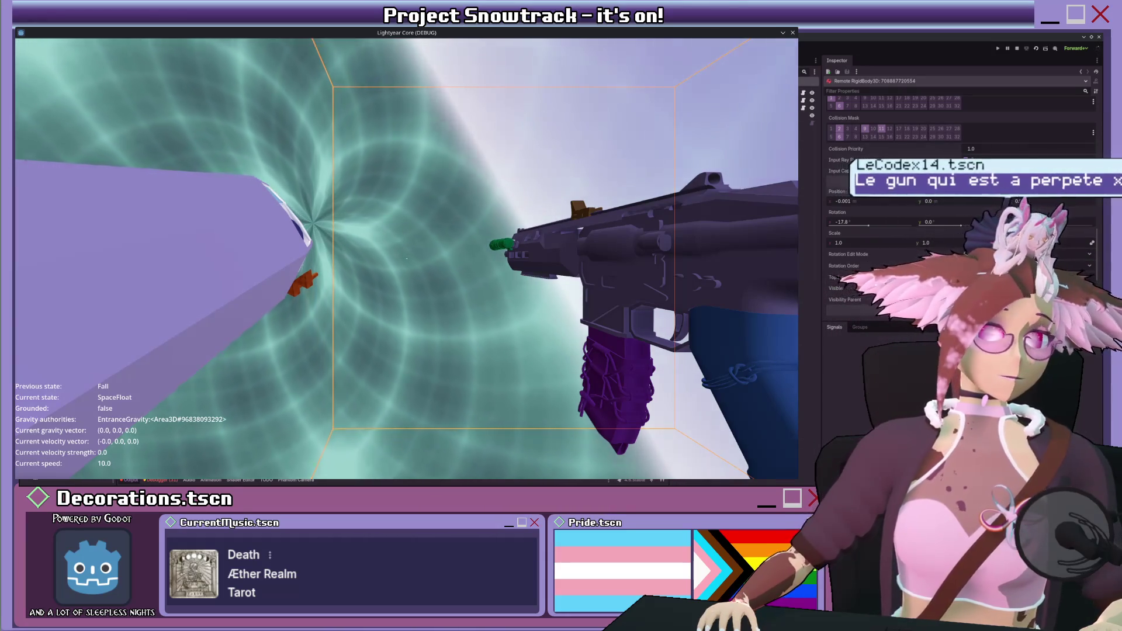
- Select the player spawner and TESTWEAPON nodes and view testweapon.gd and base_firearm.gd
{"action": "left_click", "coordinate": [805, 109]}
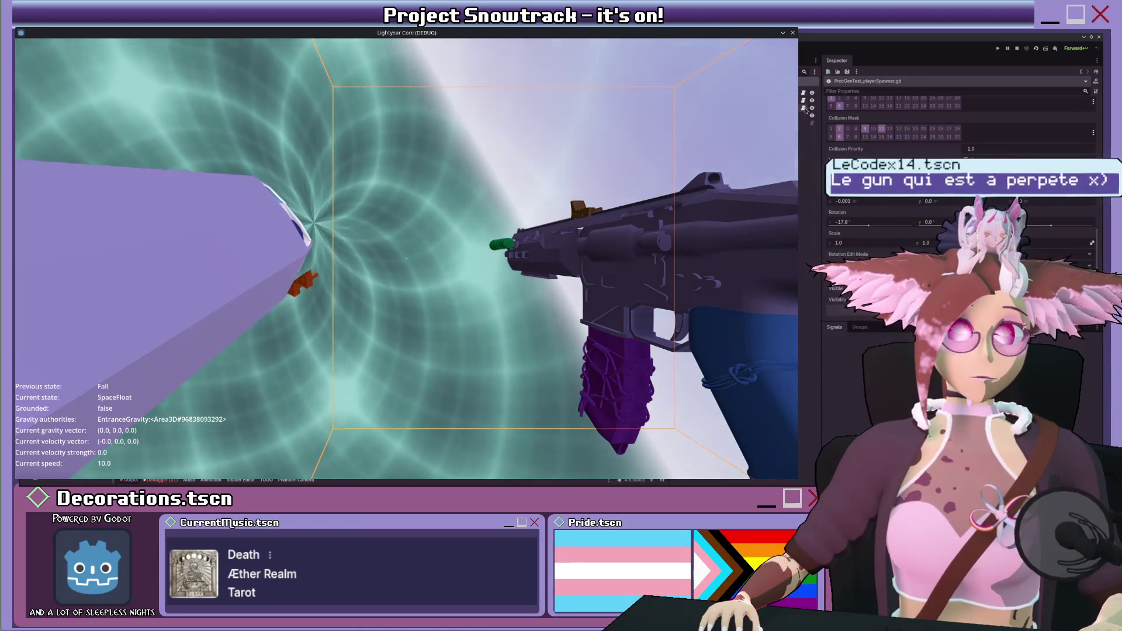
{"action": "left_click", "coordinate": [804, 100]}
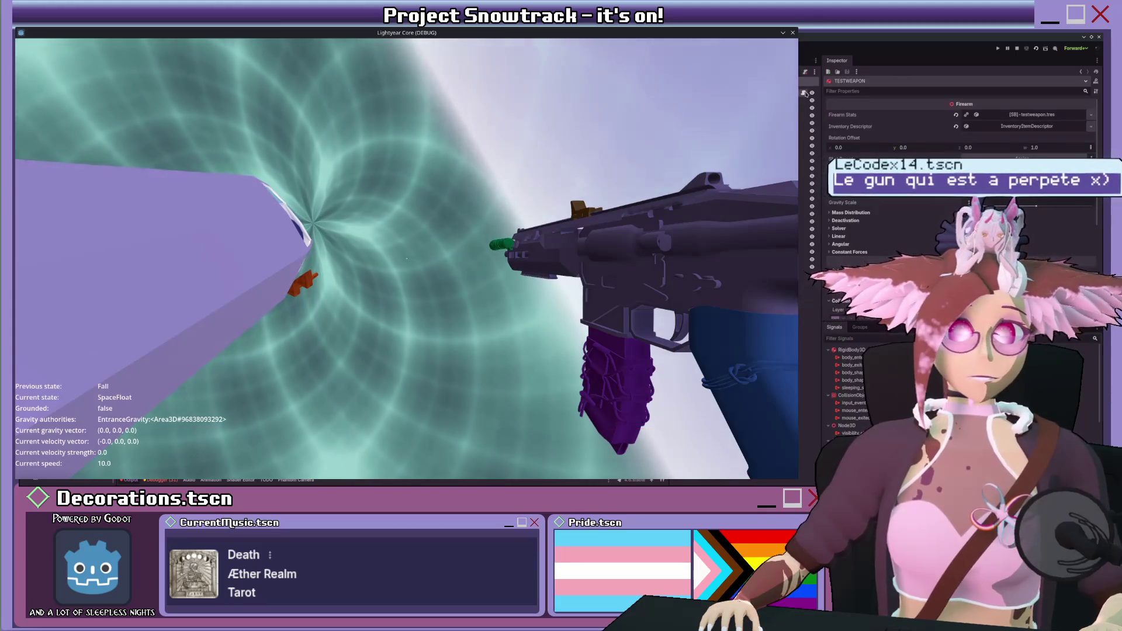
{"action": "left_click", "coordinate": [804, 94]}
{"action": "left_click", "coordinate": [803, 93]}
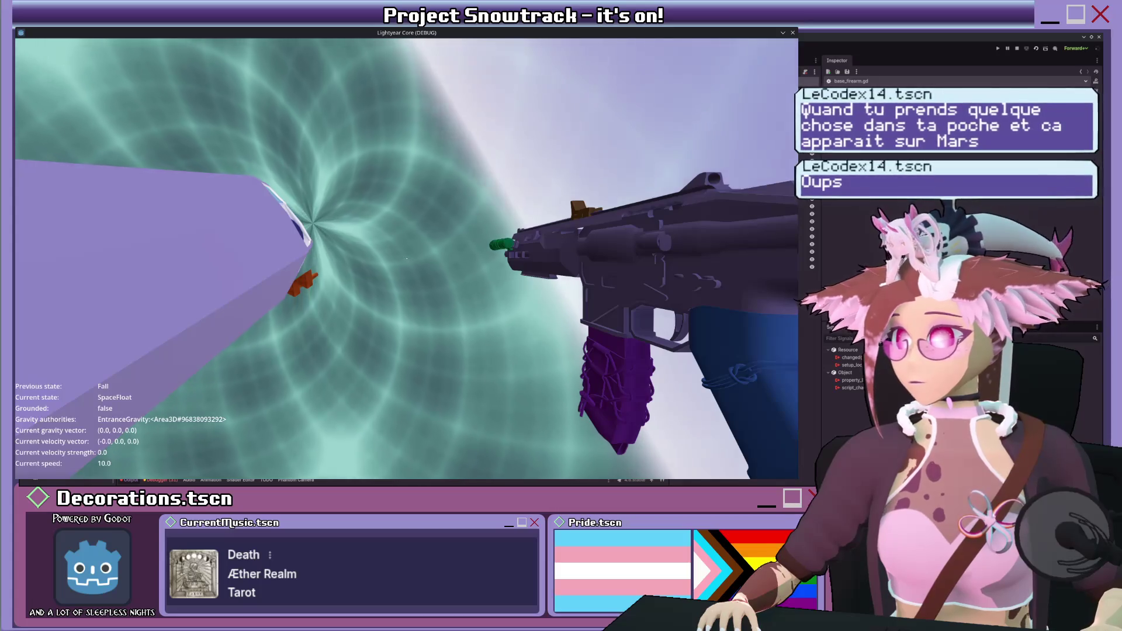
- Float the player around the gun and away from the portal in zero gravity
{"action": "key", "text": "w"}
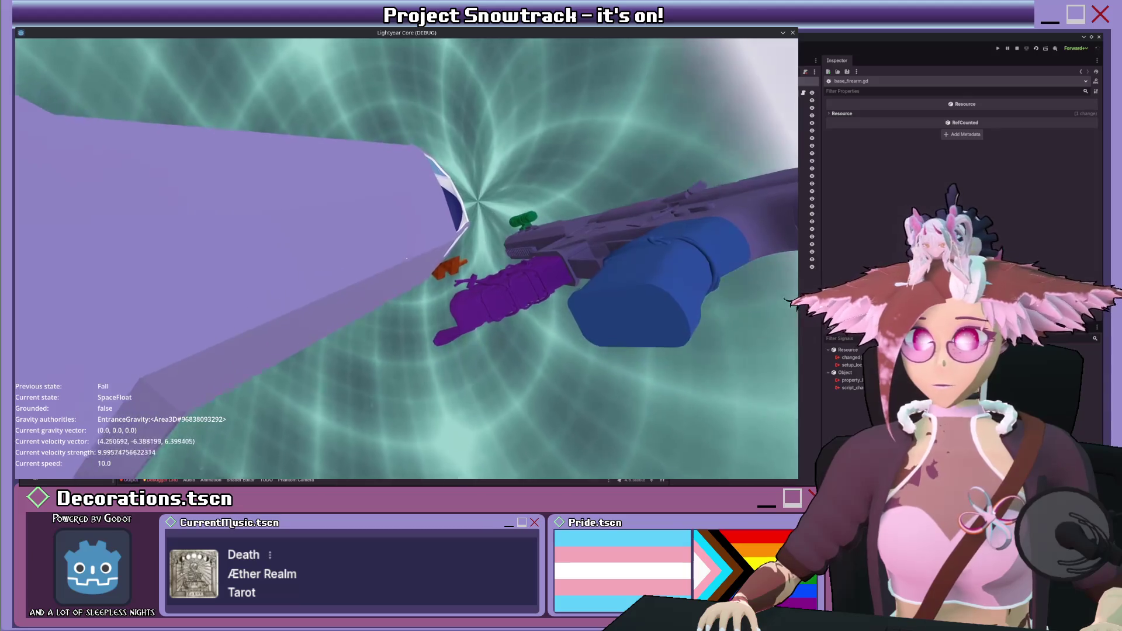
{"action": "key", "text": "w"}
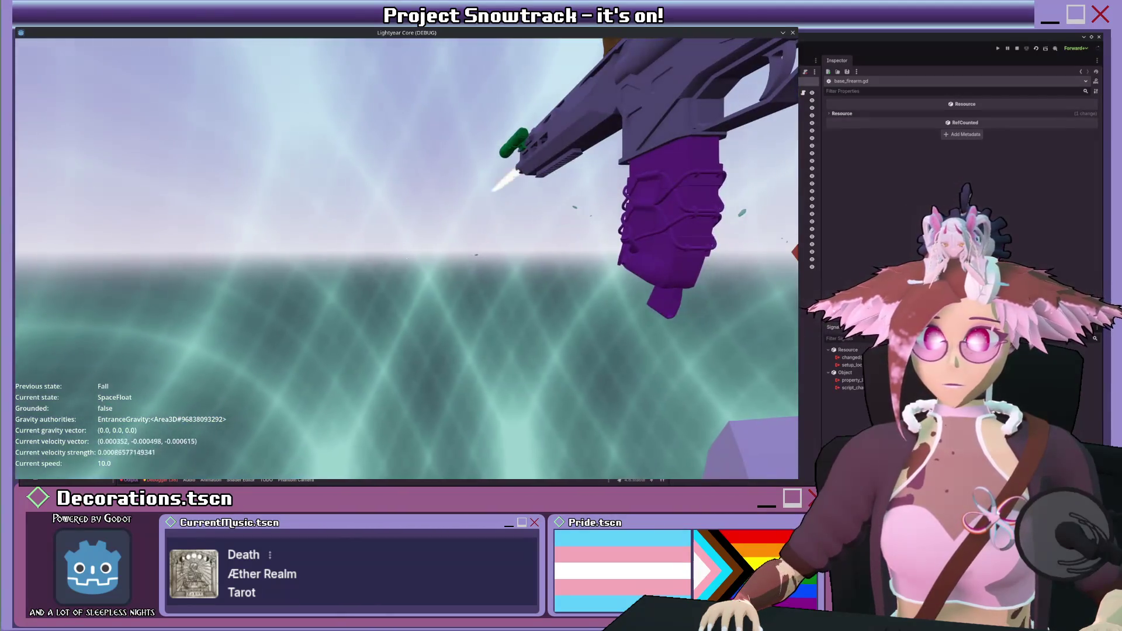
{"action": "key", "text": "w"}
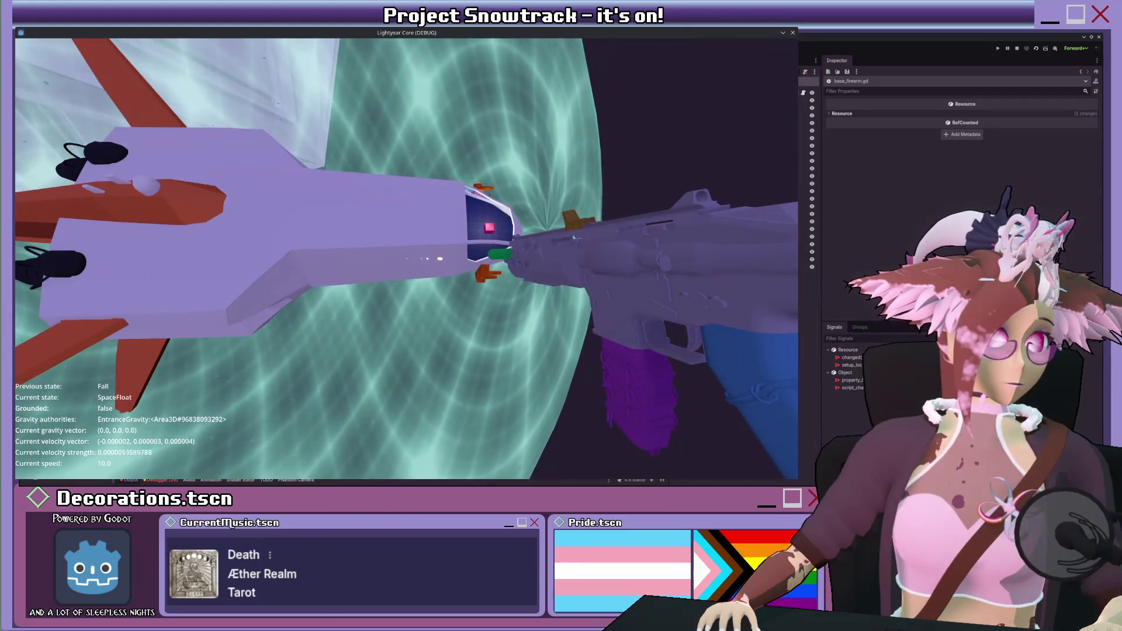
{"action": "key", "text": "w"}
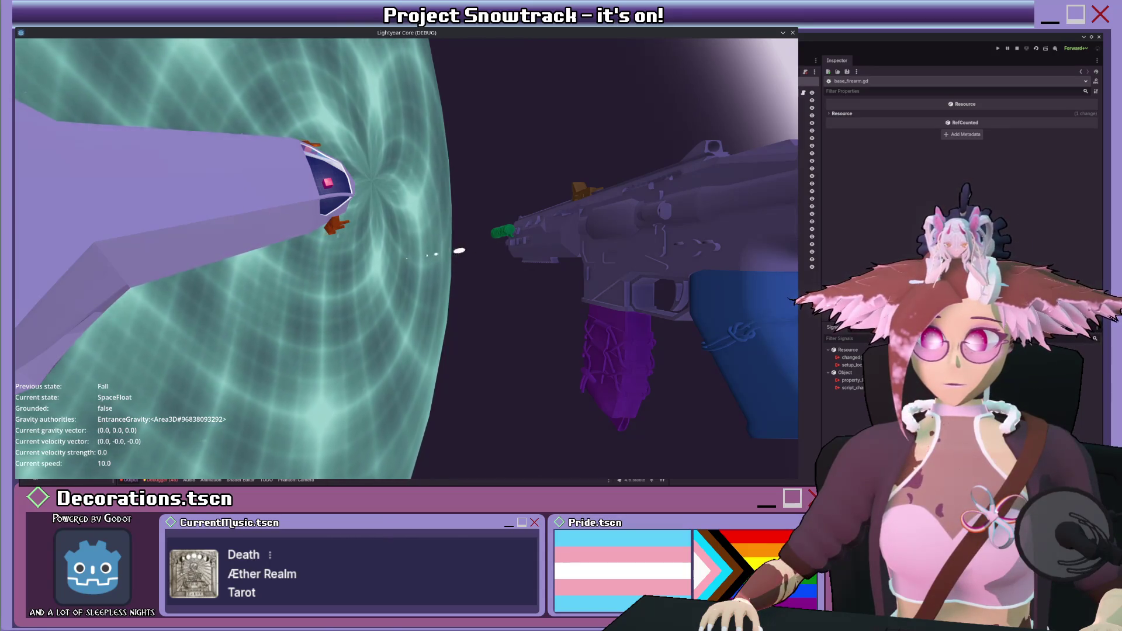
{"action": "key", "text": "w"}
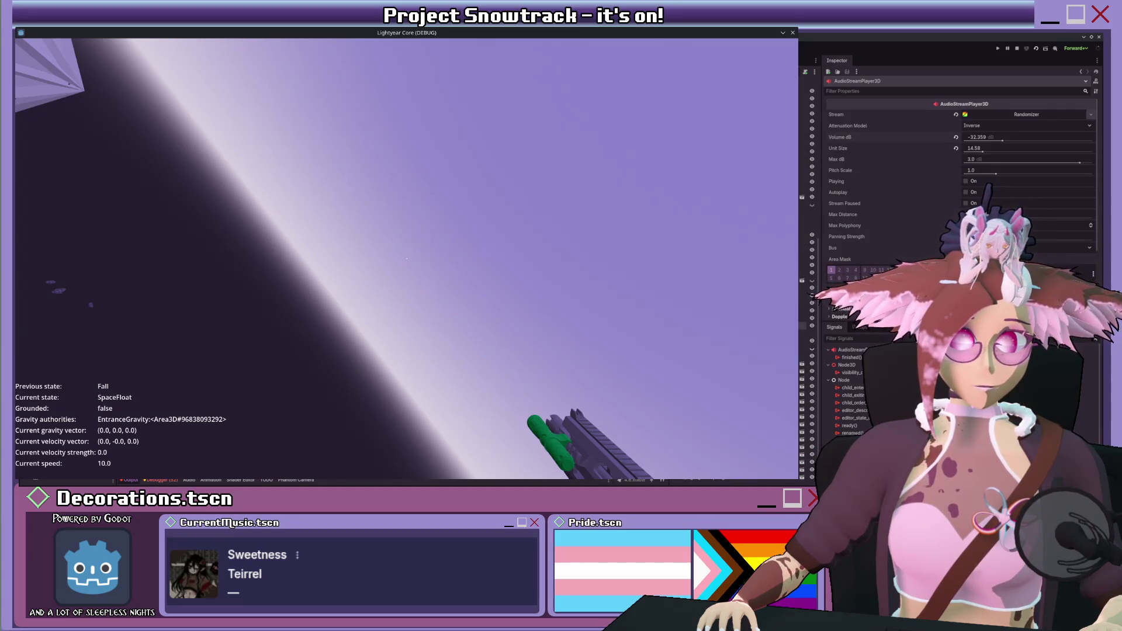
- Select the gun's AudioStreamPlayer3D and drag its Volume dB down further
{"action": "left_click", "coordinate": [561, 433]}
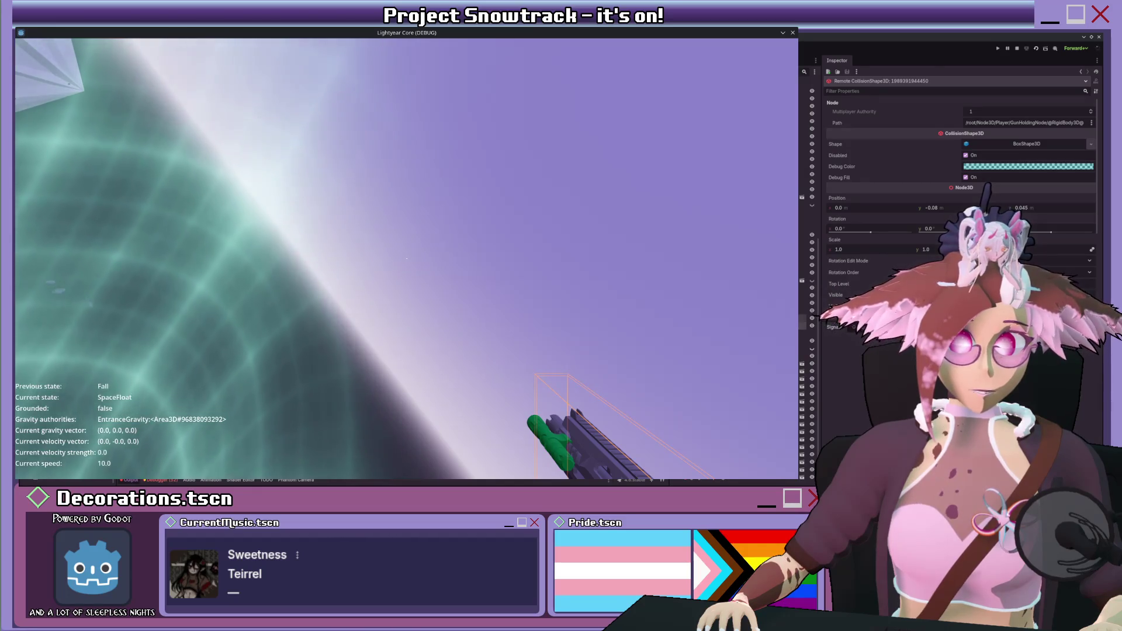
{"action": "left_click", "coordinate": [561, 432]}
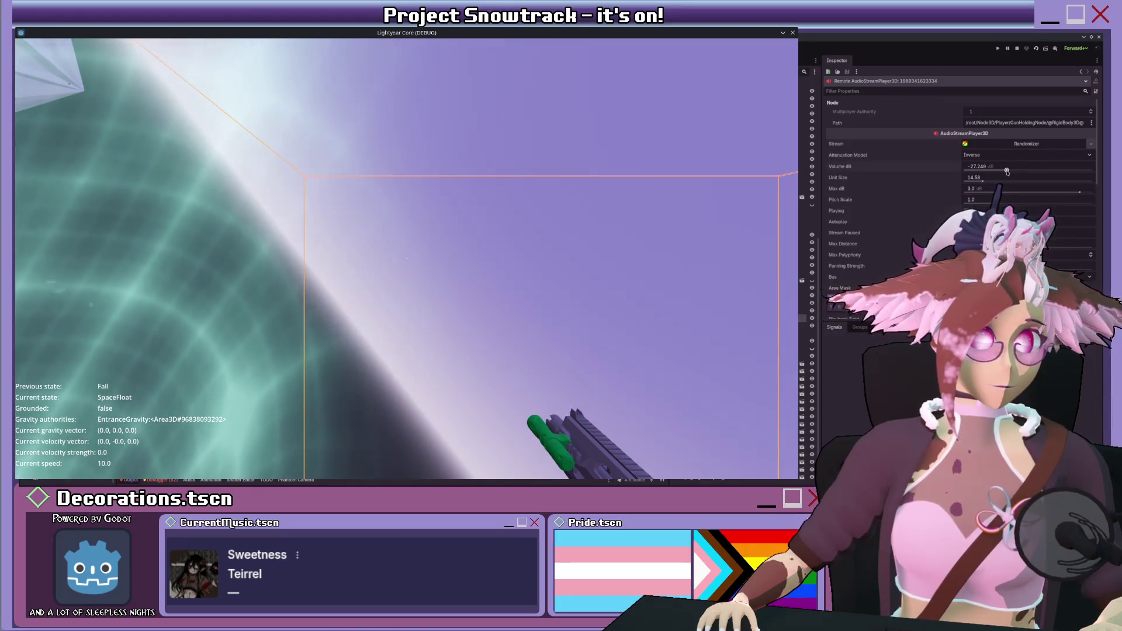
{"action": "left_click_drag", "start_coordinate": [1007, 172], "coordinate": [1003, 170]}
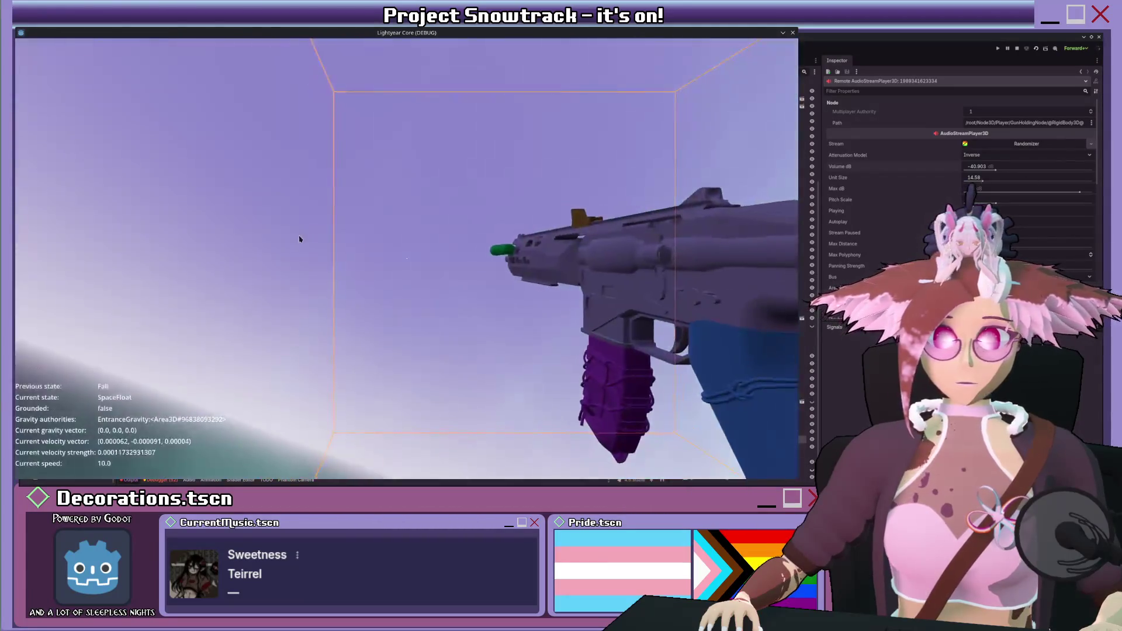
- Fly the player toward the ship's open hatch and hull, then refocus the game window
{"action": "key", "text": "w"}
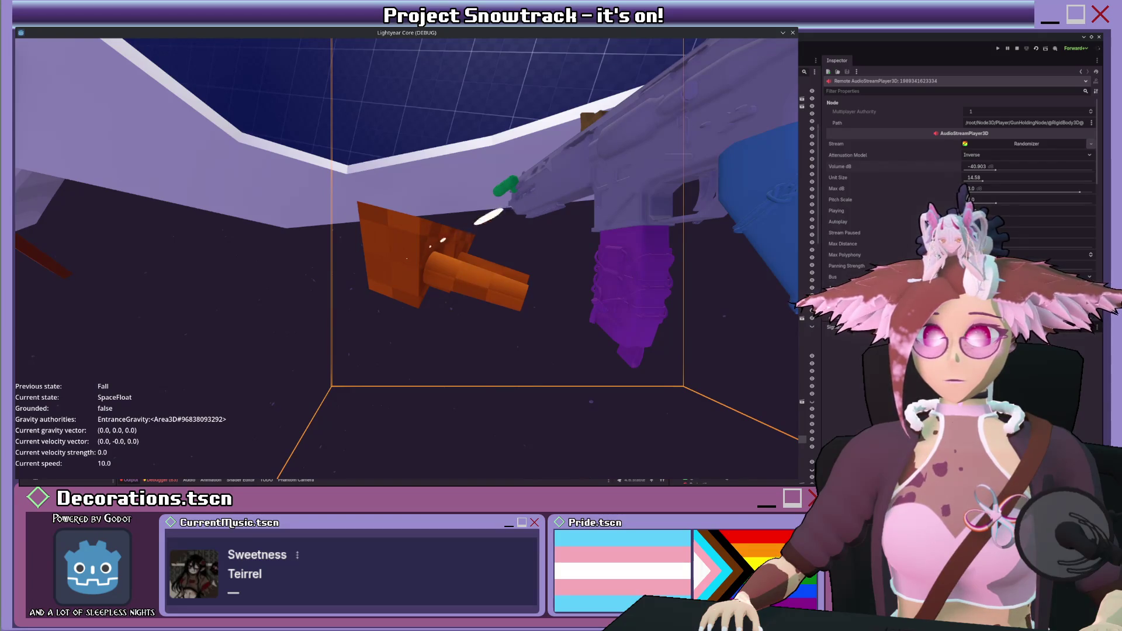
{"action": "key", "text": "w"}
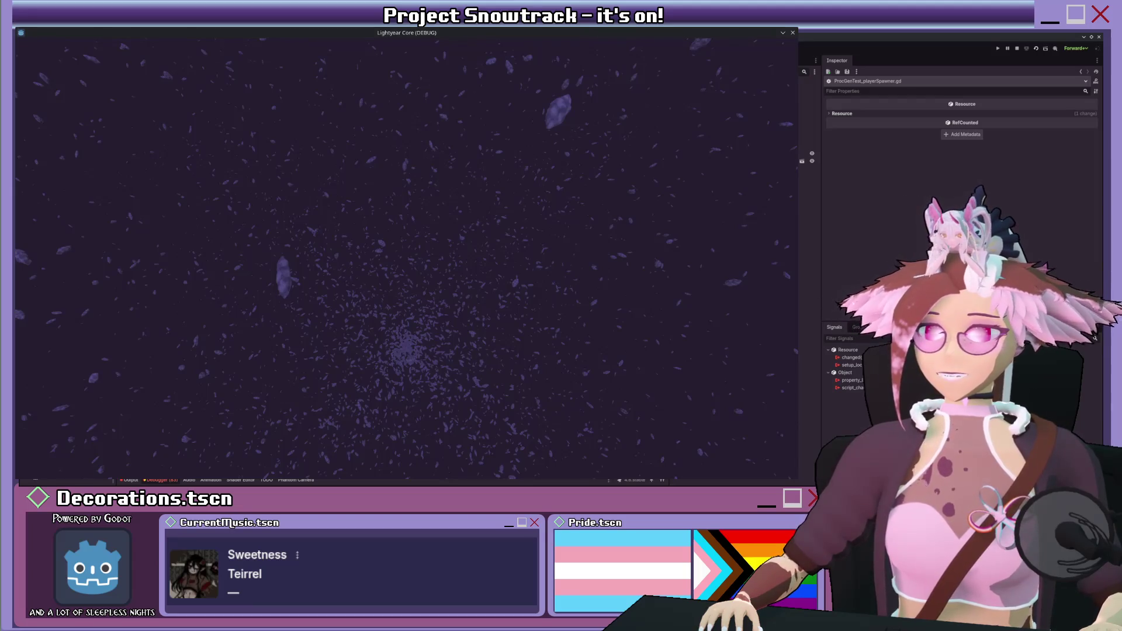
{"action": "left_click", "coordinate": [260, 229]}
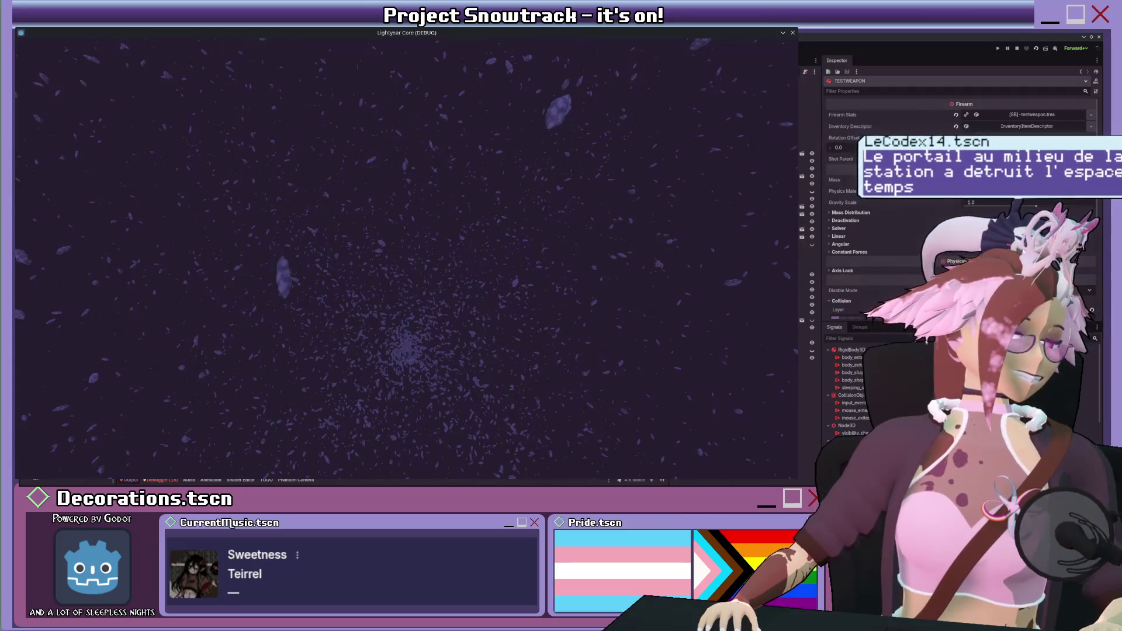
- Hide the game with F8 and browse the live LycoTestShip and TESTWEAPON properties
{"action": "key", "text": "F8"}
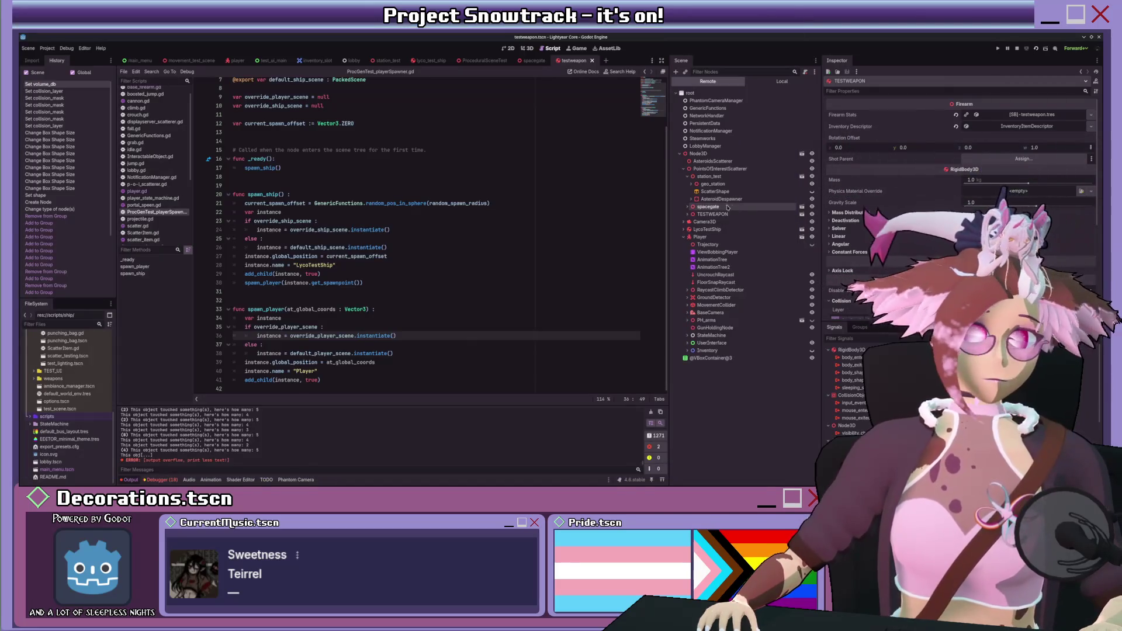
{"action": "left_click", "coordinate": [704, 229]}
{"action": "scroll", "coordinate": [888, 256], "scroll_direction": "down", "scroll_amount": 3}
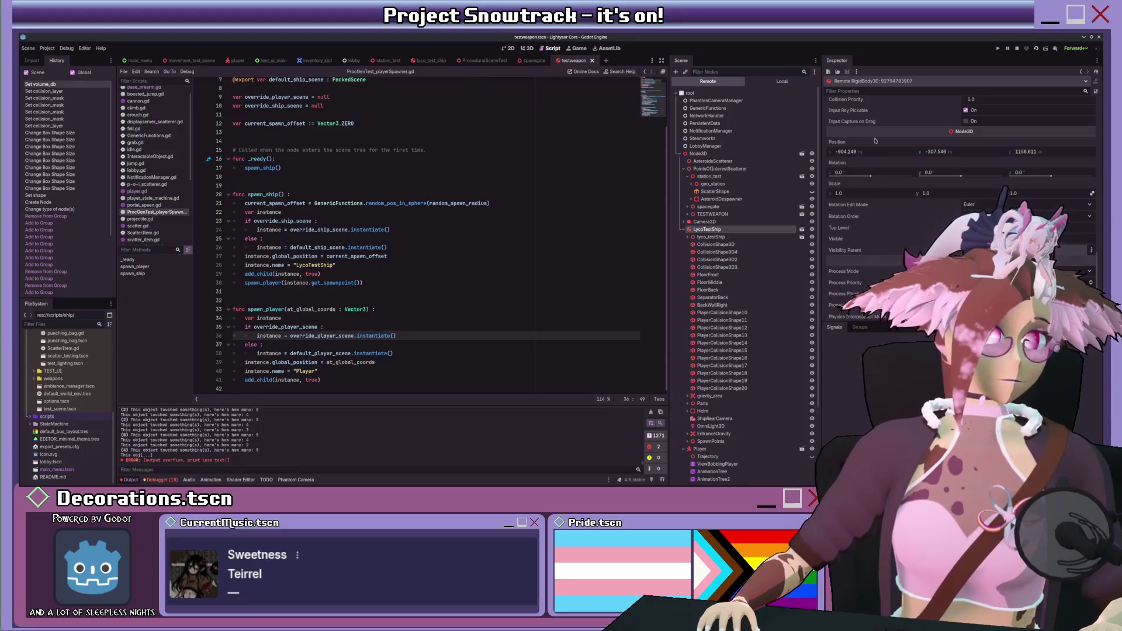
{"action": "left_click", "coordinate": [712, 214]}
{"action": "scroll", "coordinate": [883, 169], "scroll_direction": "up", "scroll_amount": 5}
{"action": "scroll", "coordinate": [878, 189], "scroll_direction": "down", "scroll_amount": 10}
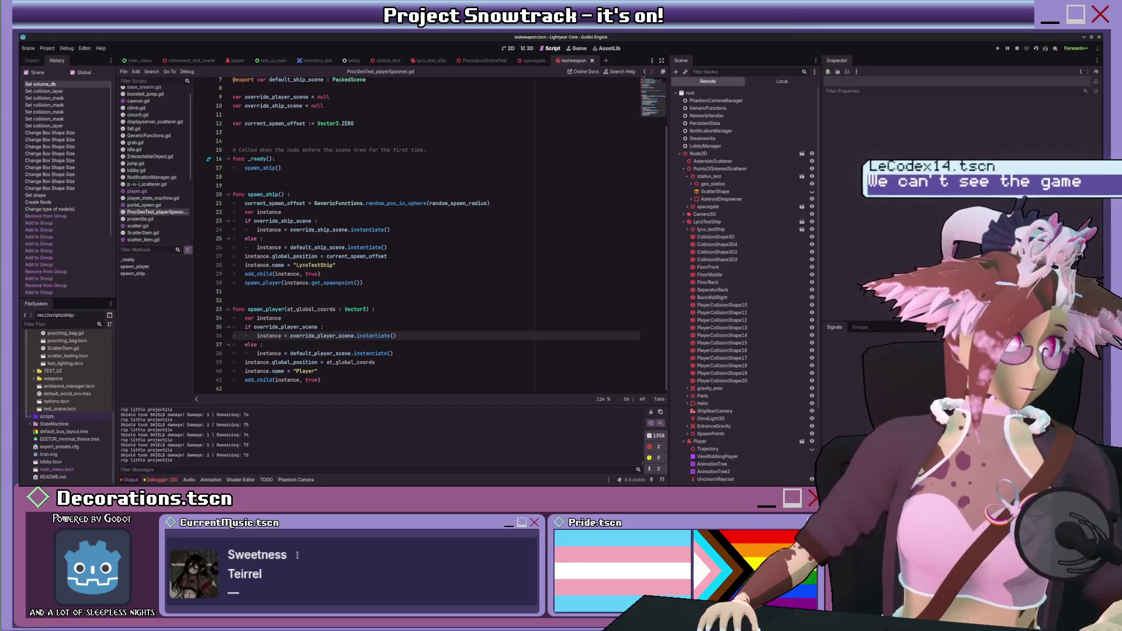
- Fire the gun at the ship and float the player into the ship's floor
{"action": "key", "text": "alt+Tab"}
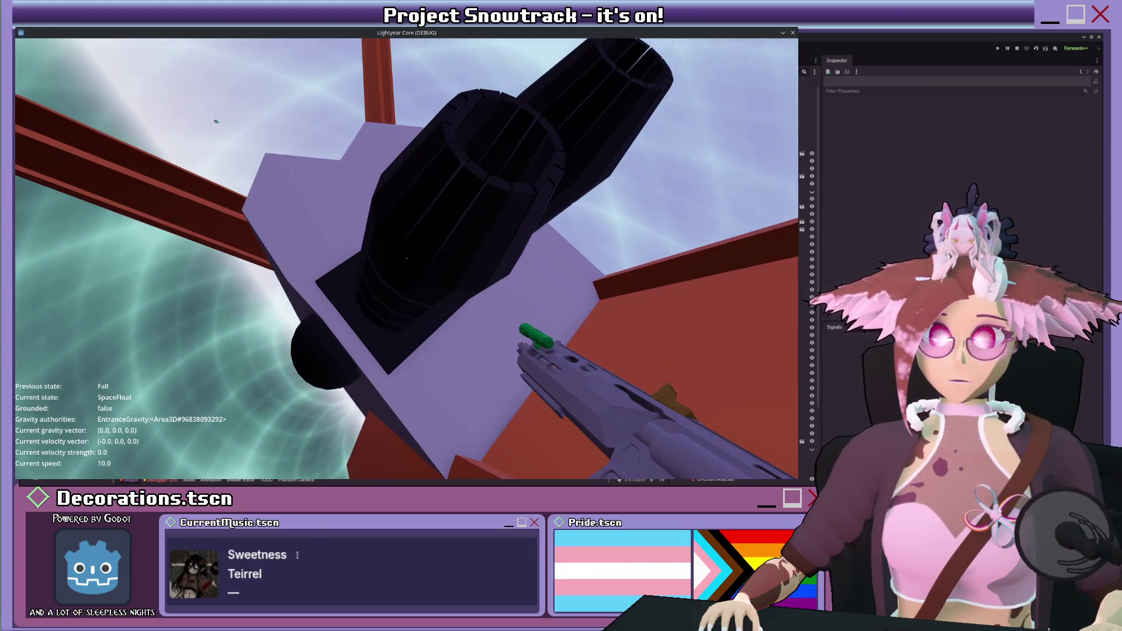
{"action": "left_click", "coordinate": [407, 258]}
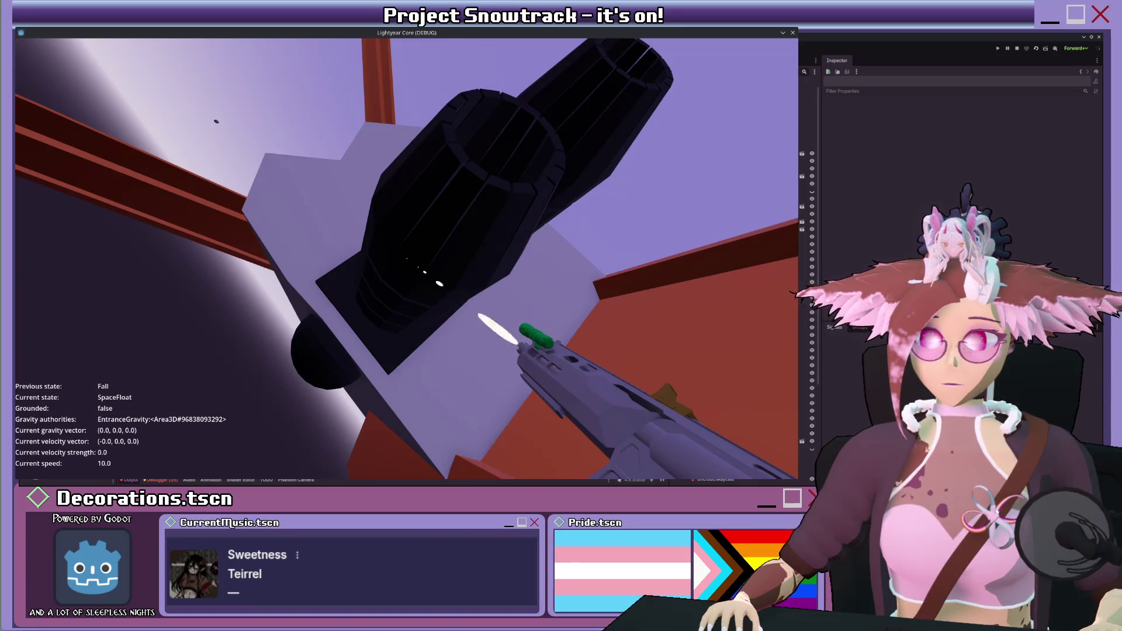
{"action": "key", "text": "w"}
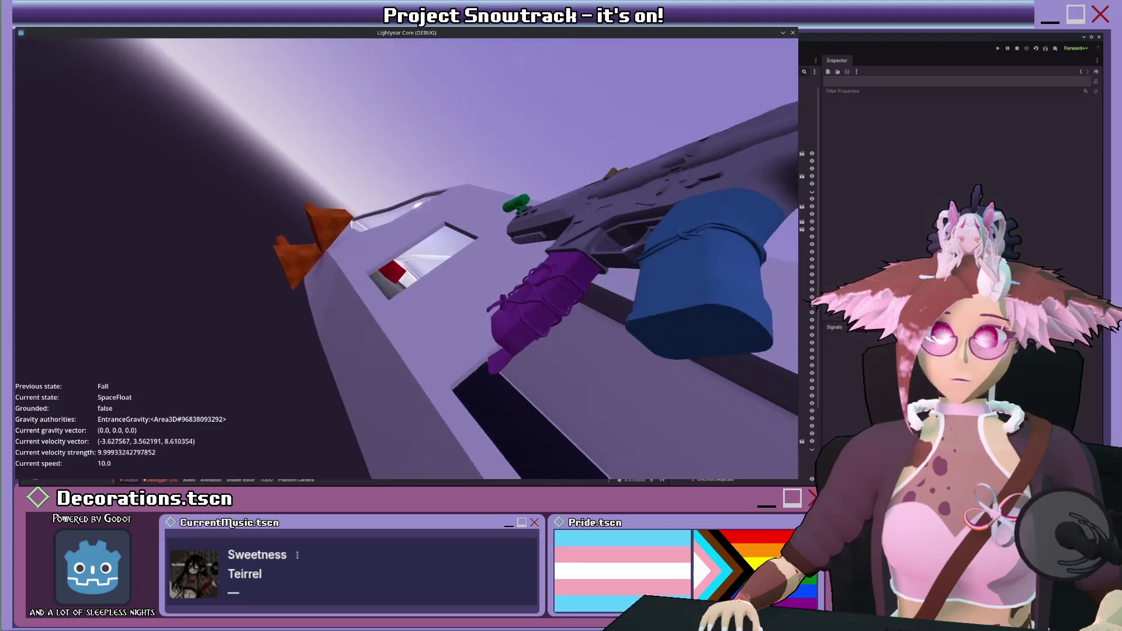
{"action": "key", "text": "shift"}
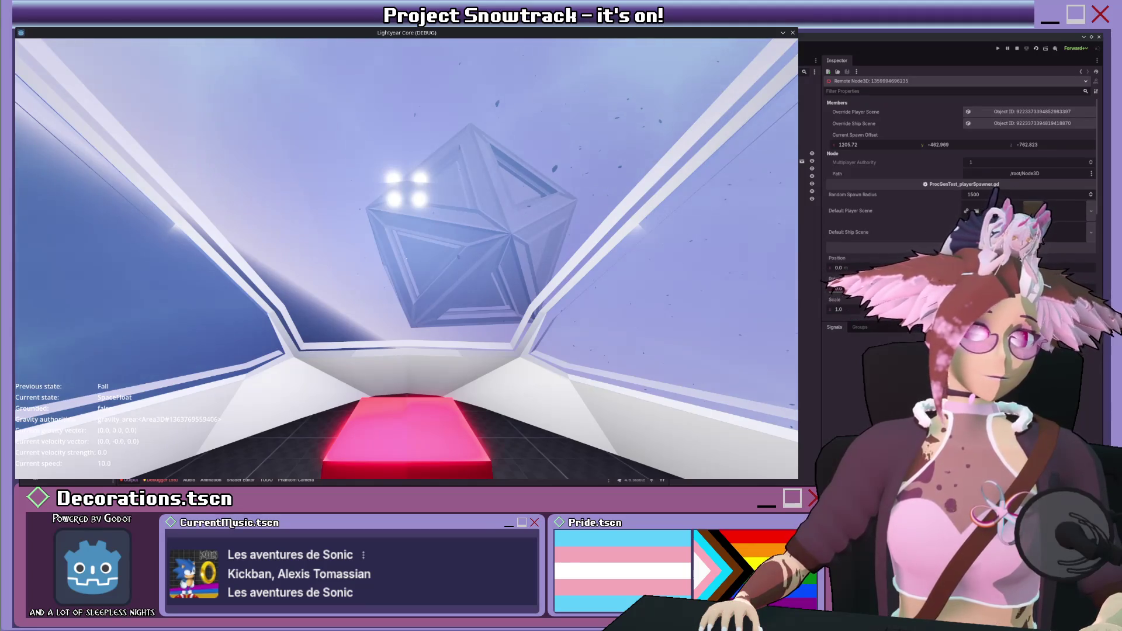
- Scroll the remote Inspector and leave the game to return to the editor
{"action": "scroll", "coordinate": [927, 228], "scroll_direction": "down", "scroll_amount": 5}
{"action": "scroll", "coordinate": [923, 225], "scroll_direction": "up", "scroll_amount": 5}
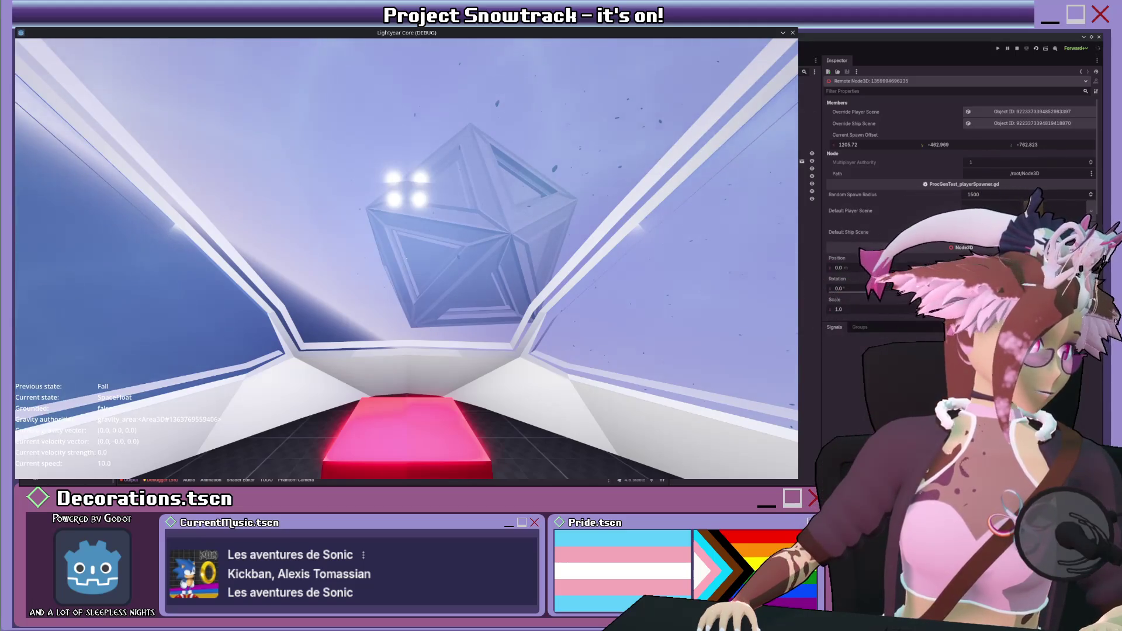
{"action": "key", "text": "alt+Tab"}
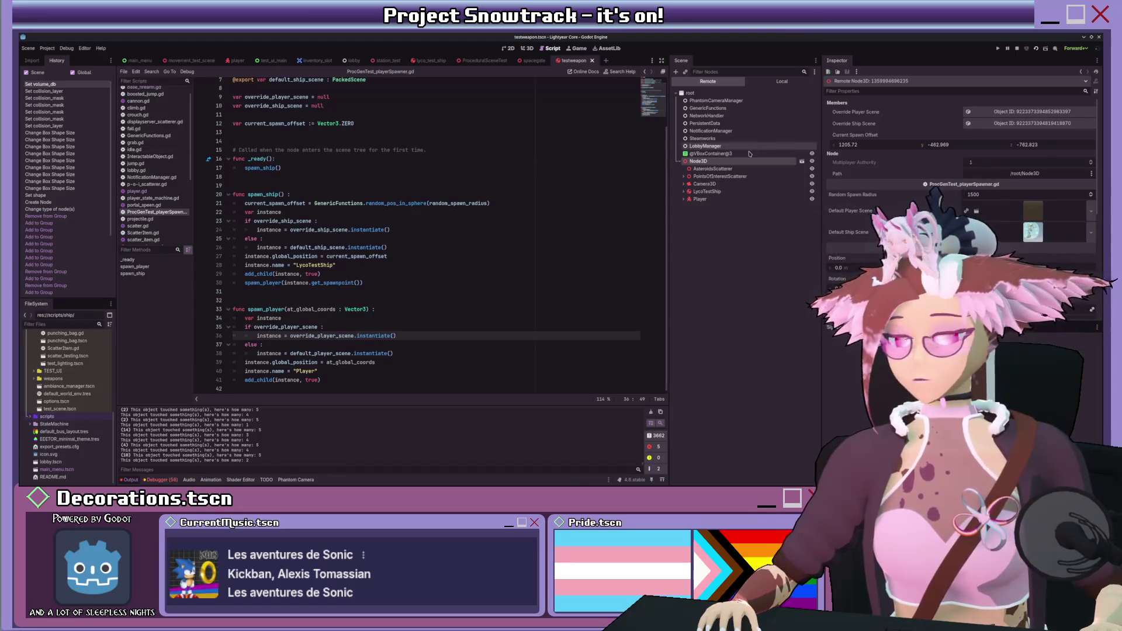
- In spacegate.gd, comment out line 15's newscene.spawn_ship() call with Ctrl+K
{"action": "left_click", "coordinate": [783, 82]}
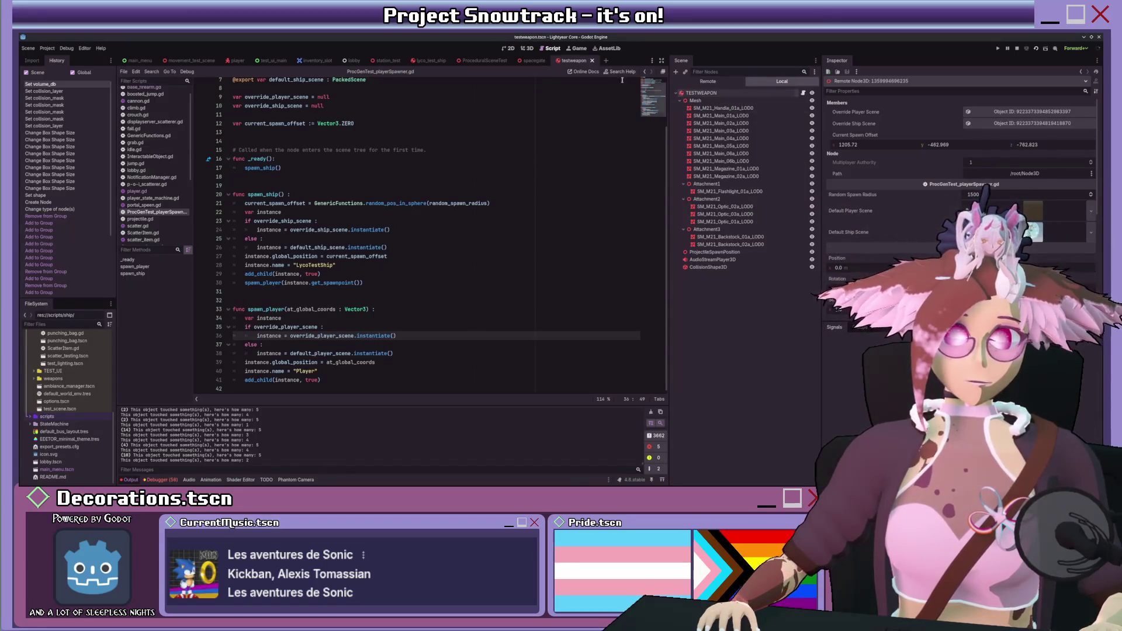
{"action": "left_click", "coordinate": [534, 60]}
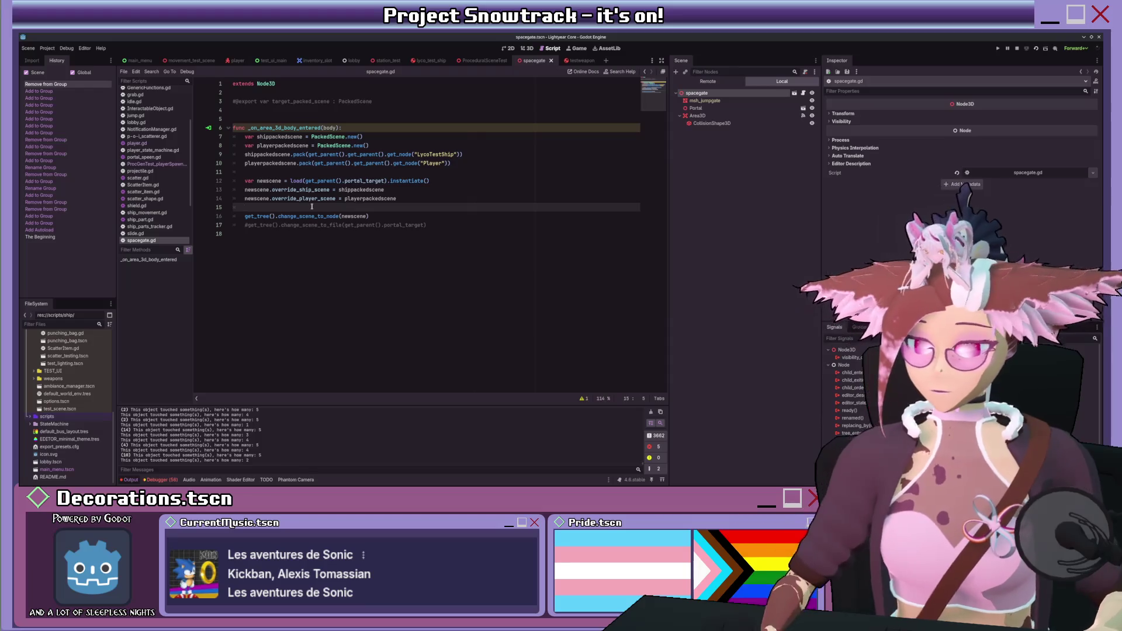
{"action": "type", "text": "newscene.spawn"}
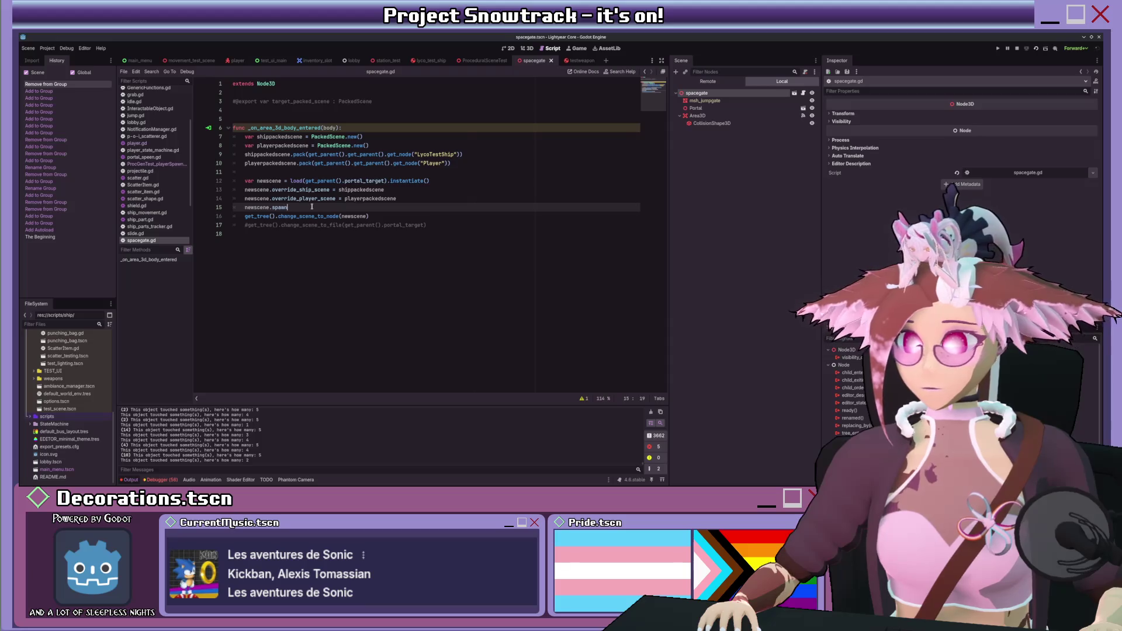
{"action": "type", "text": "_ship("}
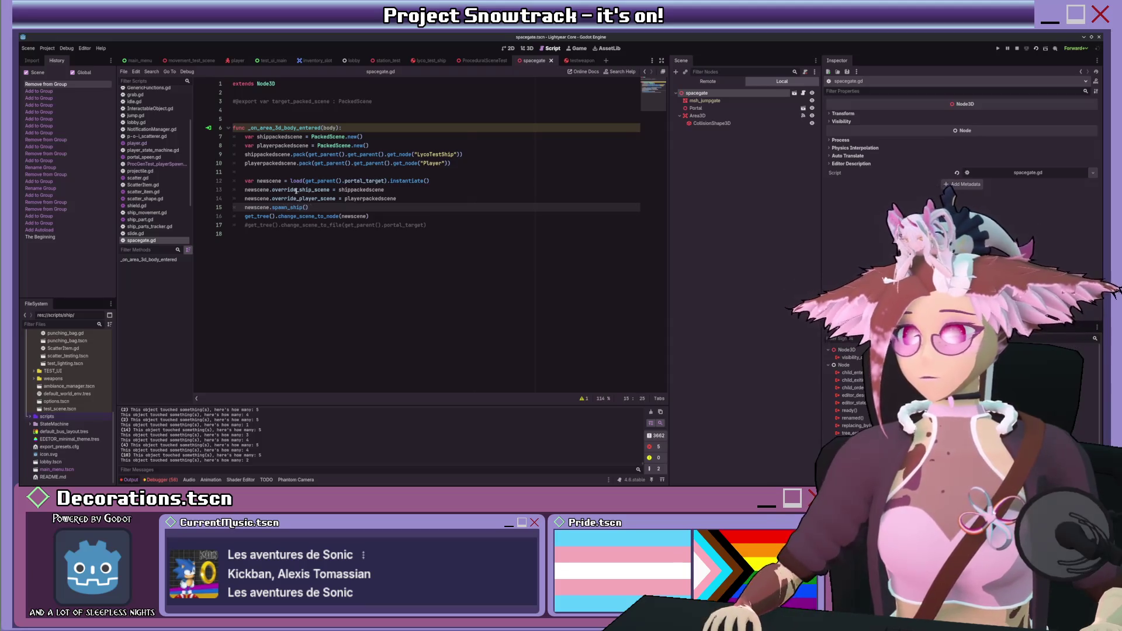
{"action": "scroll", "coordinate": [164, 202], "scroll_direction": "down", "scroll_amount": 1}
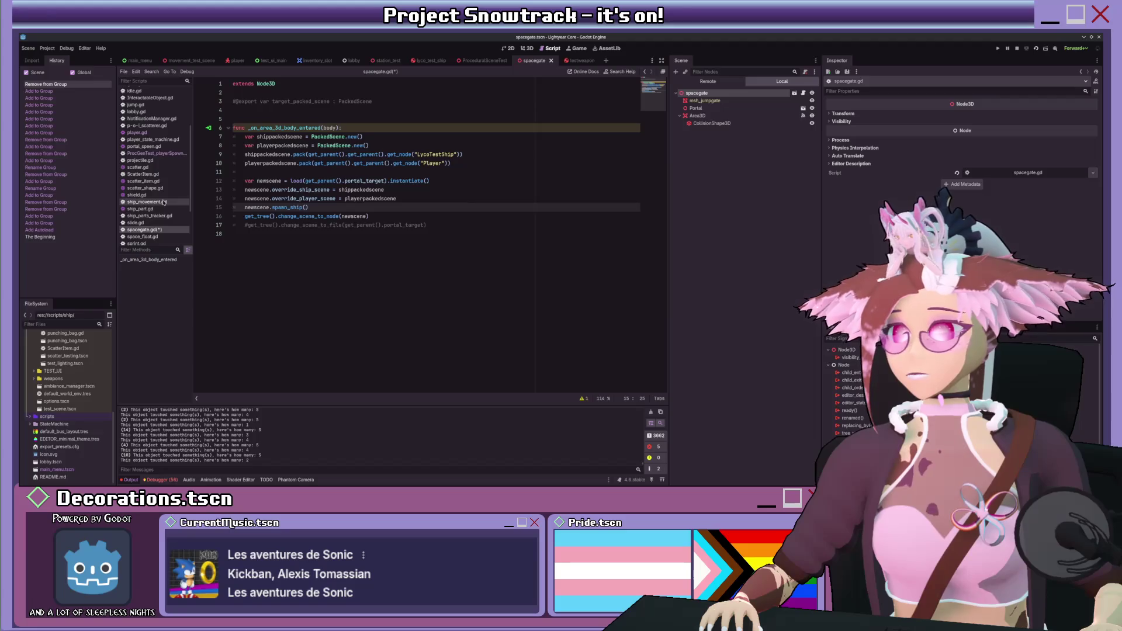
{"action": "left_click", "coordinate": [349, 207]}
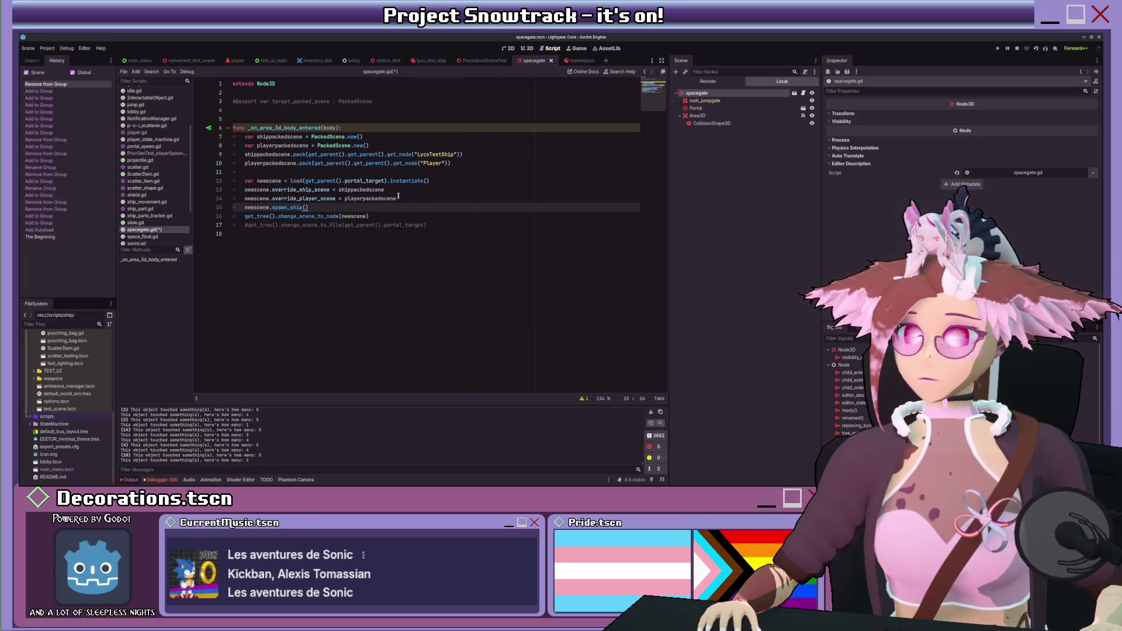
{"action": "key", "text": "ctrl+k"}
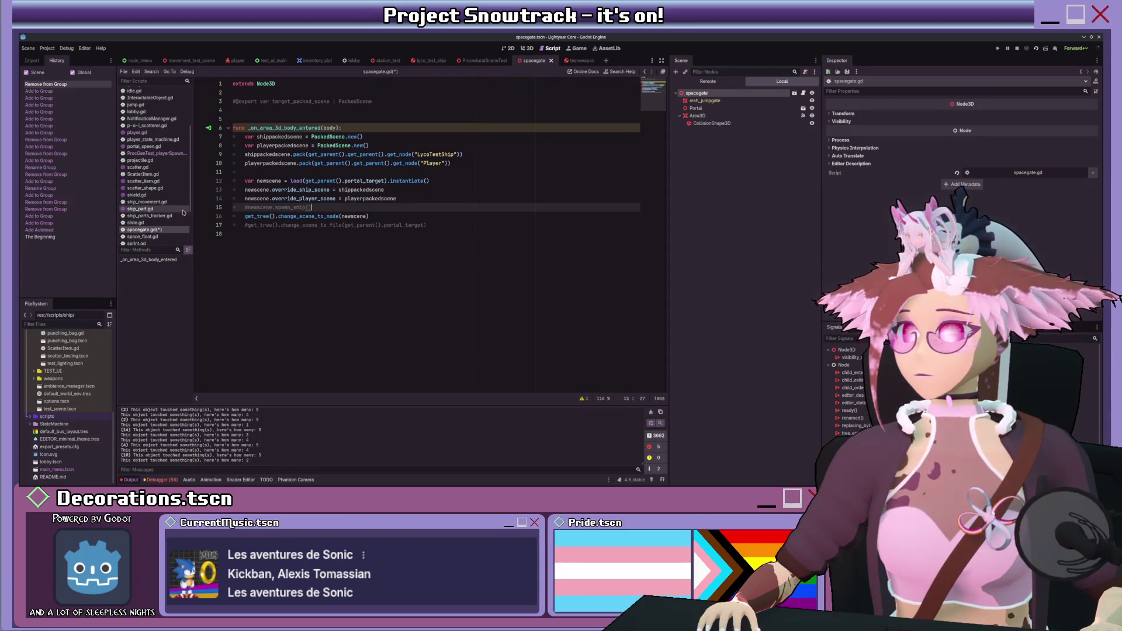
- In ProcGenTest_playerSpawner.gd, add a print_rich '[rainbow]Spawned an overriden player![/rainbow]' line after the player override instantiate
{"action": "left_click", "coordinate": [479, 61]}
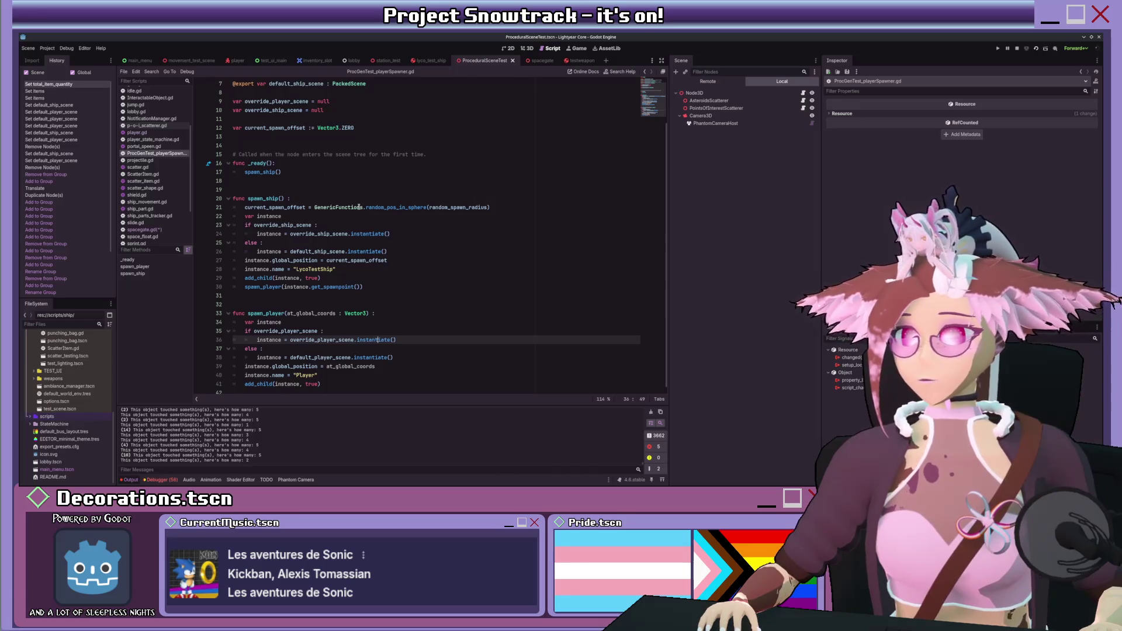
{"action": "scroll", "coordinate": [359, 206], "scroll_direction": "up", "scroll_amount": 2}
{"action": "scroll", "coordinate": [311, 228], "scroll_direction": "down", "scroll_amount": 2}
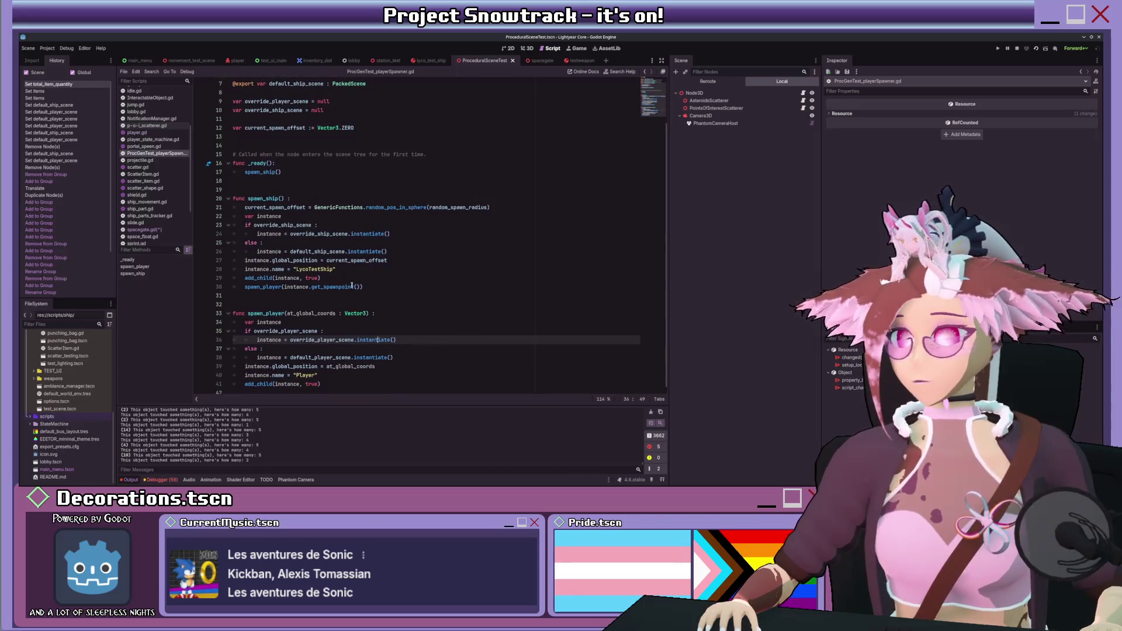
{"action": "key", "text": "Return"}
{"action": "type", "text": "print(\"Spawned"}
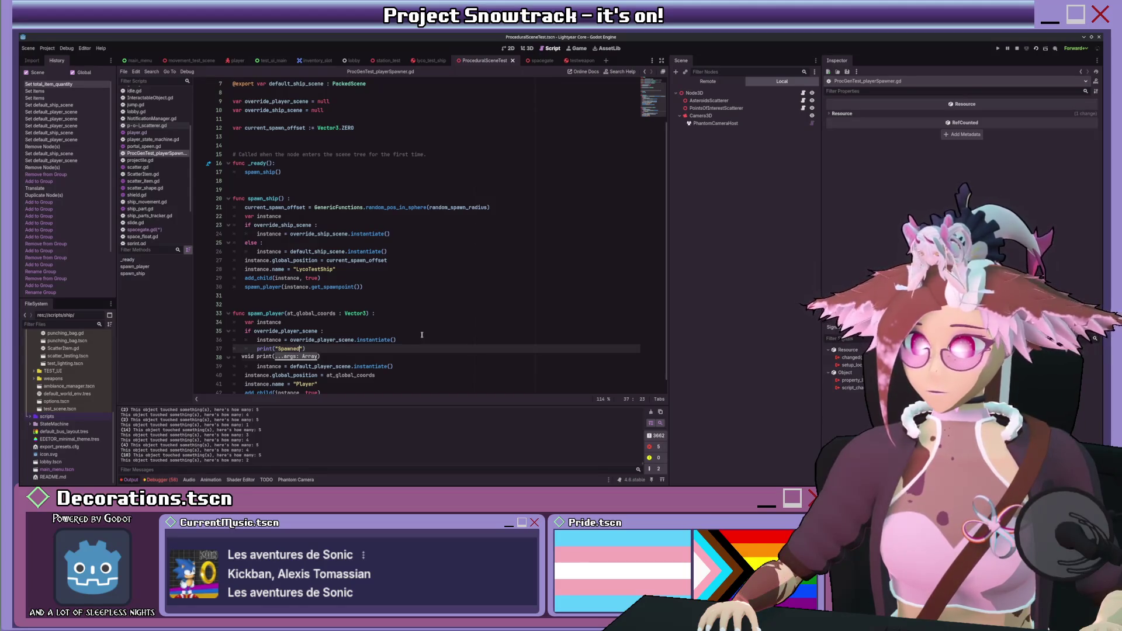
{"action": "type", "text": "_rich"}
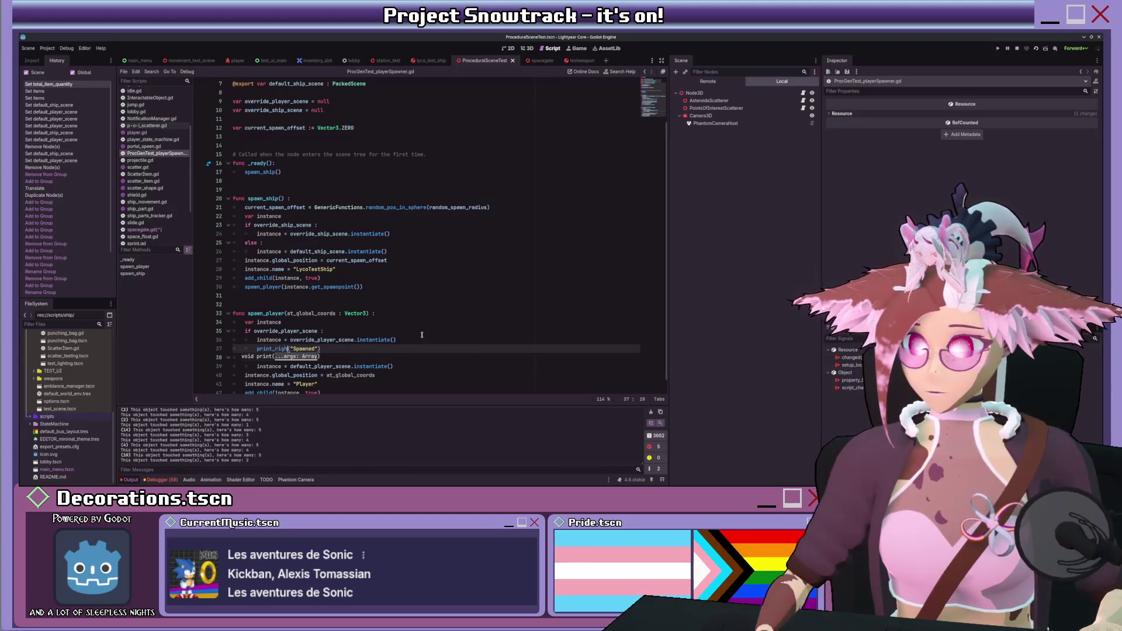
{"action": "key", "text": "Return"}
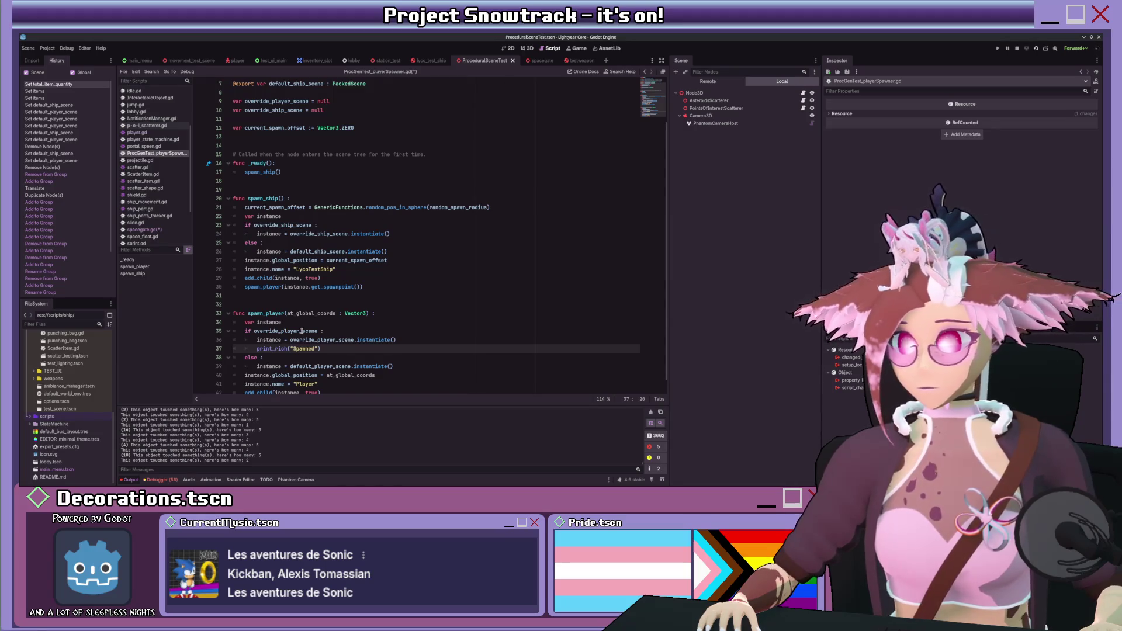
{"action": "scroll", "coordinate": [291, 330], "scroll_direction": "down", "scroll_amount": 1}
{"action": "key", "text": "Right"}
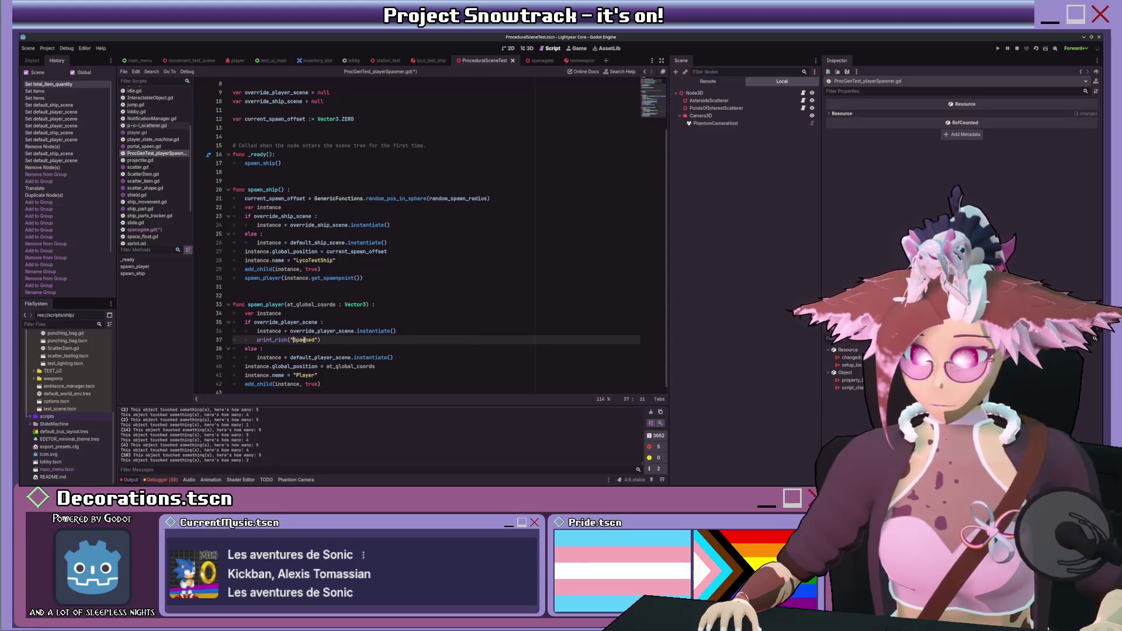
{"action": "type", "text": "[rainbow"}
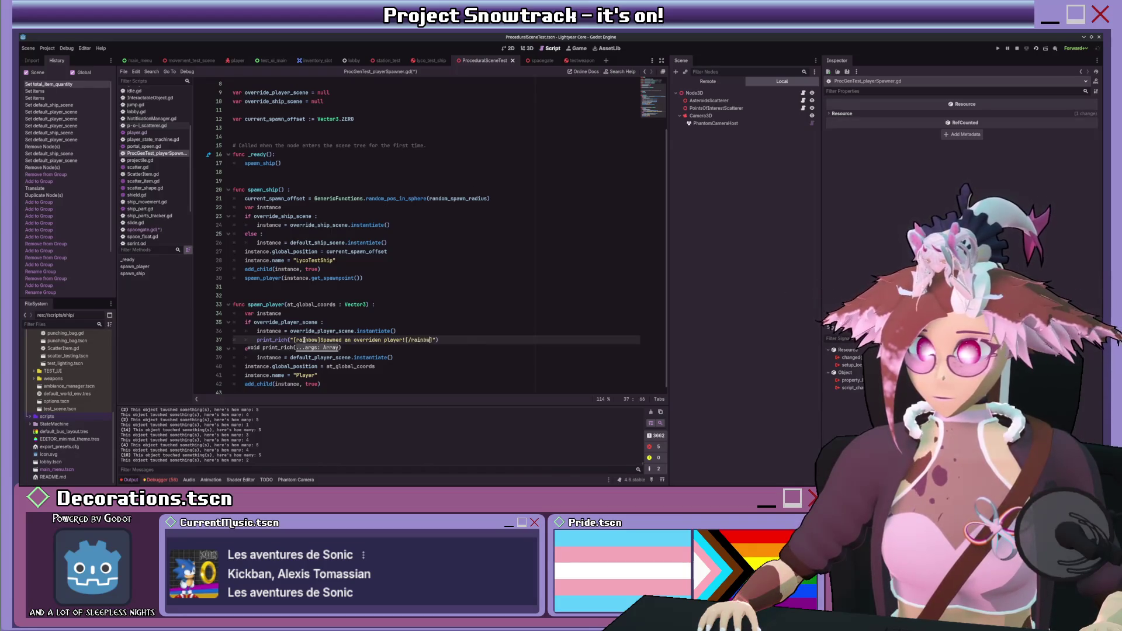
{"action": "key", "text": "End"}
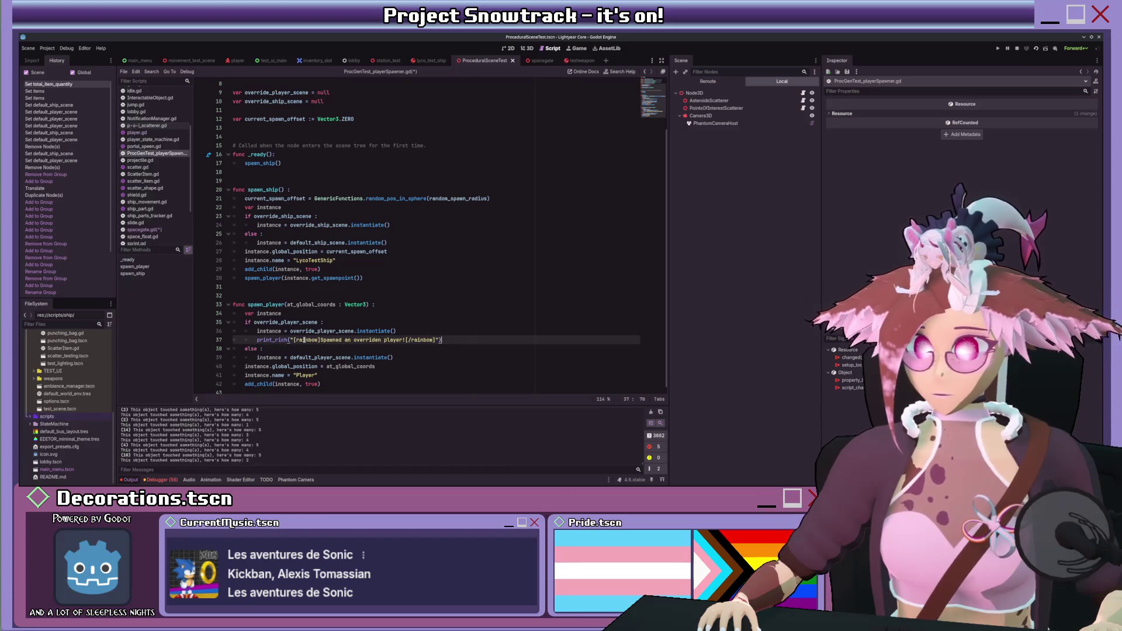
- Copy that line under the ship override instantiate, change 'player' to 'ship', and save the script
{"action": "left_click_drag", "start_coordinate": [446, 340], "coordinate": [257, 339]}
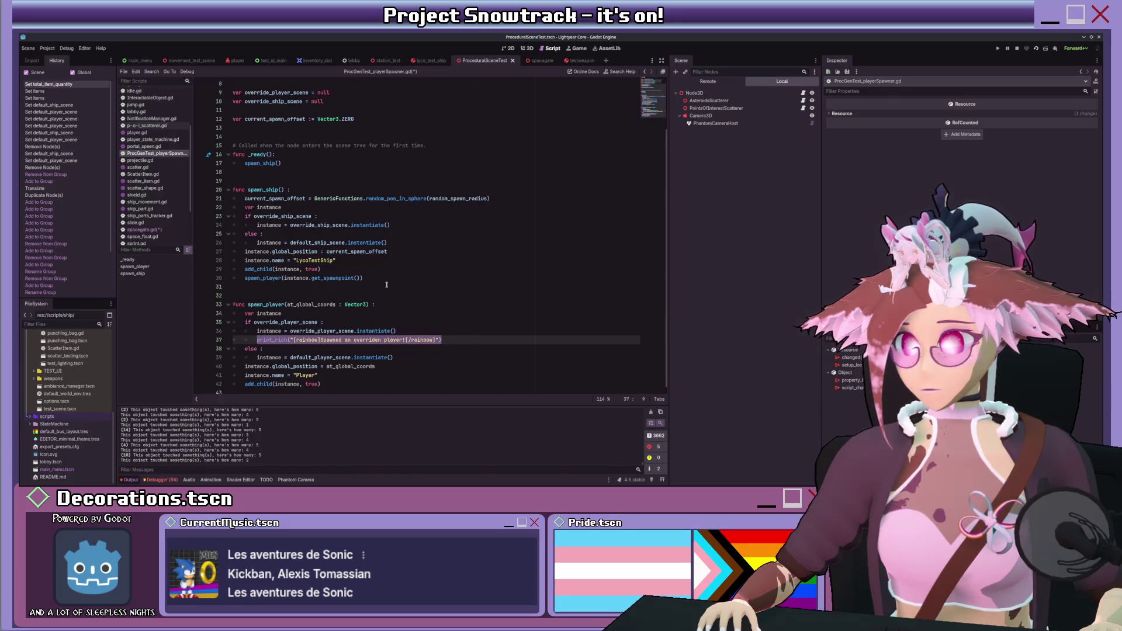
{"action": "left_click", "coordinate": [405, 224]}
{"action": "key", "text": "Return"}
{"action": "key", "text": "ctrl+v"}
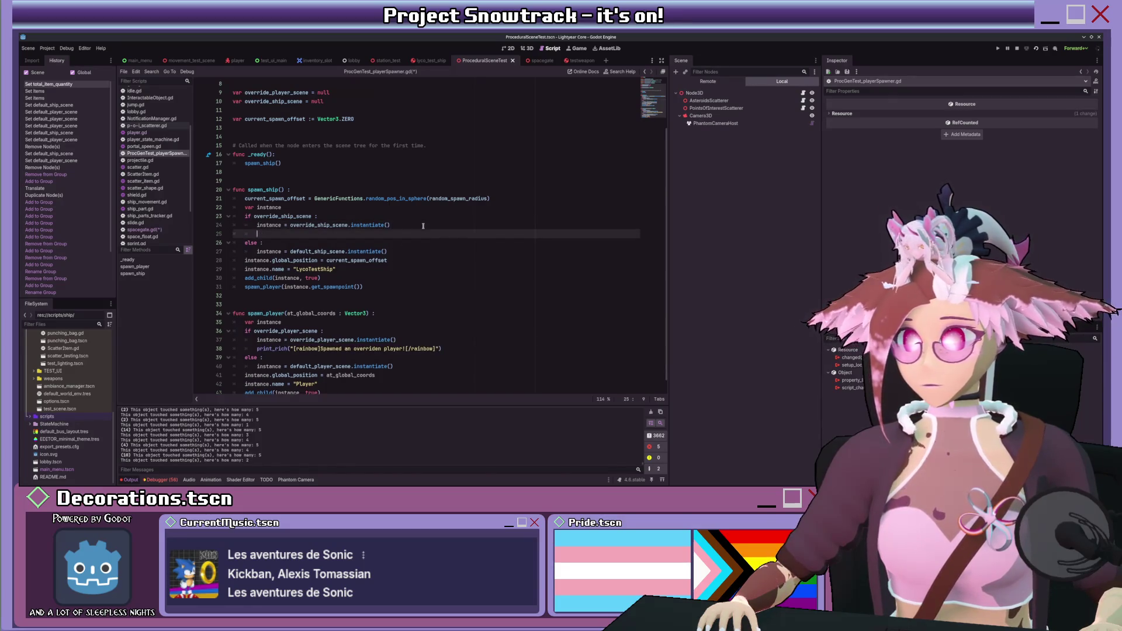
{"action": "double_click", "coordinate": [393, 234]}
{"action": "type", "text": "ship"}
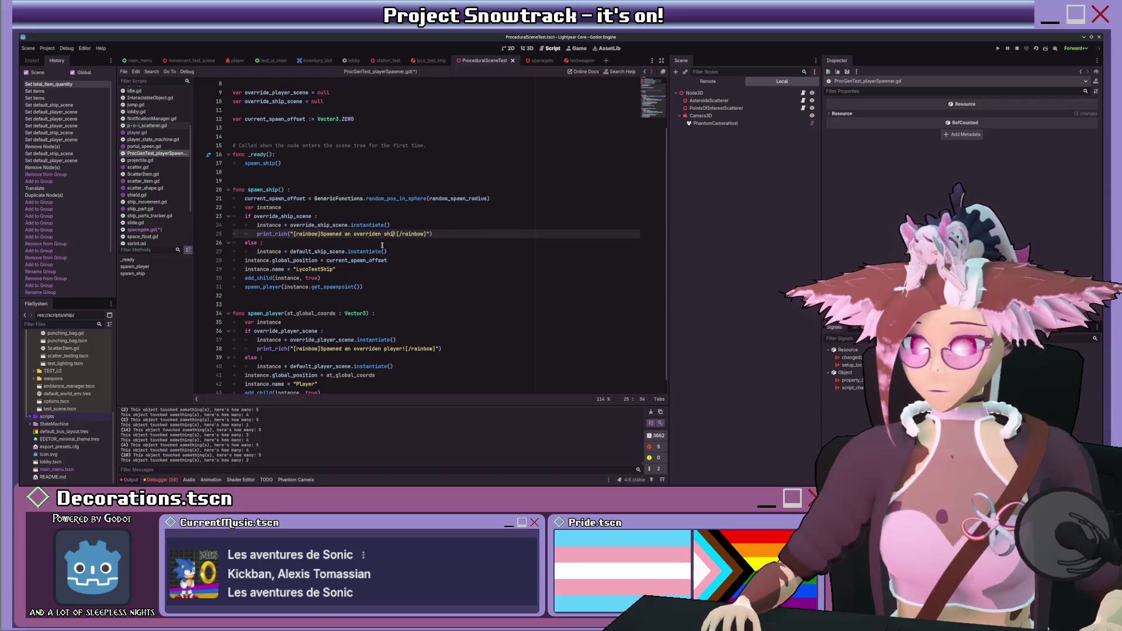
{"action": "left_click", "coordinate": [492, 224]}
{"action": "left_click", "coordinate": [484, 230]}
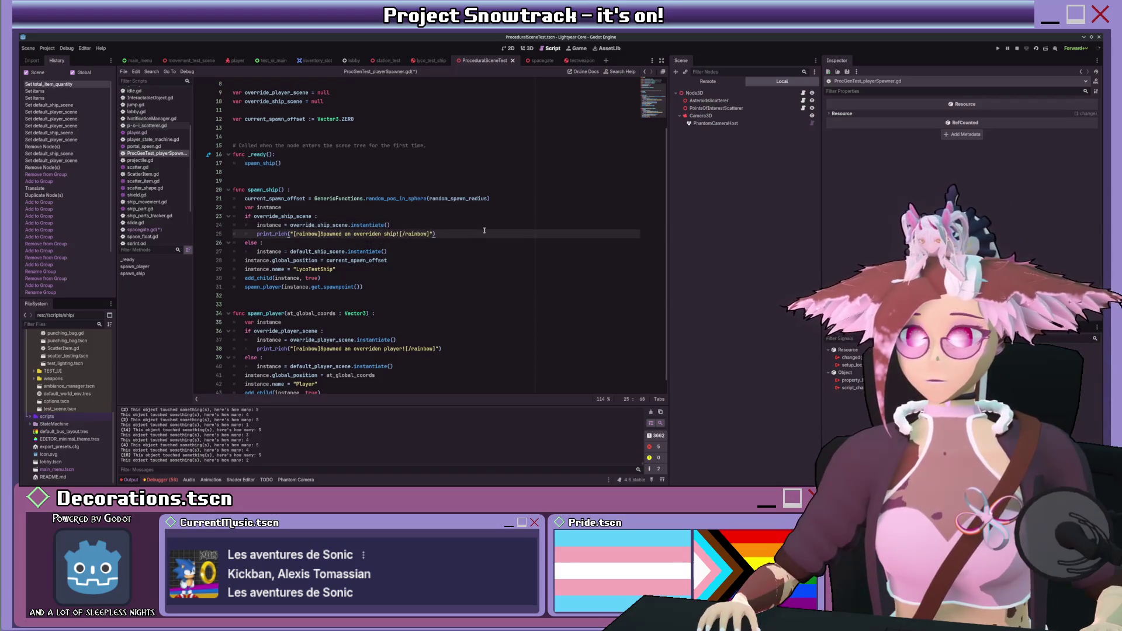
{"action": "key", "text": "ctrl+s"}
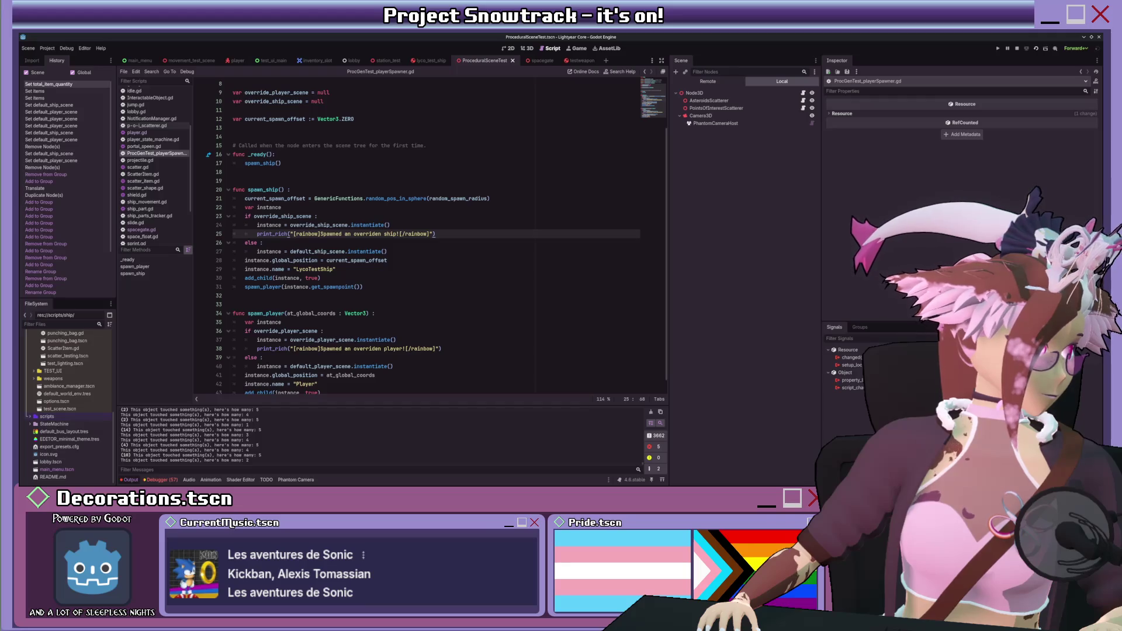
{"action": "scroll", "coordinate": [247, 195], "scroll_direction": "up", "scroll_amount": 3}
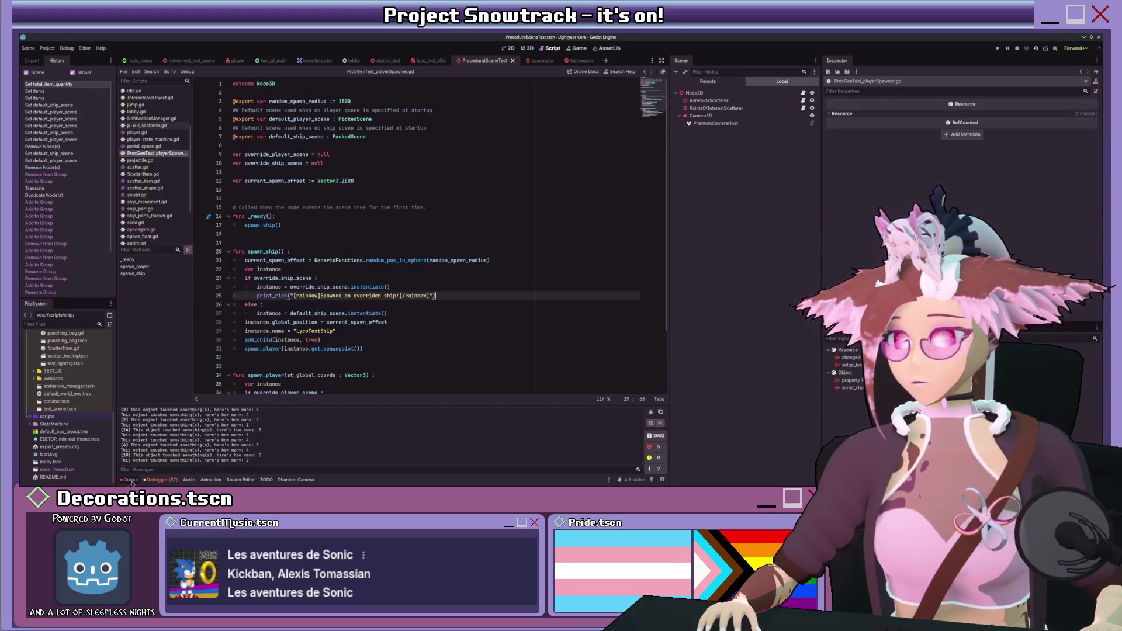
- Open displayserver_scatterer.gd from the script list
{"action": "left_click", "coordinate": [141, 160]}
{"action": "left_click", "coordinate": [146, 174]}
{"action": "left_click", "coordinate": [150, 181]}
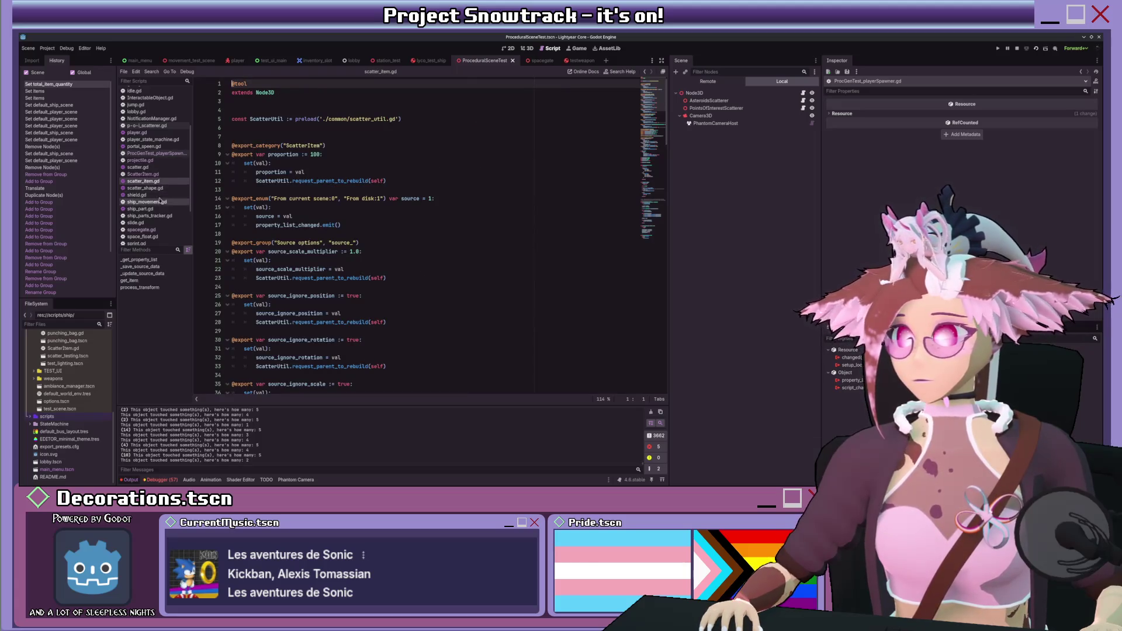
{"action": "scroll", "coordinate": [155, 184], "scroll_direction": "up", "scroll_amount": 3}
{"action": "left_click", "coordinate": [155, 132]}
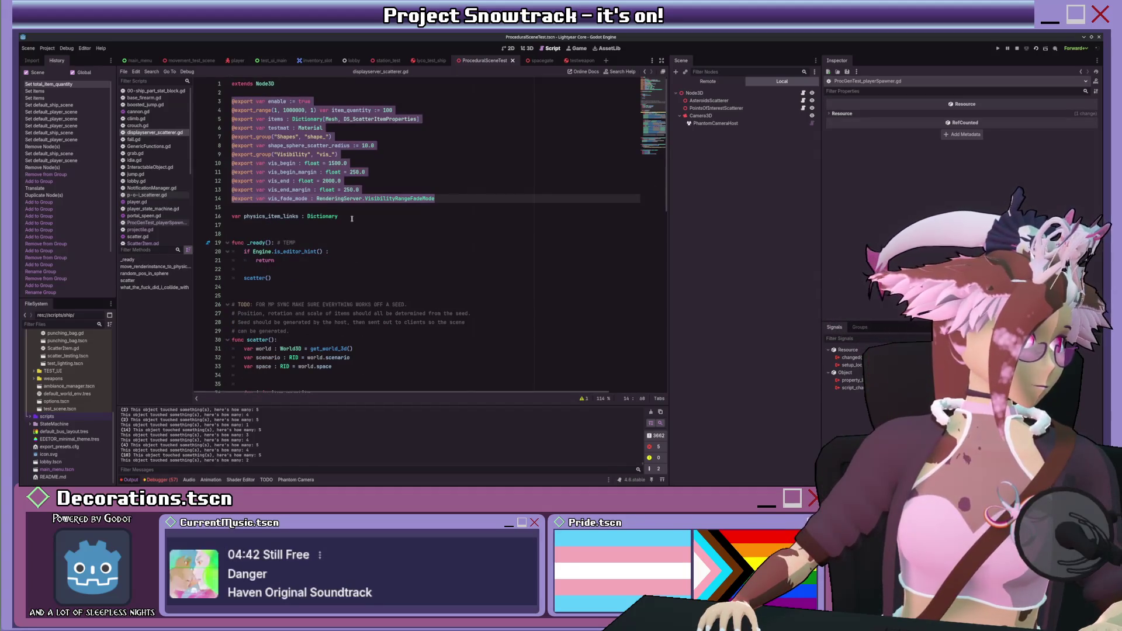
{"action": "scroll", "coordinate": [351, 219], "scroll_direction": "down", "scroll_amount": 15}
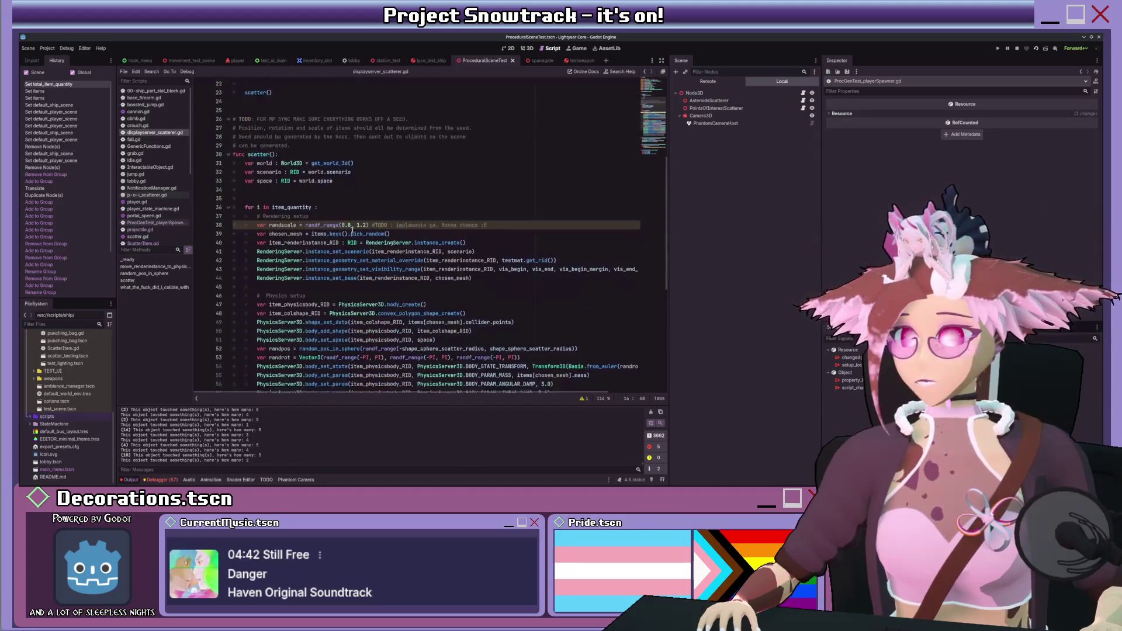
- Comment out the line 75 collision print, add 'pass' above it, and run the project
{"action": "left_click", "coordinate": [349, 314]}
{"action": "key", "text": "ctrl+k"}
{"action": "key", "text": "ctrl+shift+Return"}
{"action": "type", "text": "pass"}
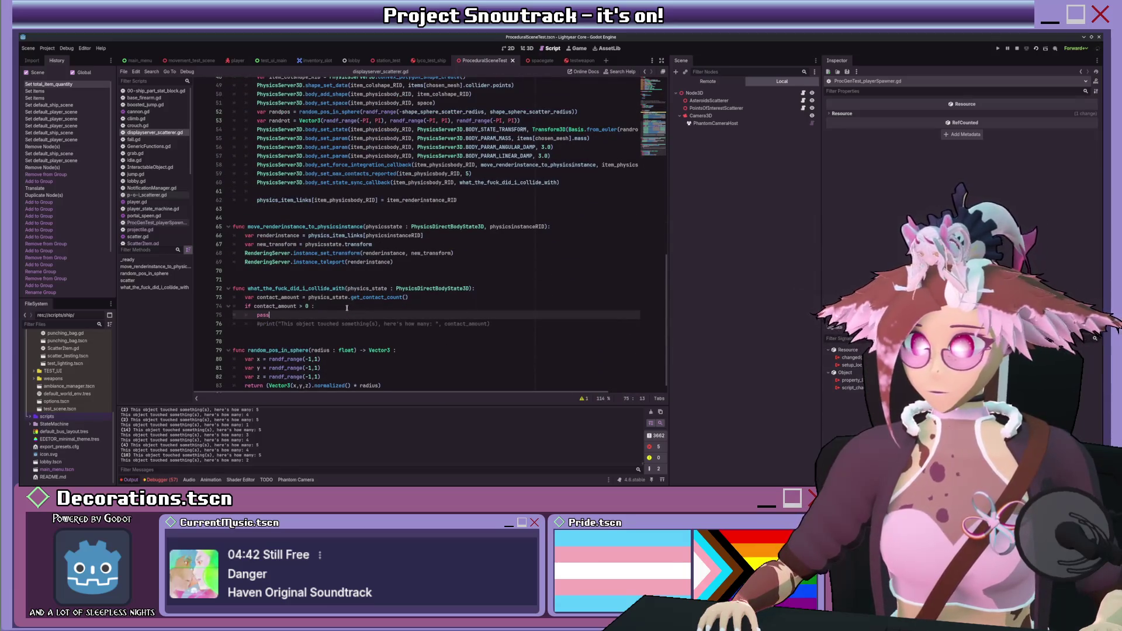
{"action": "left_click", "coordinate": [1036, 48]}
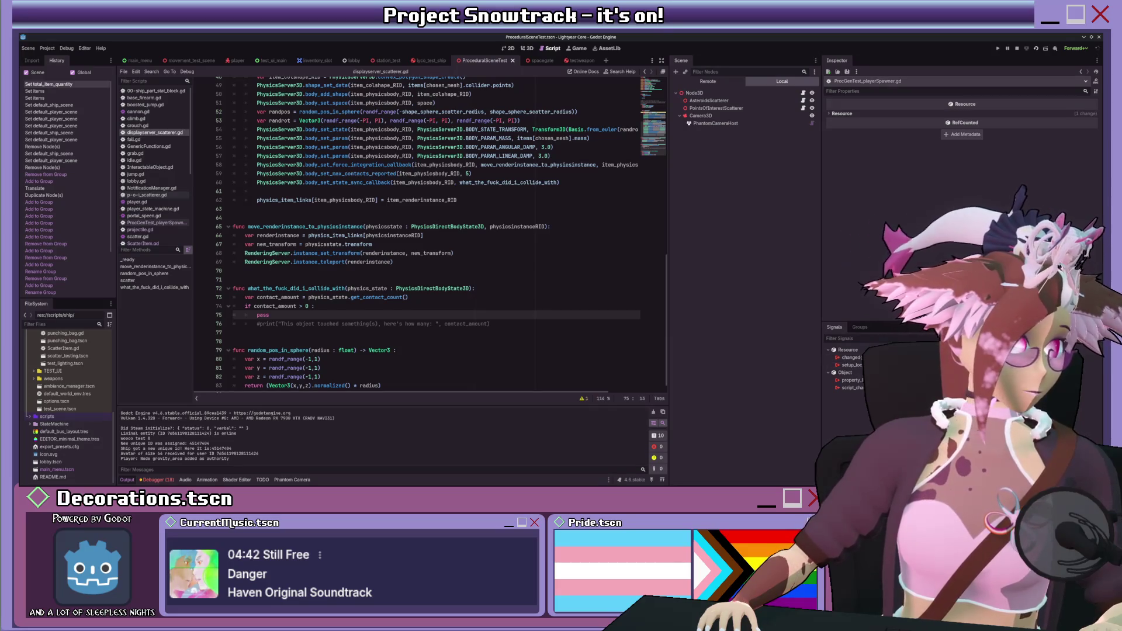
{"action": "key", "text": "shift+w"}
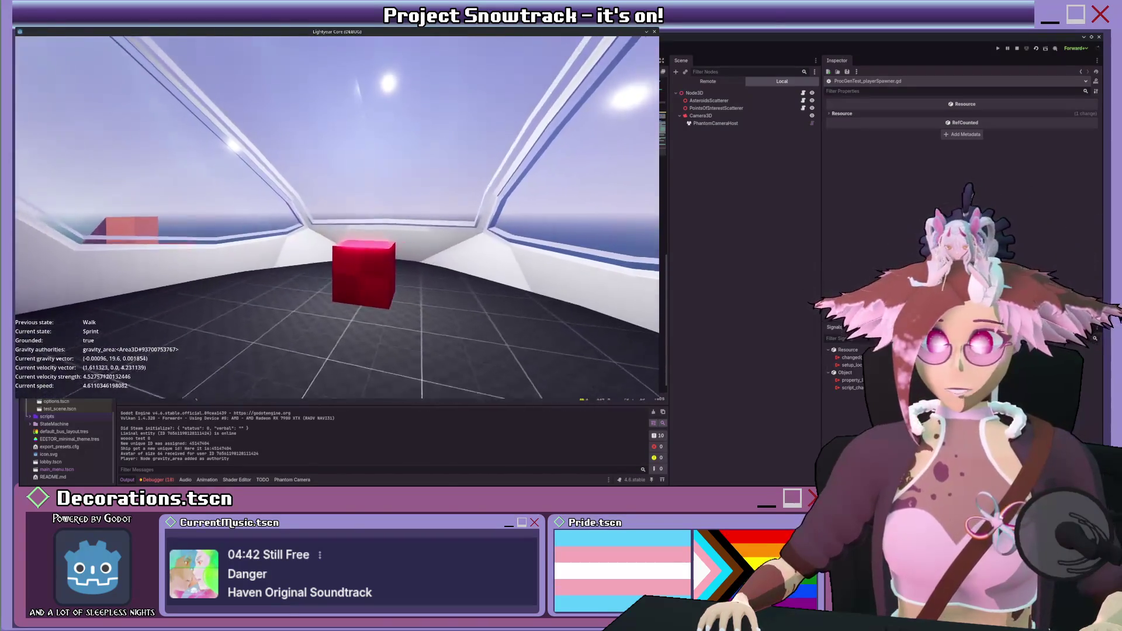
- Walk into the red-cube room and pilot the ship, then switch the Scene dock to Remote
{"action": "key", "text": "w"}
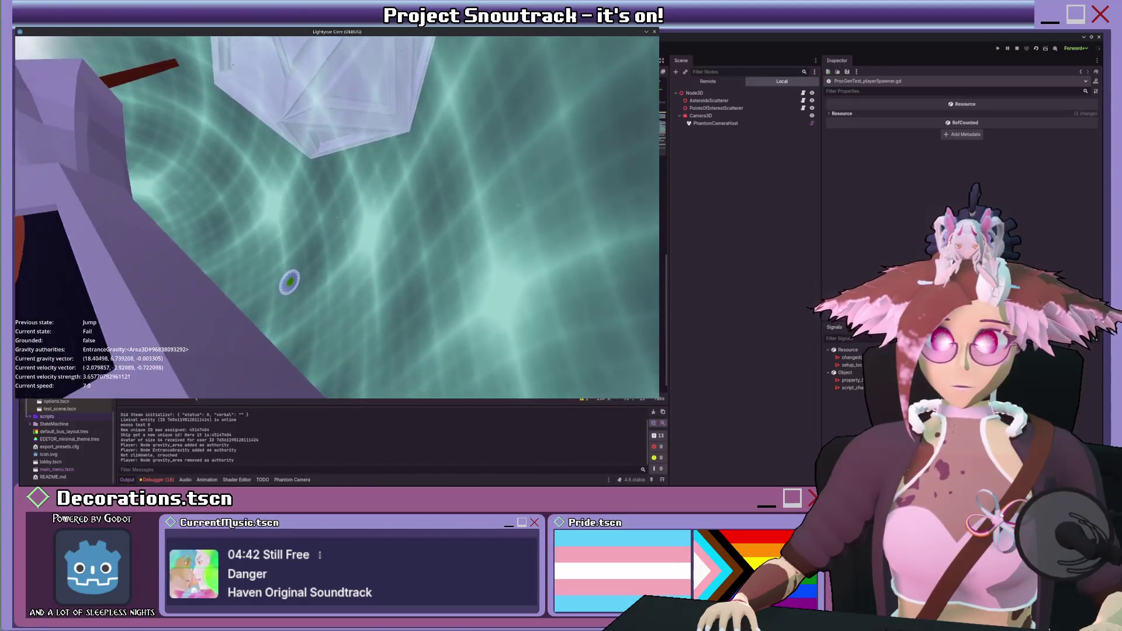
{"action": "key", "text": "shift+w"}
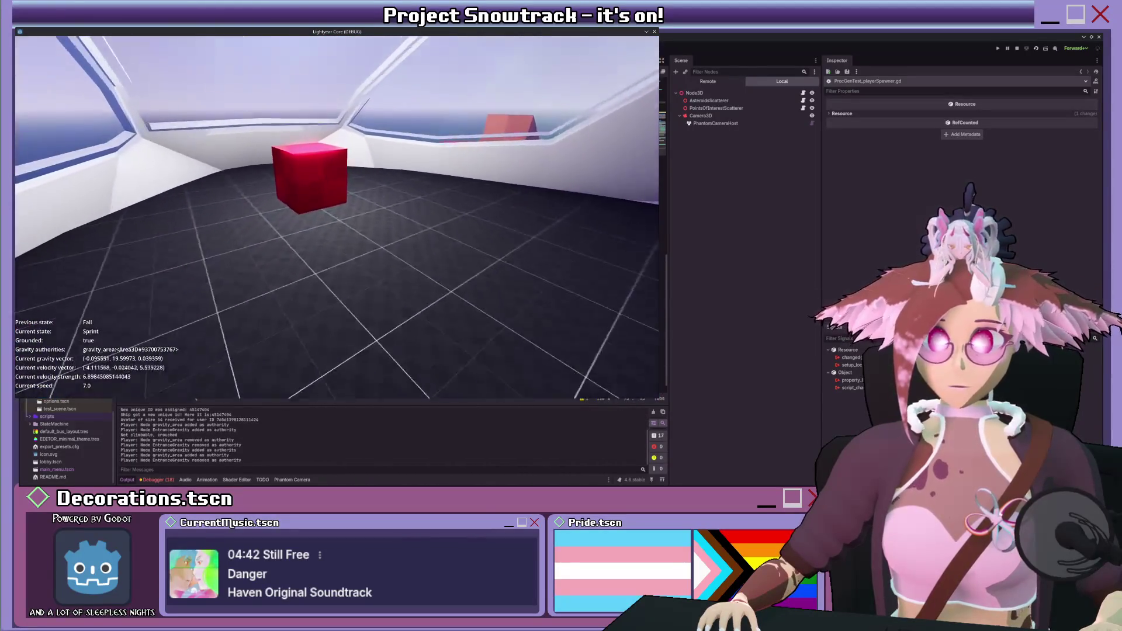
{"action": "key", "text": "e"}
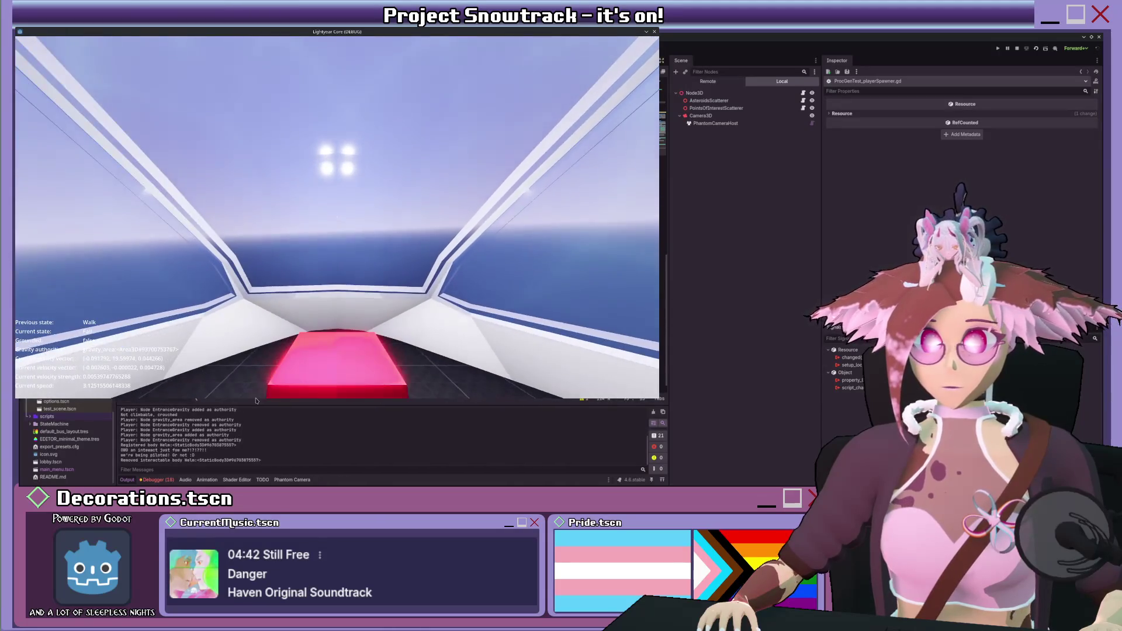
{"action": "key", "text": "w"}
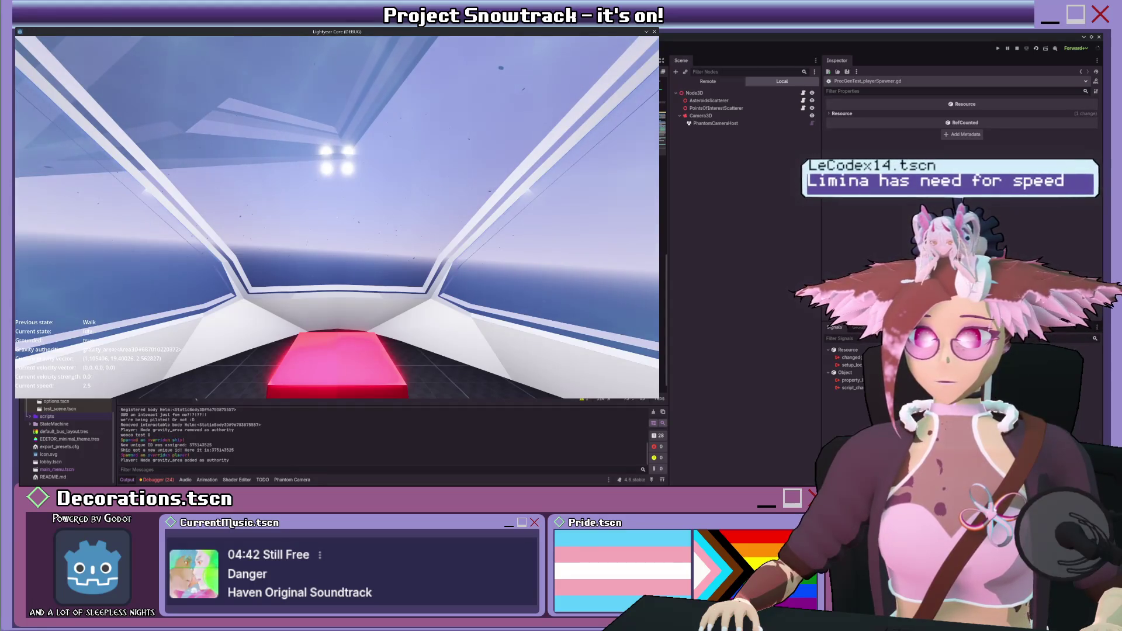
{"action": "key", "text": "w"}
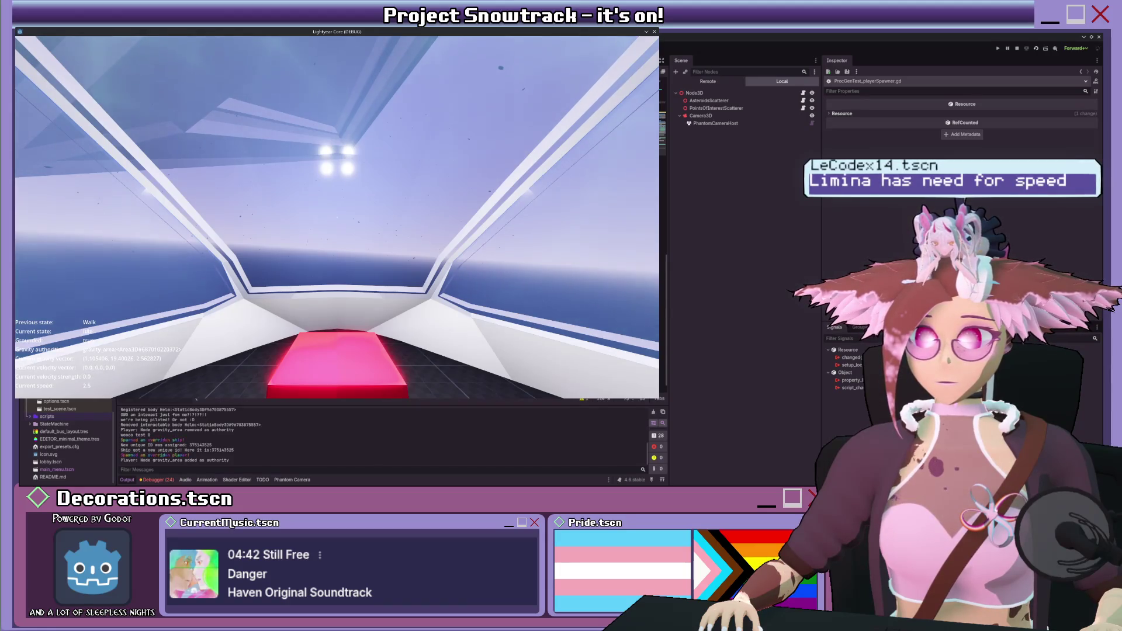
{"action": "key", "text": "w"}
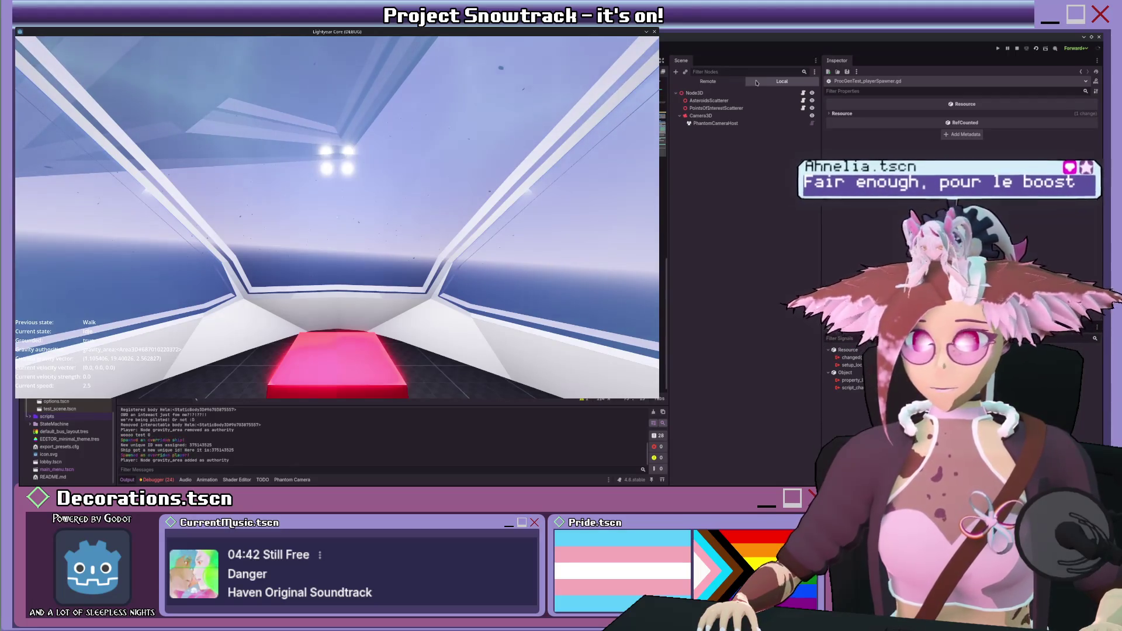
{"action": "left_click", "coordinate": [721, 85]}
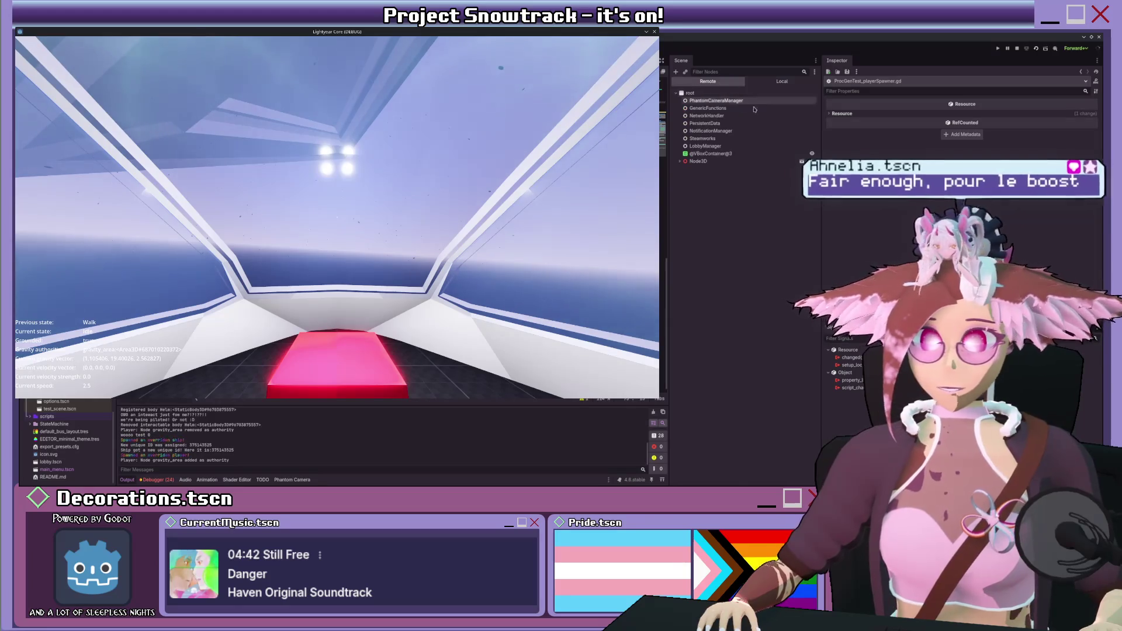
- Expand Player in the Remote tree and select its BaseCamera
{"action": "left_click", "coordinate": [699, 199]}
{"action": "left_click", "coordinate": [683, 199]}
{"action": "left_click", "coordinate": [687, 274]}
{"action": "left_click", "coordinate": [710, 275]}
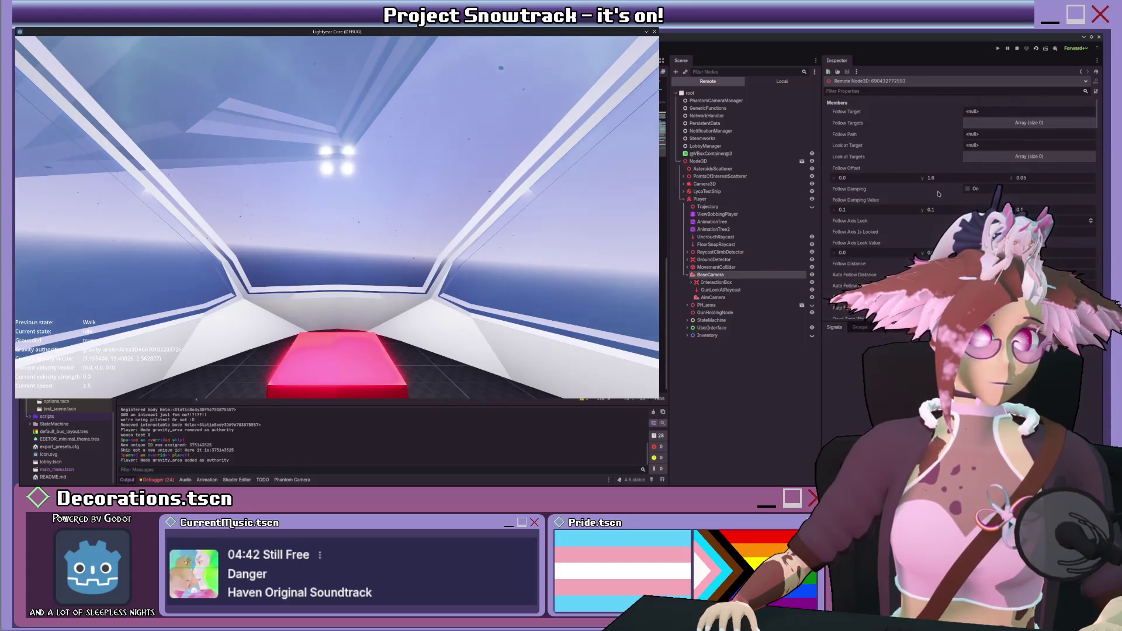
- Review BaseCamera's PhantomCamera3D settings down to Priority and start raising it from 1 to 2
{"action": "scroll", "coordinate": [938, 193], "scroll_direction": "down", "scroll_amount": 10}
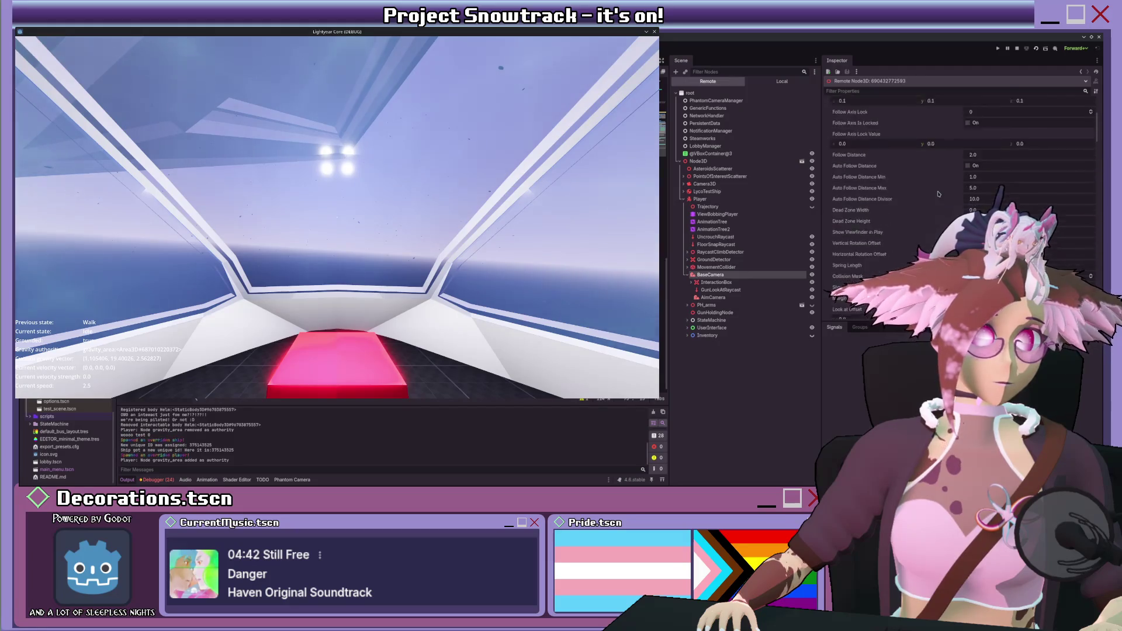
{"action": "scroll", "coordinate": [881, 234], "scroll_direction": "up", "scroll_amount": 8}
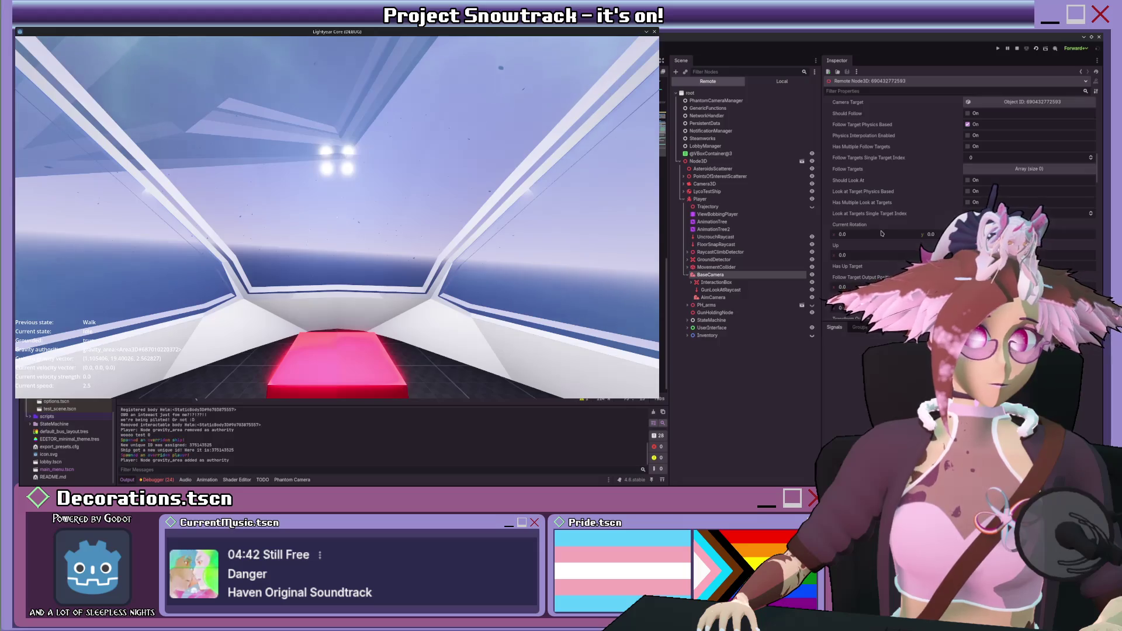
{"action": "scroll", "coordinate": [881, 233], "scroll_direction": "up", "scroll_amount": 2}
{"action": "scroll", "coordinate": [881, 233], "scroll_direction": "up", "scroll_amount": 5}
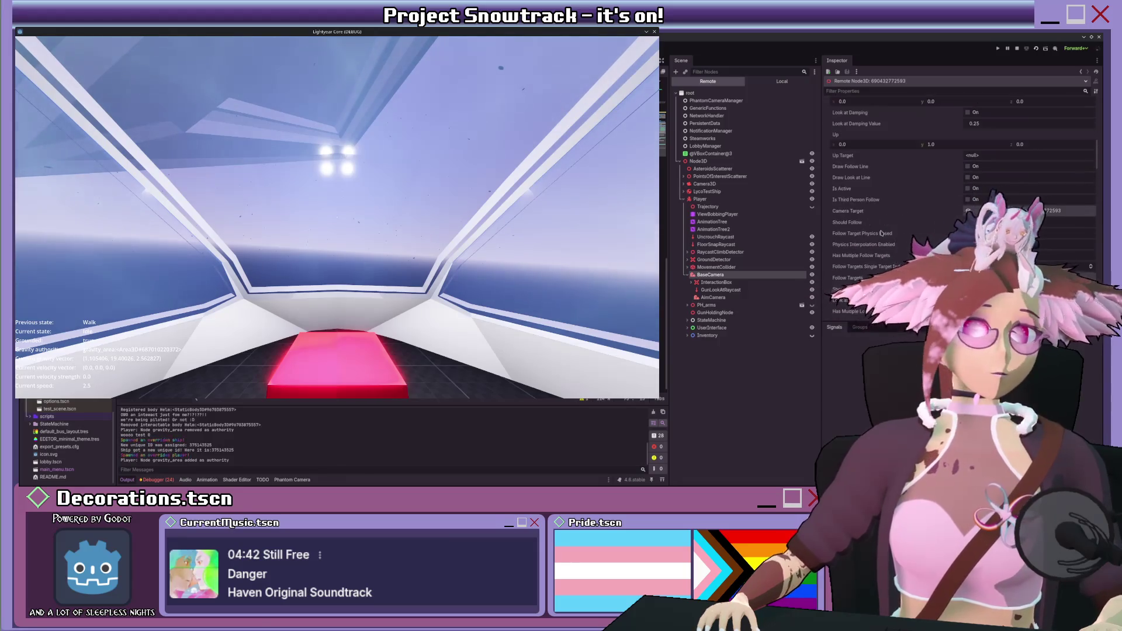
{"action": "scroll", "coordinate": [881, 233], "scroll_direction": "up", "scroll_amount": 4}
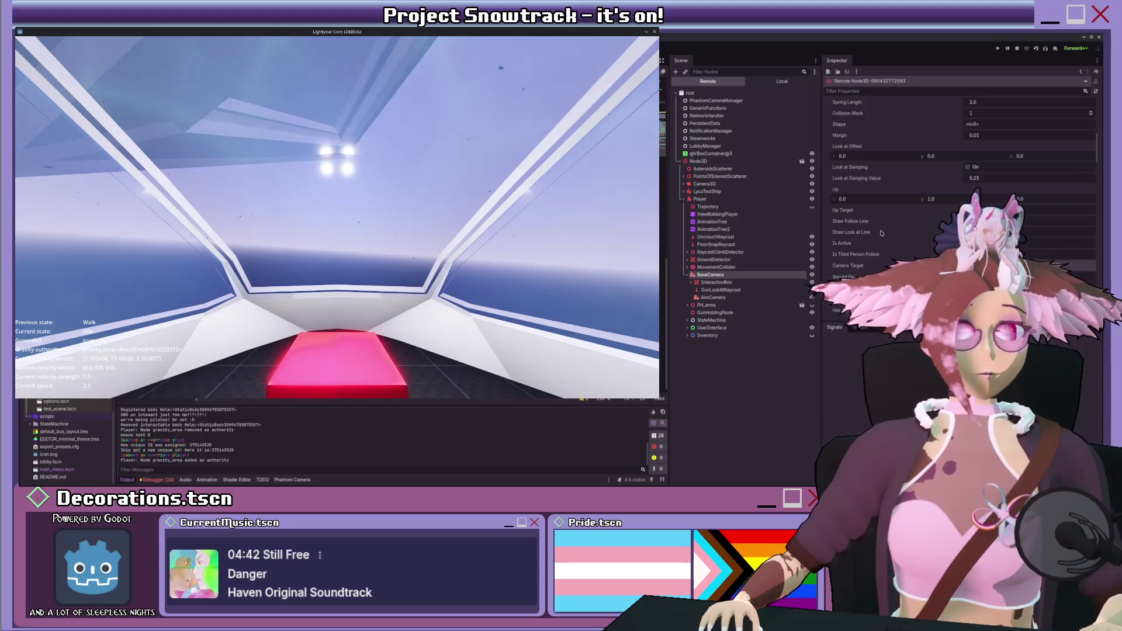
{"action": "scroll", "coordinate": [908, 211], "scroll_direction": "up", "scroll_amount": 6}
{"action": "scroll", "coordinate": [908, 210], "scroll_direction": "up", "scroll_amount": 5}
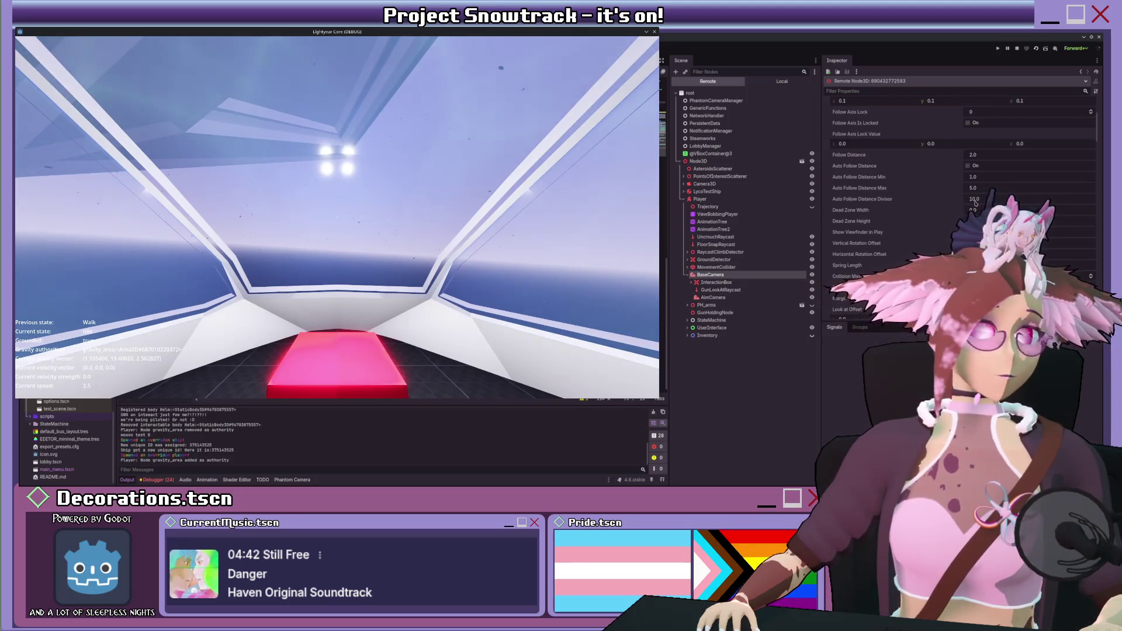
{"action": "scroll", "coordinate": [936, 208], "scroll_direction": "up", "scroll_amount": 7}
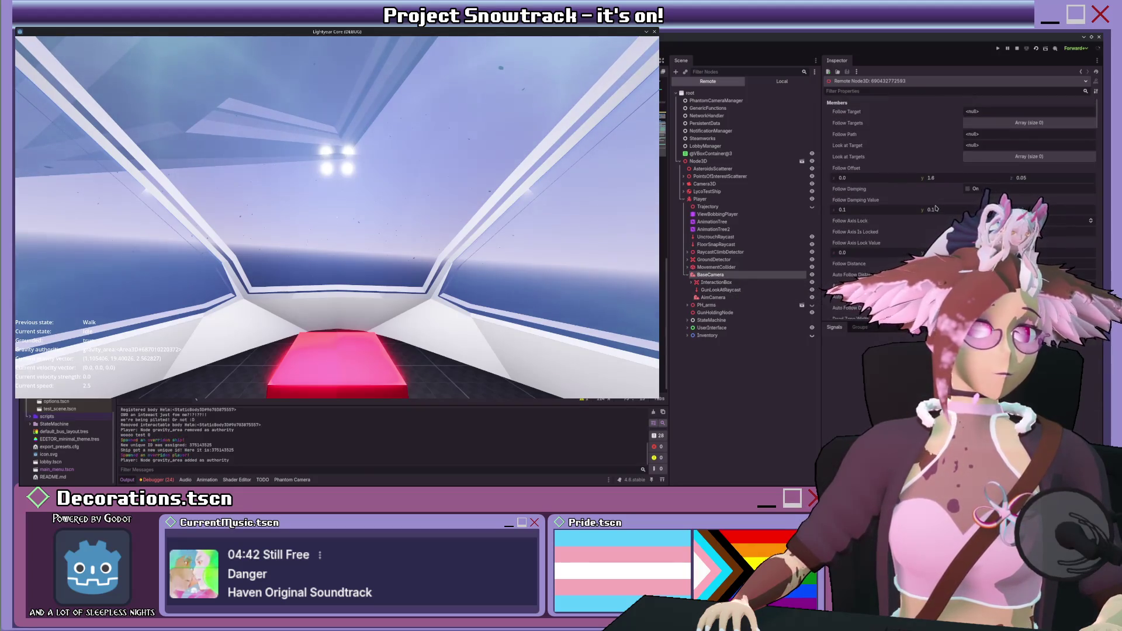
{"action": "scroll", "coordinate": [931, 231], "scroll_direction": "down", "scroll_amount": 5}
{"action": "scroll", "coordinate": [928, 234], "scroll_direction": "down", "scroll_amount": 8}
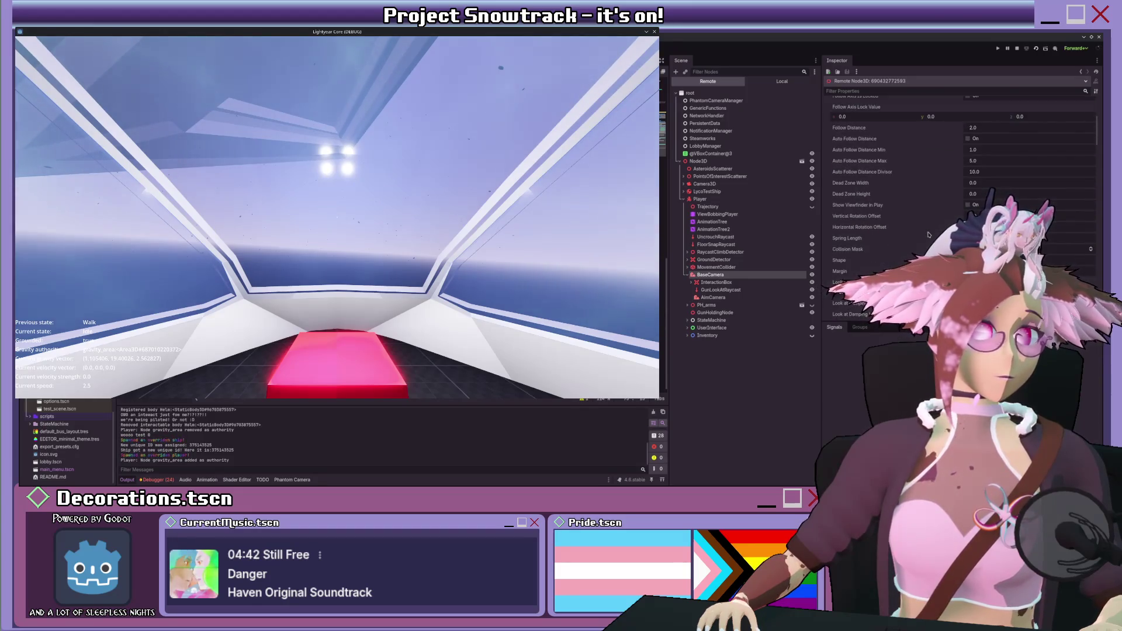
{"action": "scroll", "coordinate": [928, 234], "scroll_direction": "down", "scroll_amount": 5}
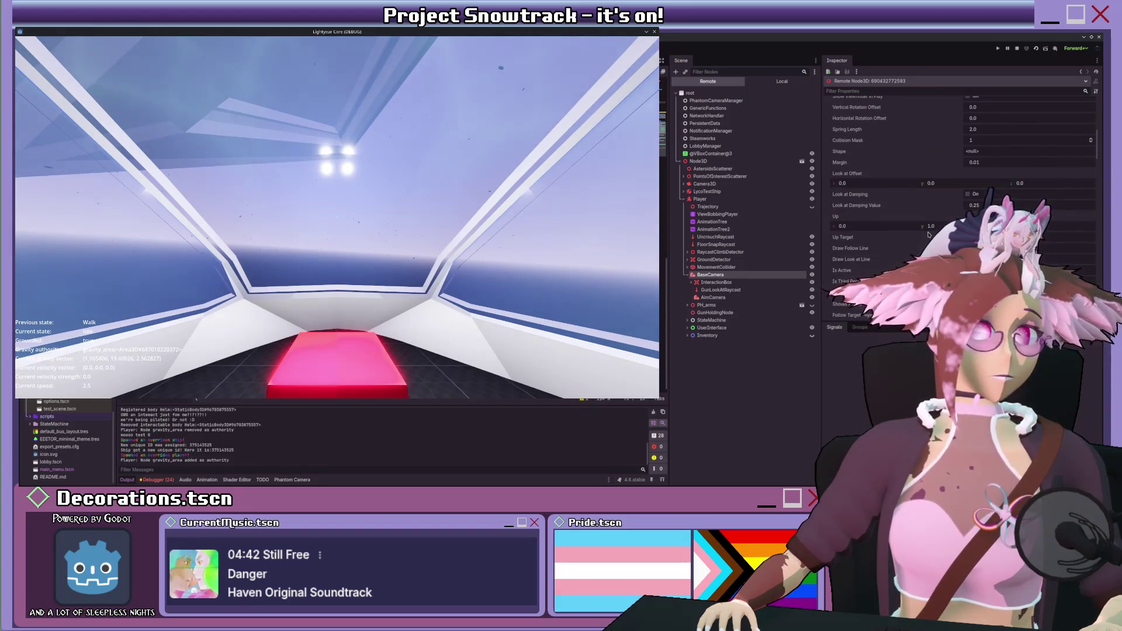
{"action": "scroll", "coordinate": [929, 234], "scroll_direction": "down", "scroll_amount": 2}
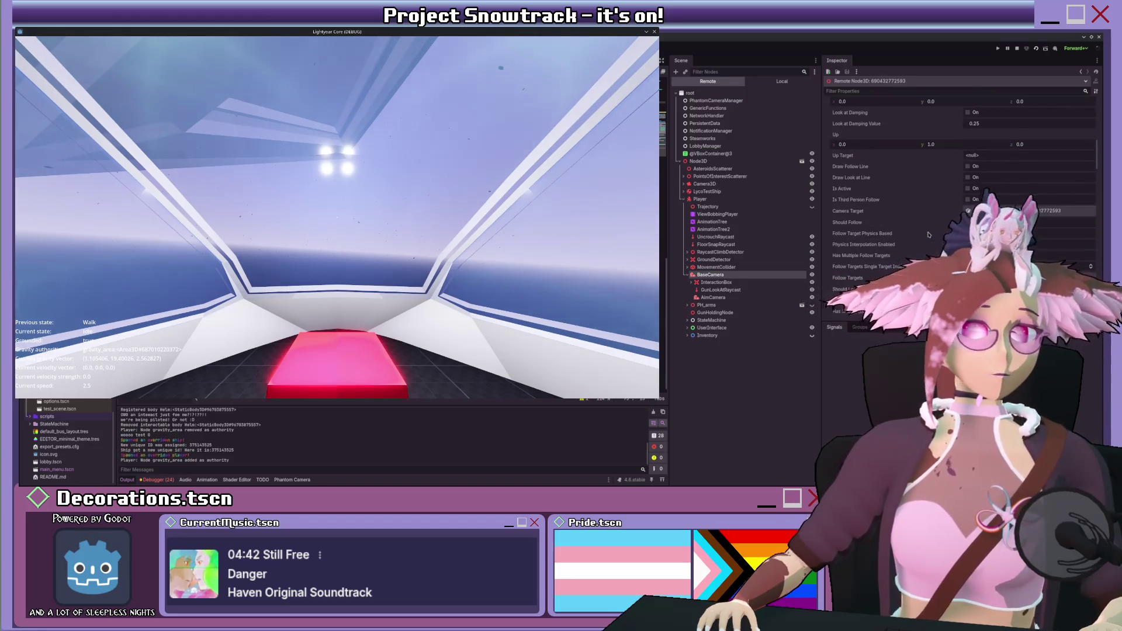
{"action": "scroll", "coordinate": [929, 234], "scroll_direction": "down", "scroll_amount": 3}
{"action": "scroll", "coordinate": [928, 234], "scroll_direction": "down", "scroll_amount": 10}
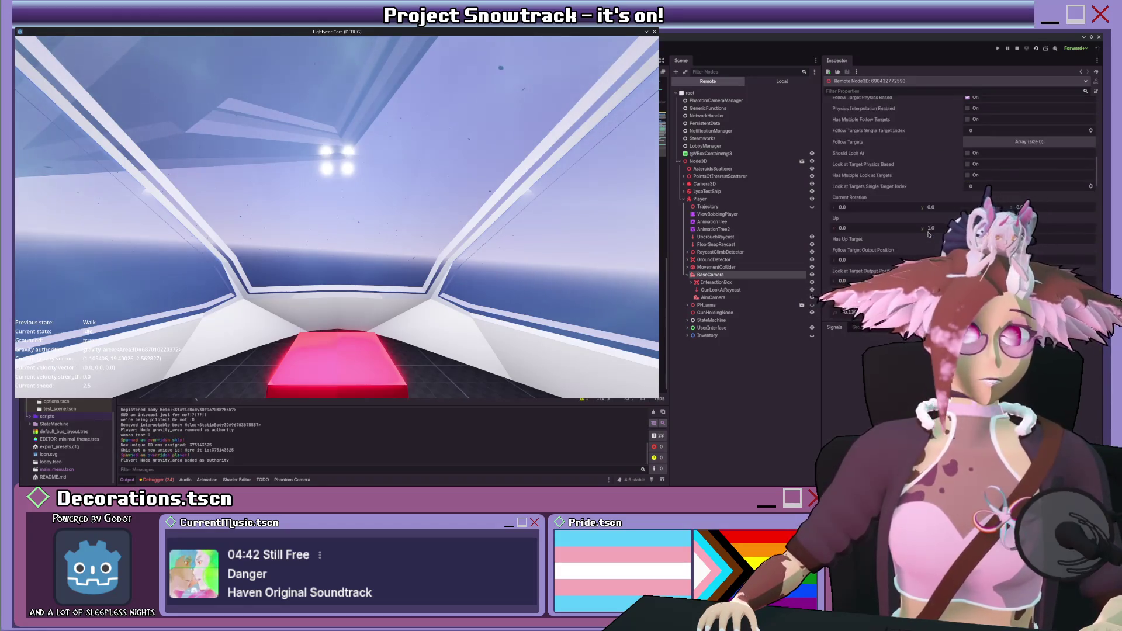
{"action": "scroll", "coordinate": [928, 234], "scroll_direction": "down", "scroll_amount": 10}
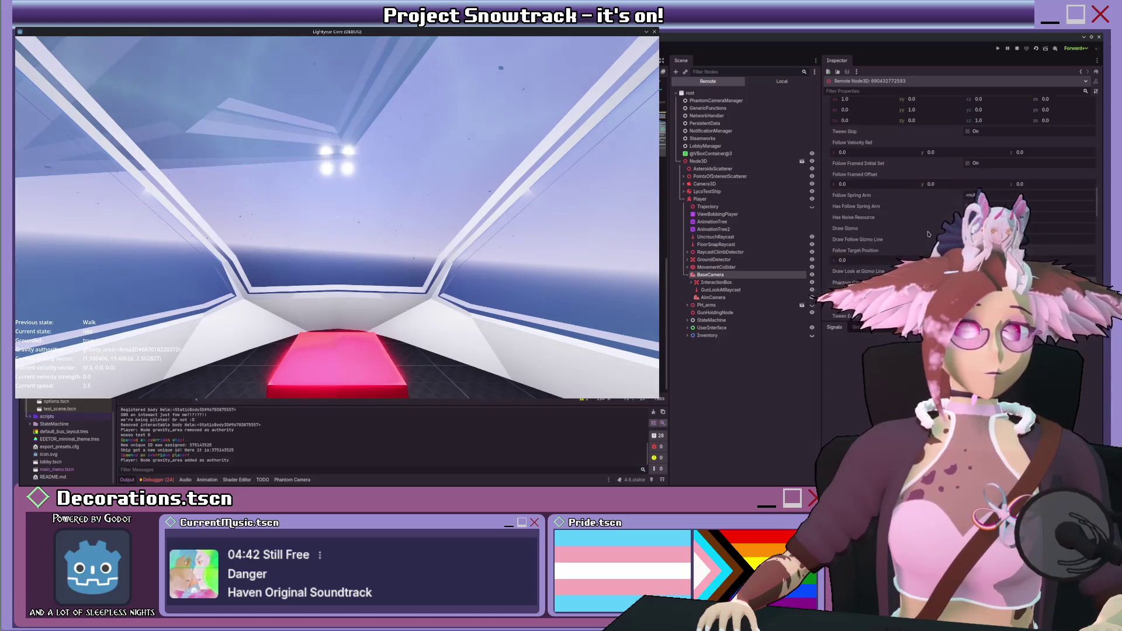
{"action": "scroll", "coordinate": [928, 235], "scroll_direction": "down", "scroll_amount": 8}
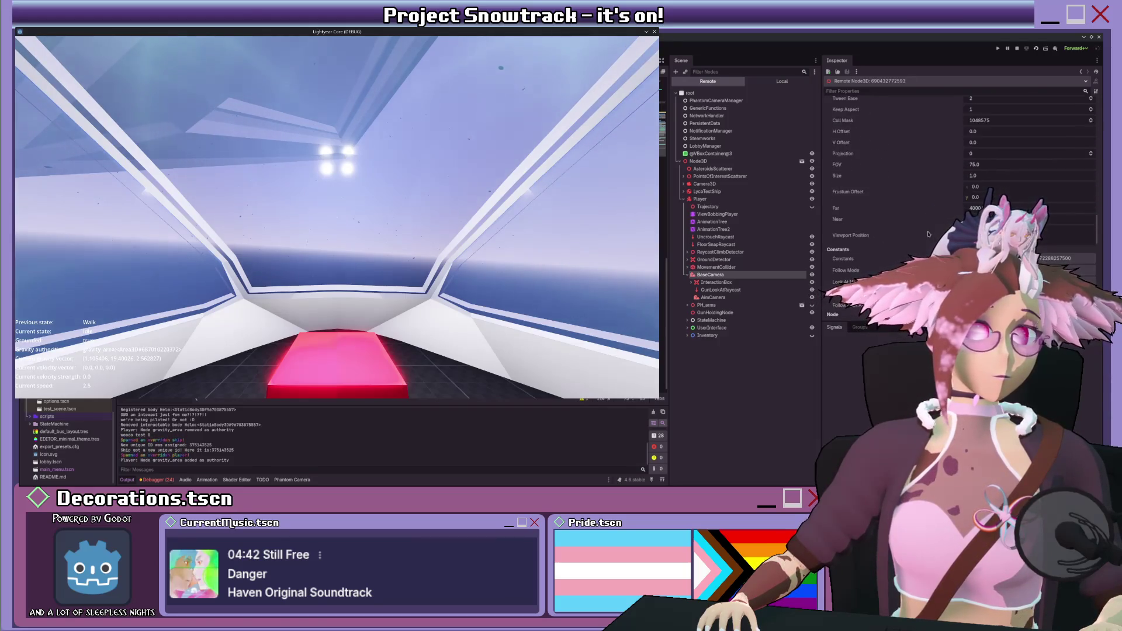
{"action": "scroll", "coordinate": [929, 235], "scroll_direction": "down", "scroll_amount": 5}
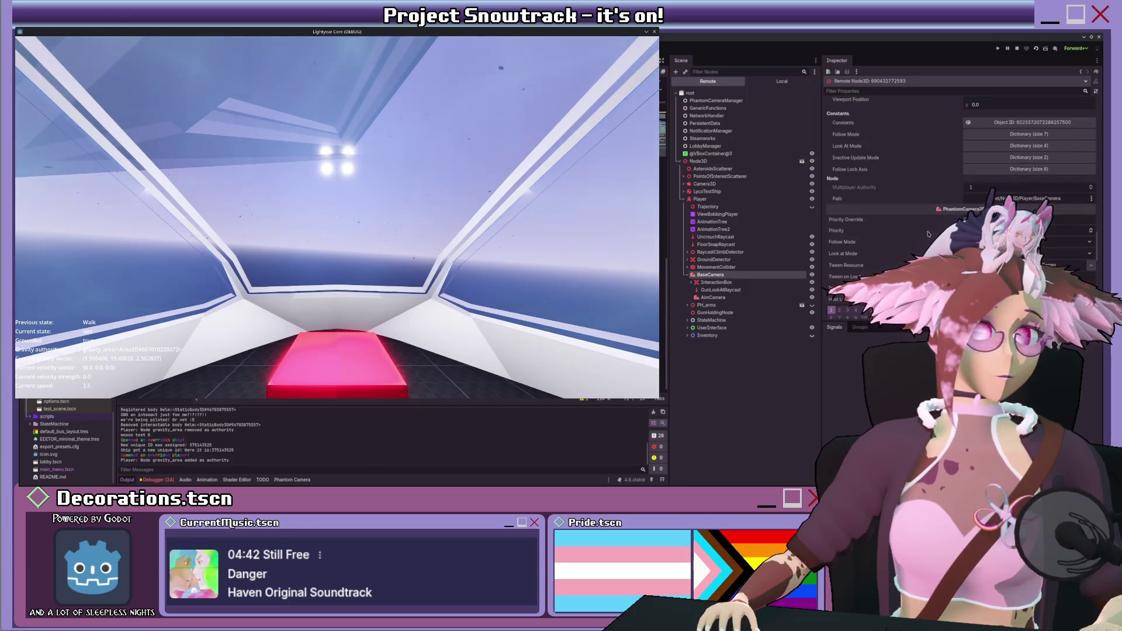
{"action": "left_click", "coordinate": [1091, 203]}
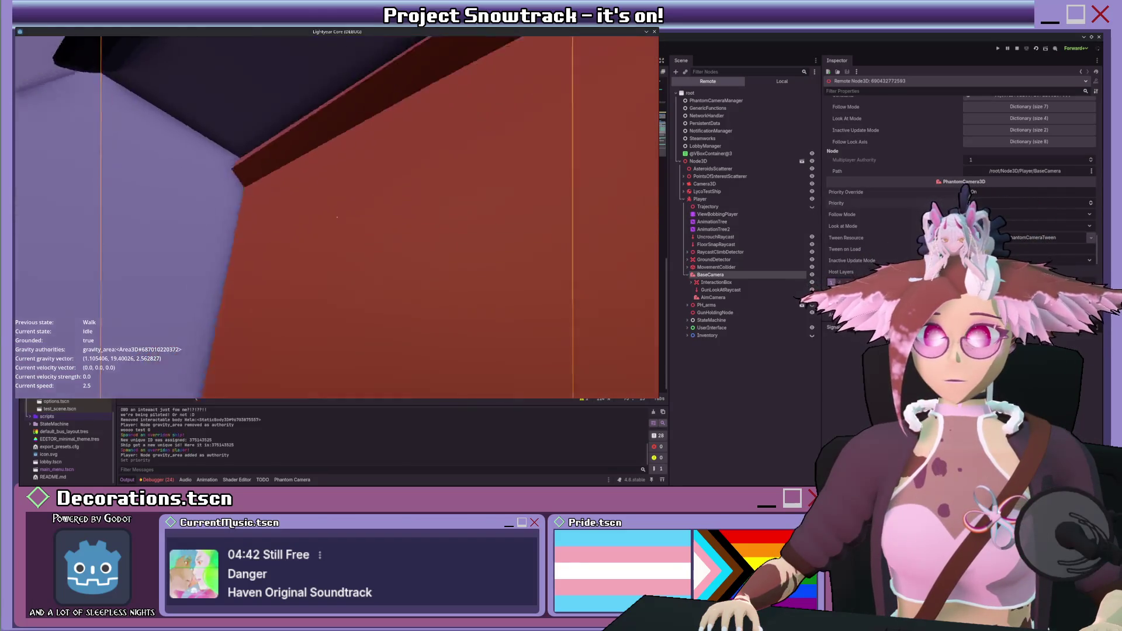
- Walk and jump the player toward the ship in the running game
{"action": "key", "text": "w"}
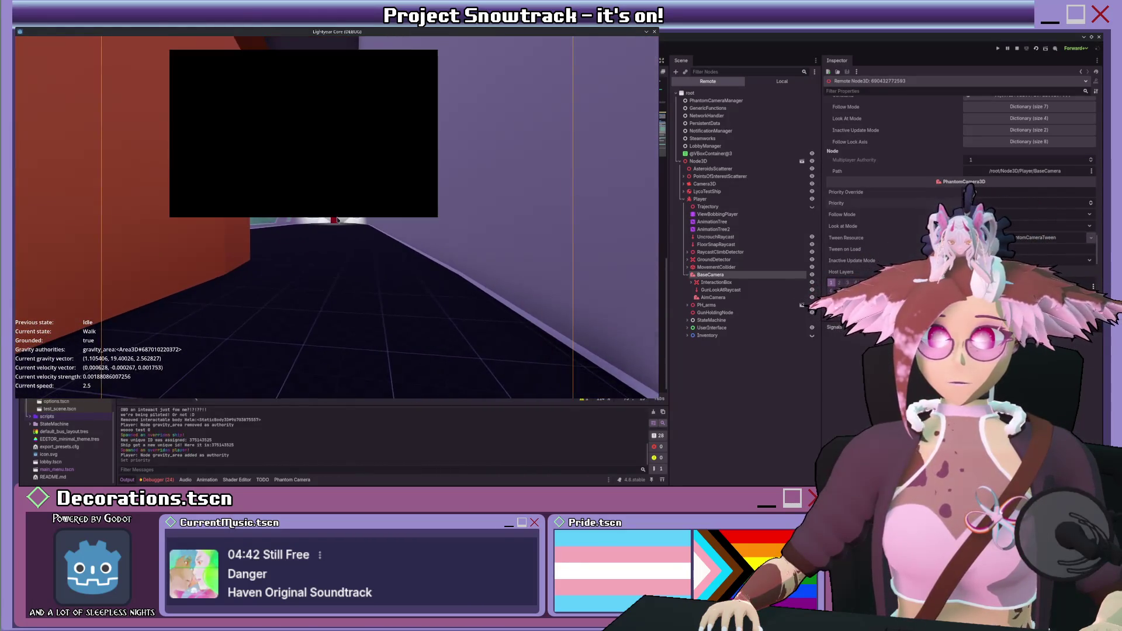
{"action": "key", "text": "space"}
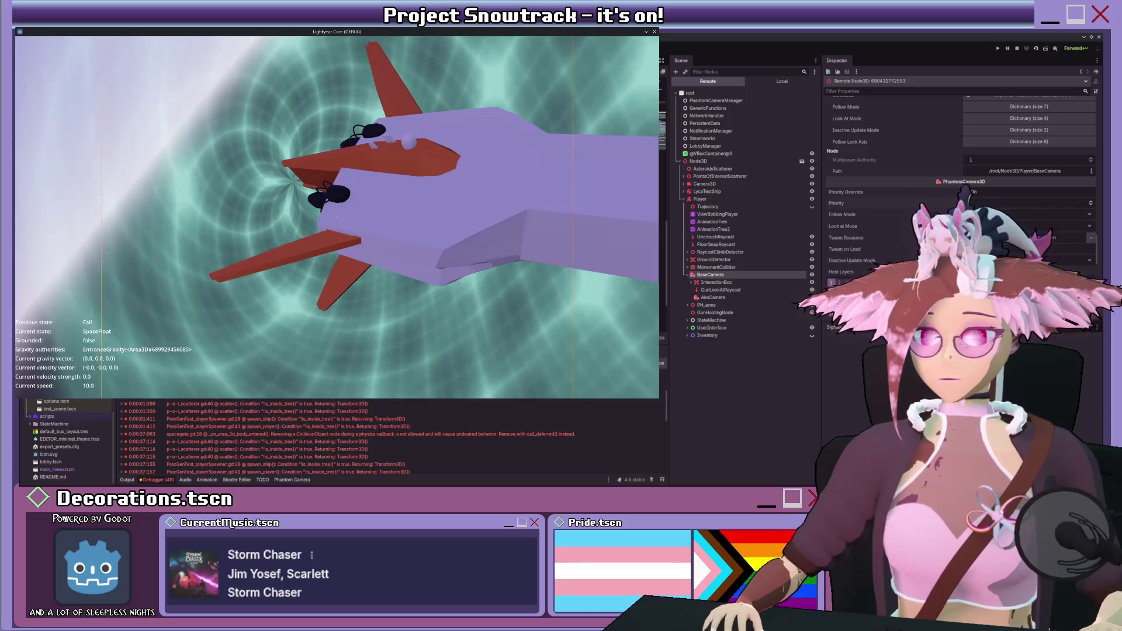
- Inspect the ProcGenTest_playerSpawner.gd:28 error and expand LycoTestShip in the Remote tree
{"action": "left_click", "coordinate": [344, 419]}
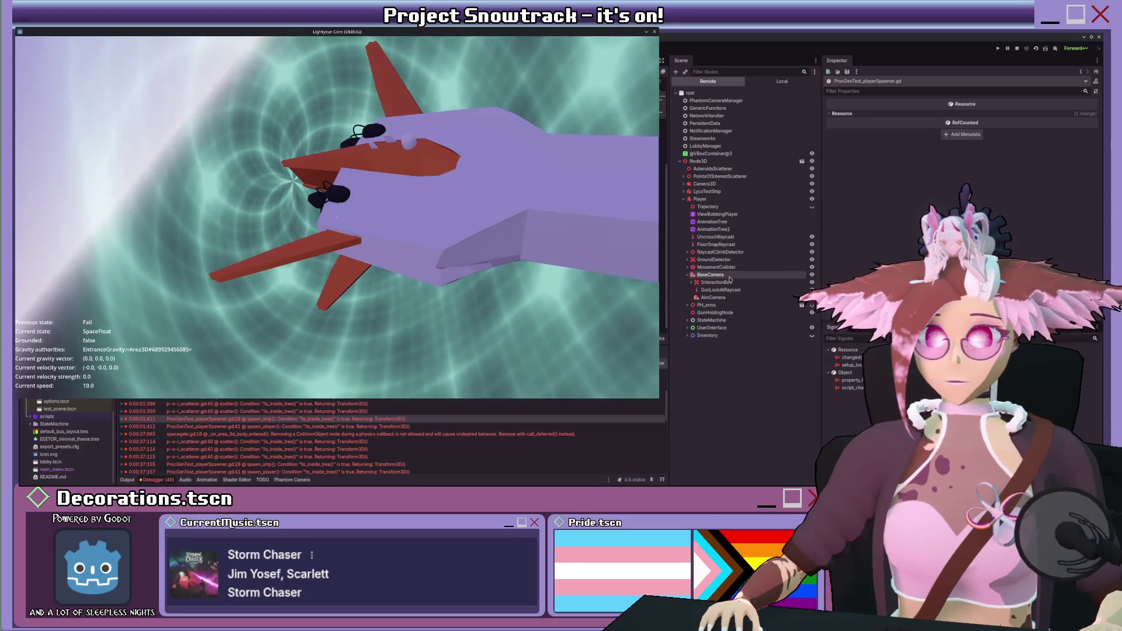
{"action": "left_click", "coordinate": [683, 191]}
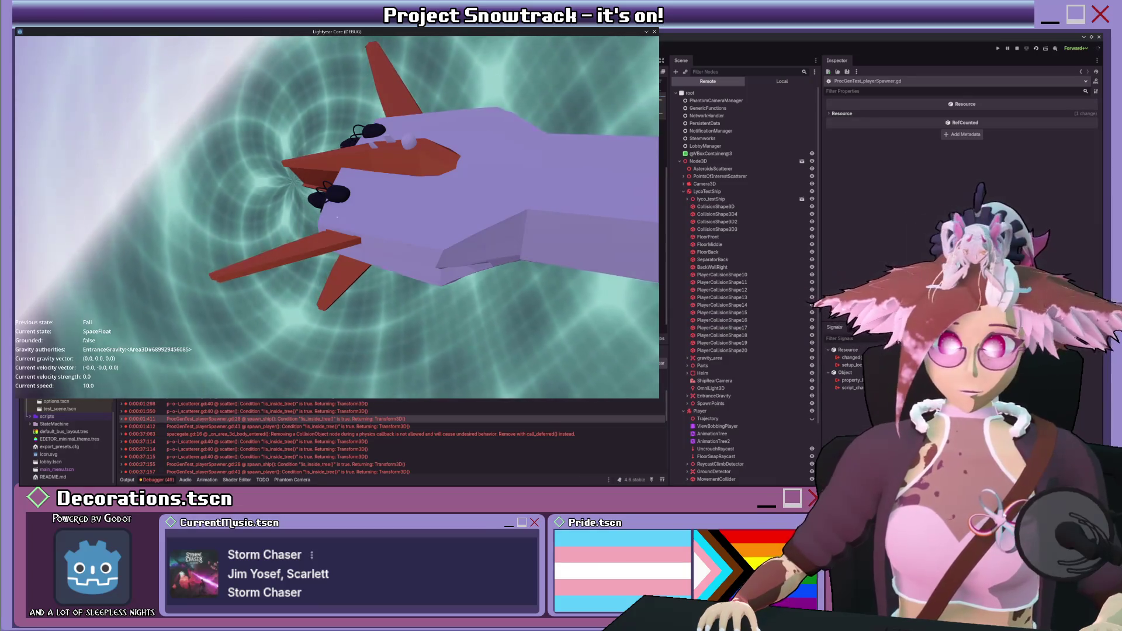
{"action": "scroll", "coordinate": [758, 354], "scroll_direction": "down", "scroll_amount": 3}
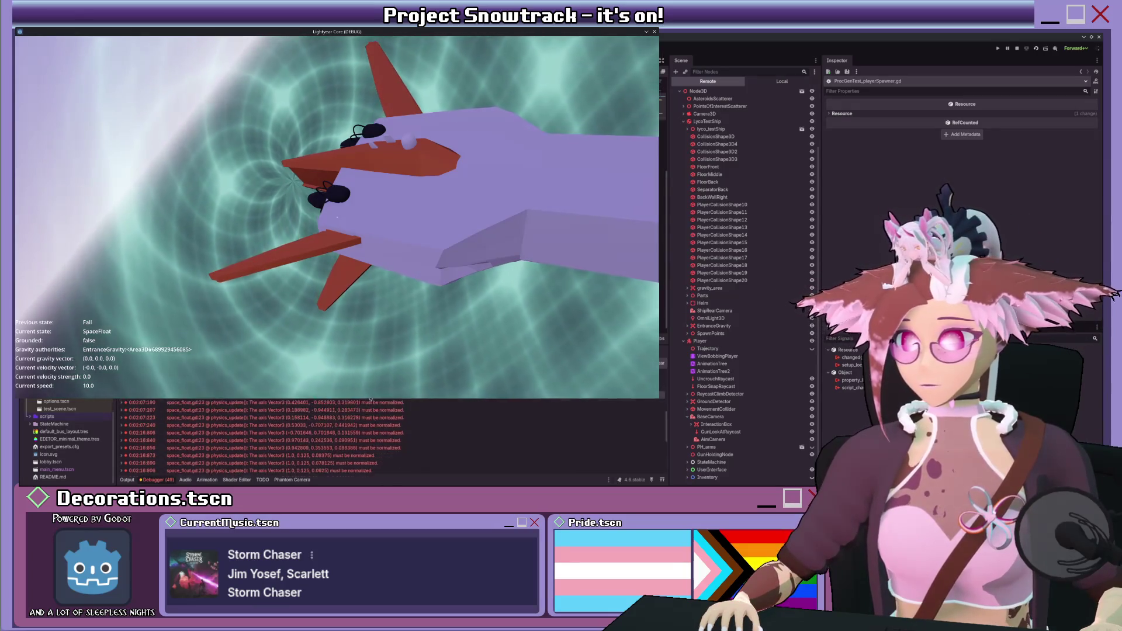
{"action": "key", "text": "w"}
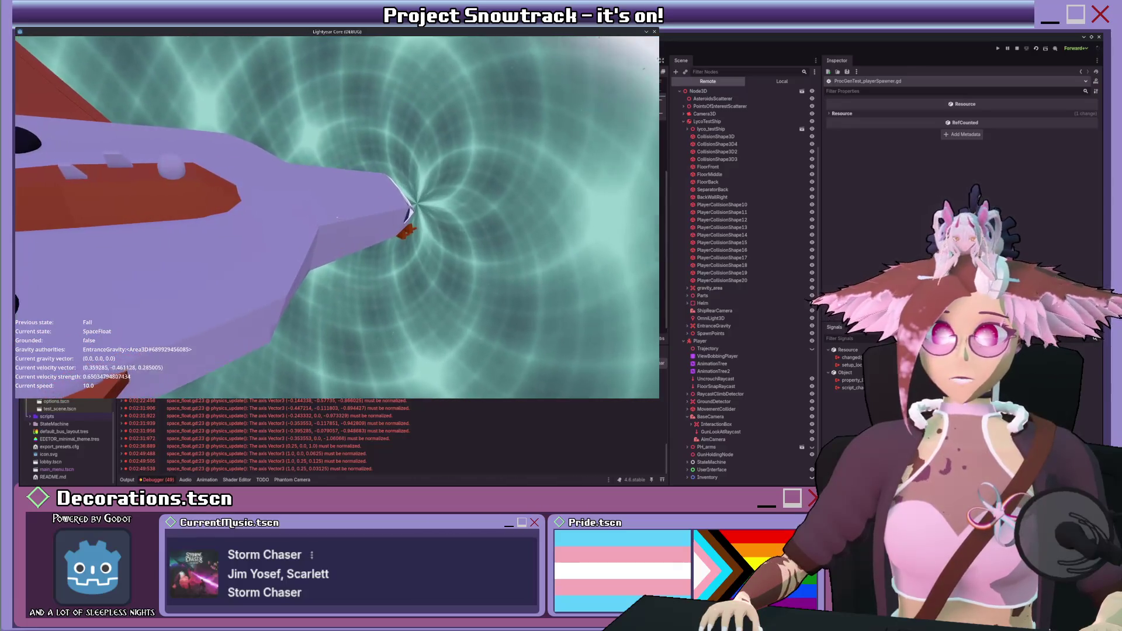
- Collapse LycoTestShip and Player, inspect TESTWEAPON and the test ship's live properties, then move the player
{"action": "left_click", "coordinate": [683, 121]}
{"action": "left_click", "coordinate": [684, 199]}
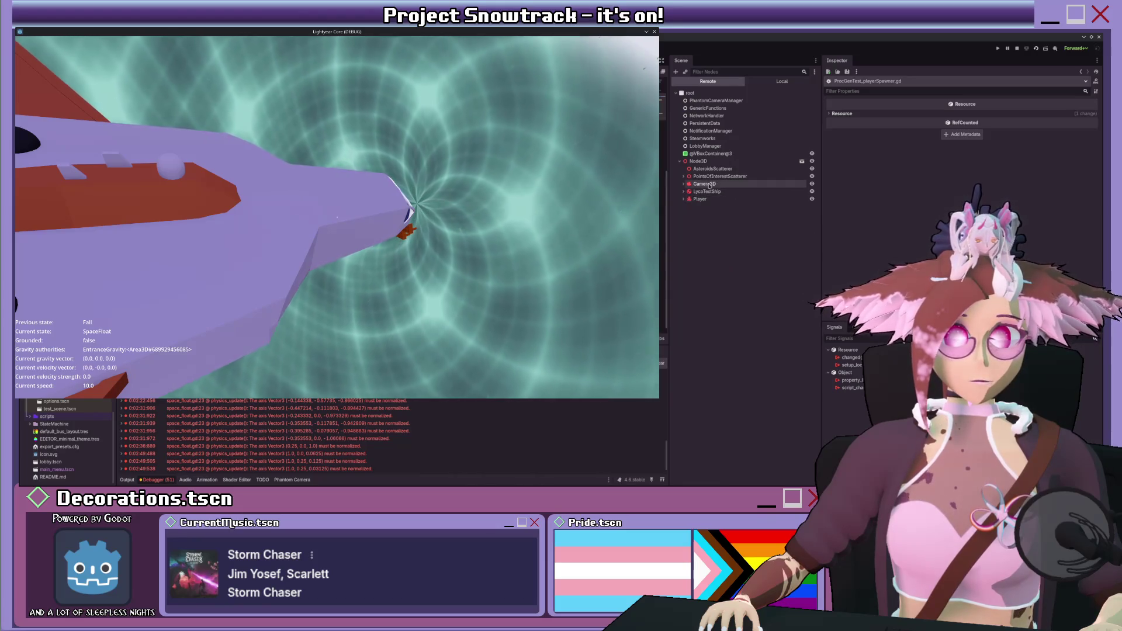
{"action": "left_click", "coordinate": [684, 176]}
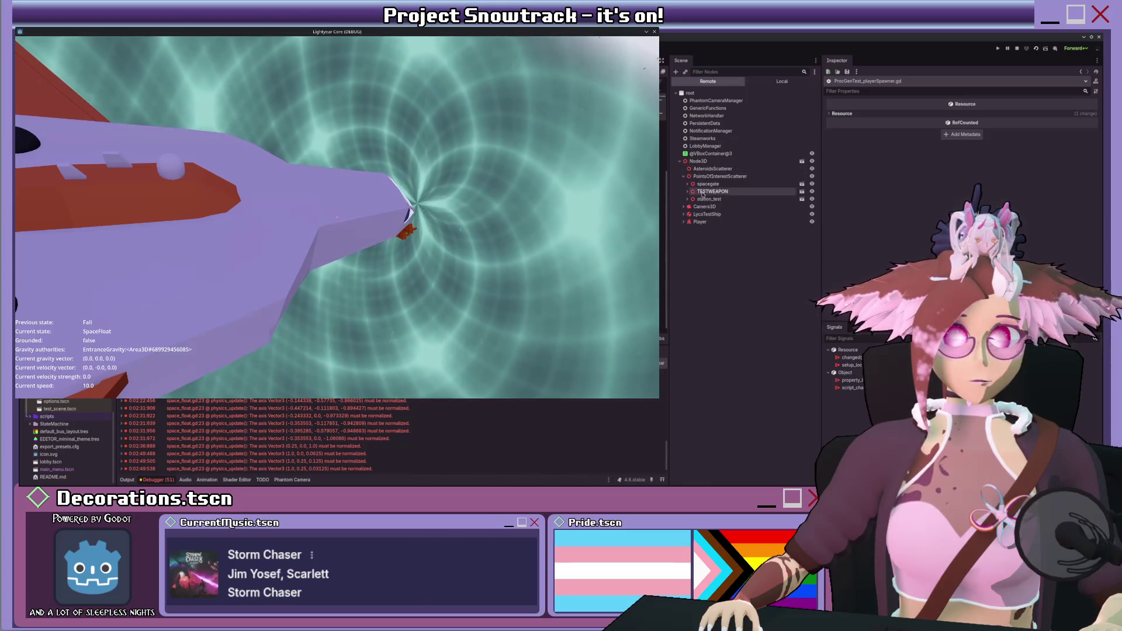
{"action": "left_click", "coordinate": [712, 191]}
{"action": "scroll", "coordinate": [898, 229], "scroll_direction": "down", "scroll_amount": 10}
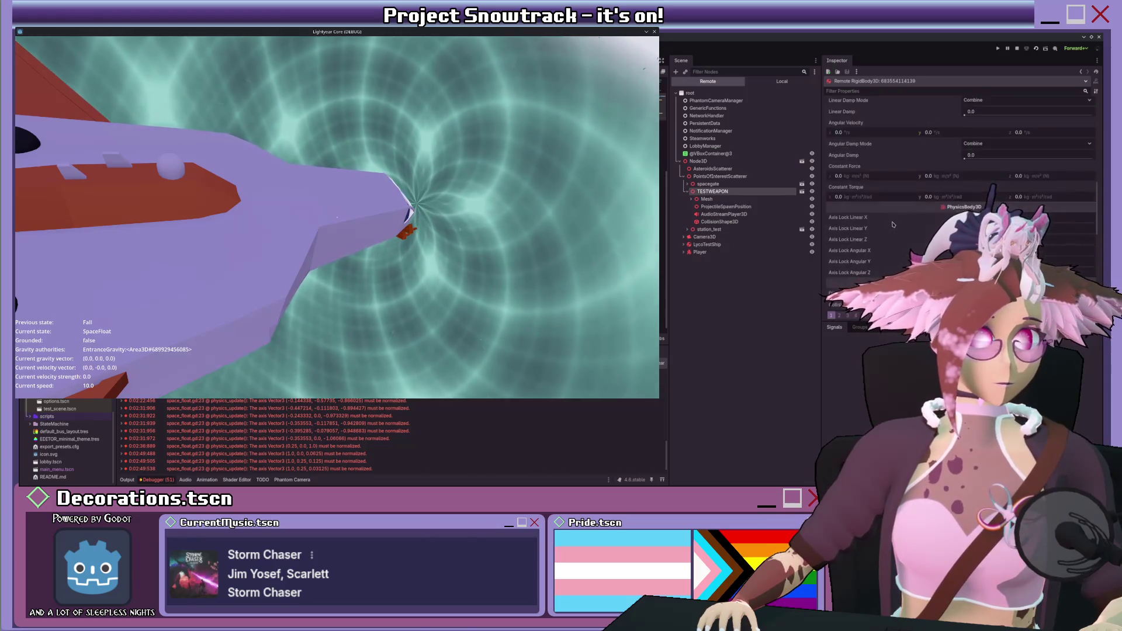
{"action": "left_click", "coordinate": [707, 244]}
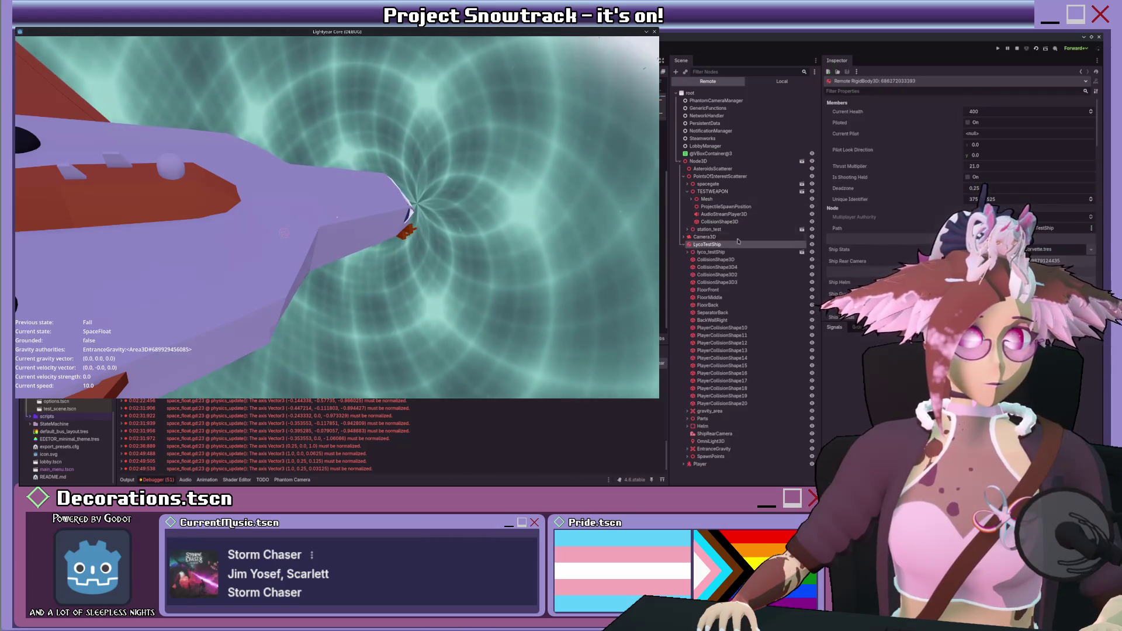
{"action": "scroll", "coordinate": [911, 187], "scroll_direction": "up", "scroll_amount": 5}
{"action": "scroll", "coordinate": [910, 187], "scroll_direction": "down", "scroll_amount": 5}
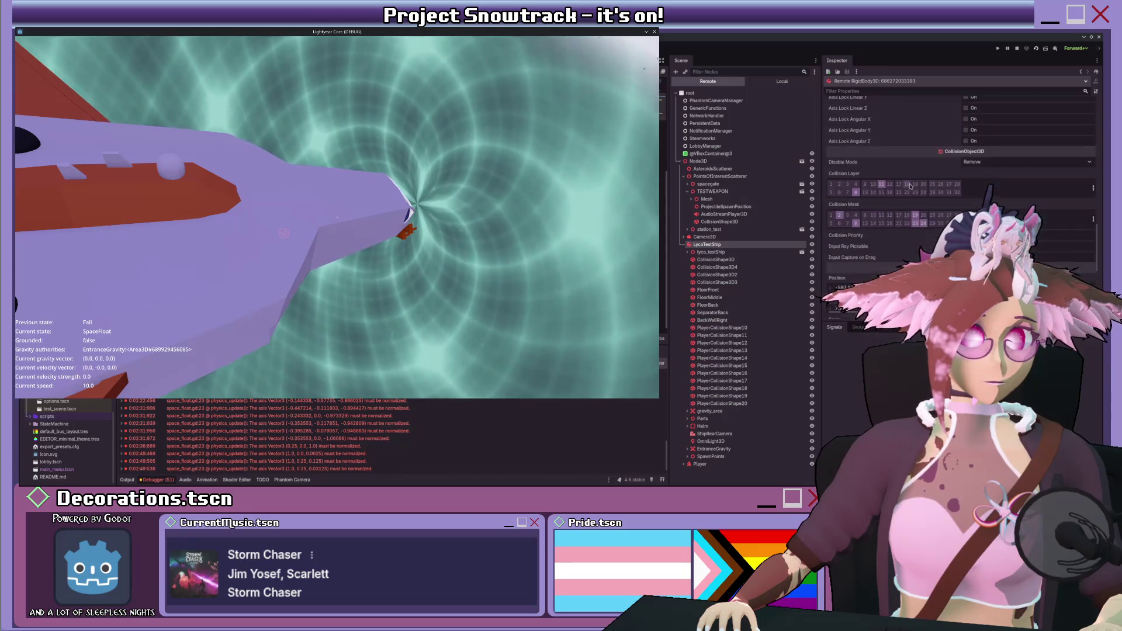
{"action": "left_click", "coordinate": [729, 191]}
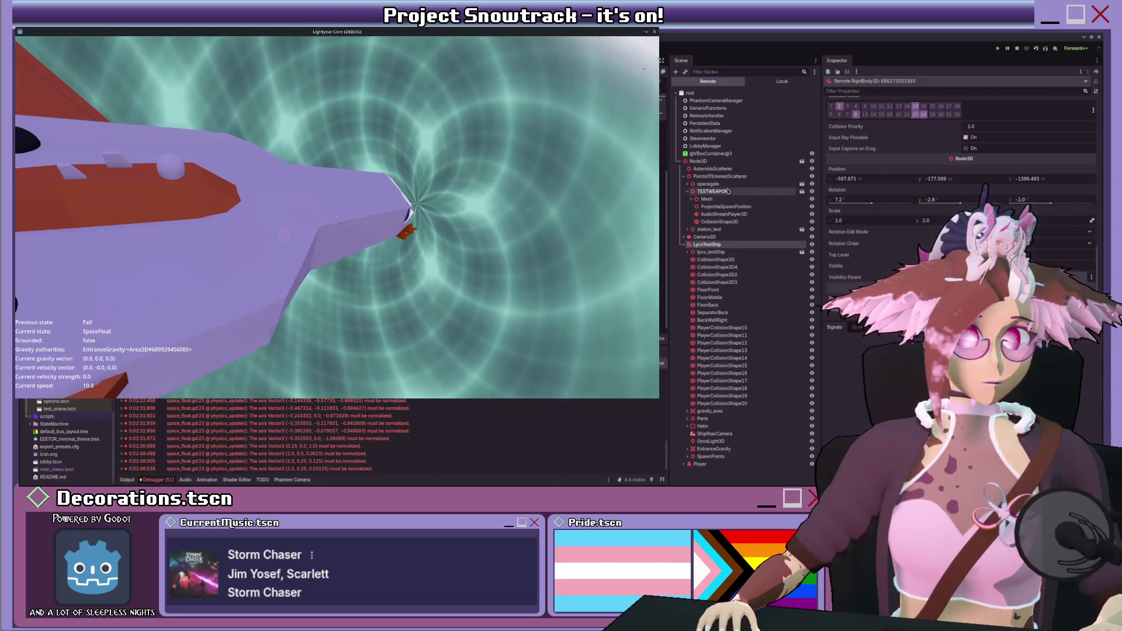
{"action": "scroll", "coordinate": [875, 190], "scroll_direction": "up", "scroll_amount": 3}
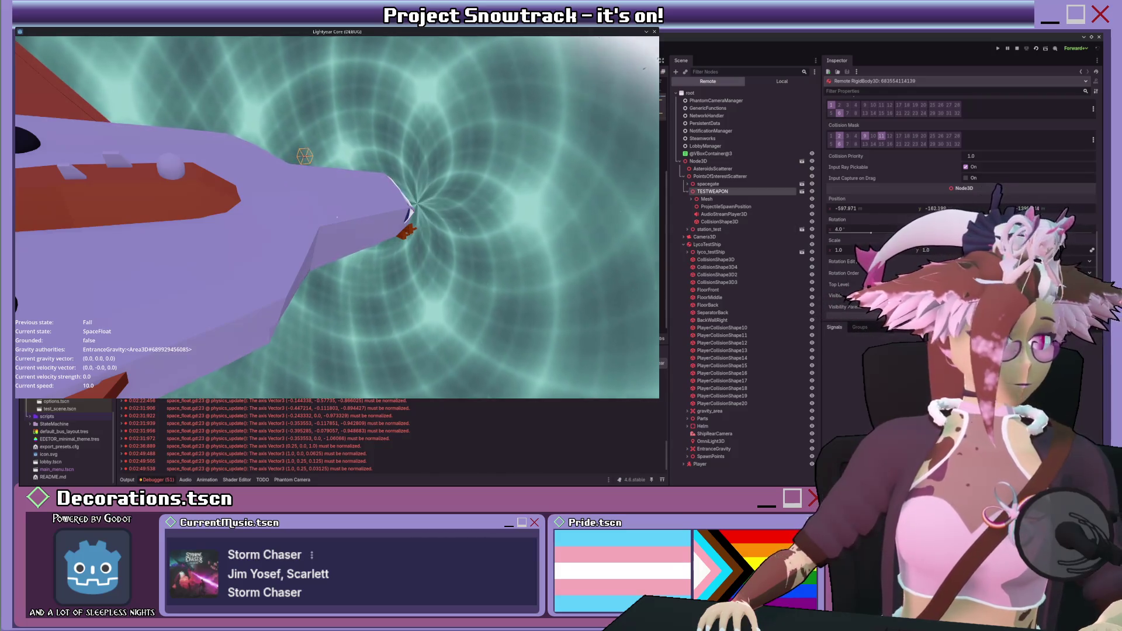
{"action": "key", "text": "w"}
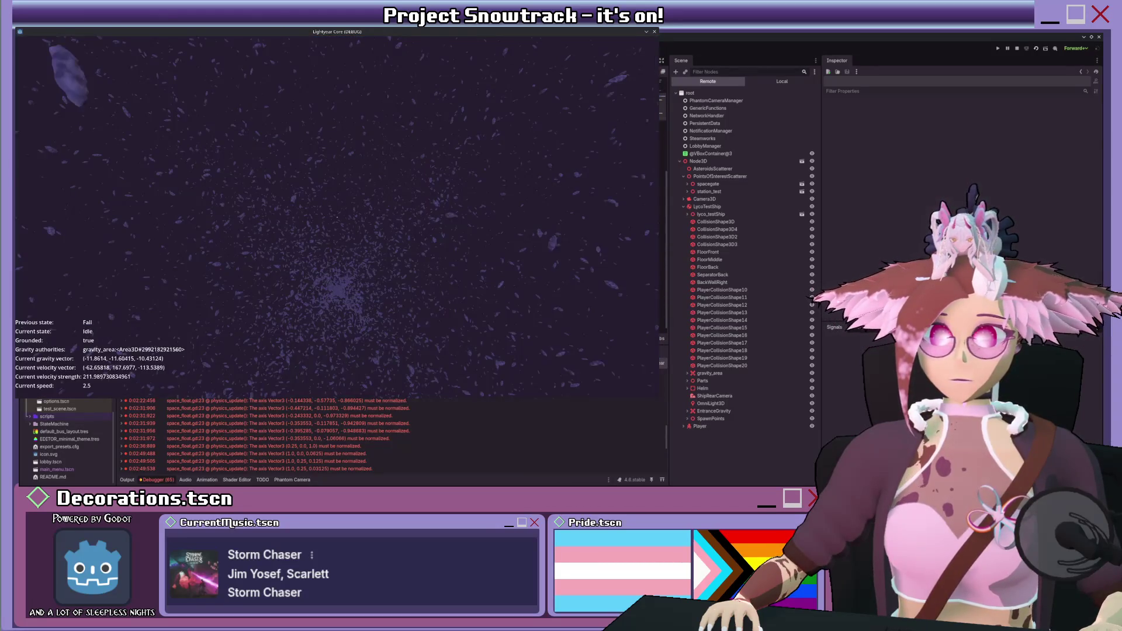
- Jump and walk into the red-cube room, then select the overridden-player spawn message in Output
{"action": "key", "text": "space"}
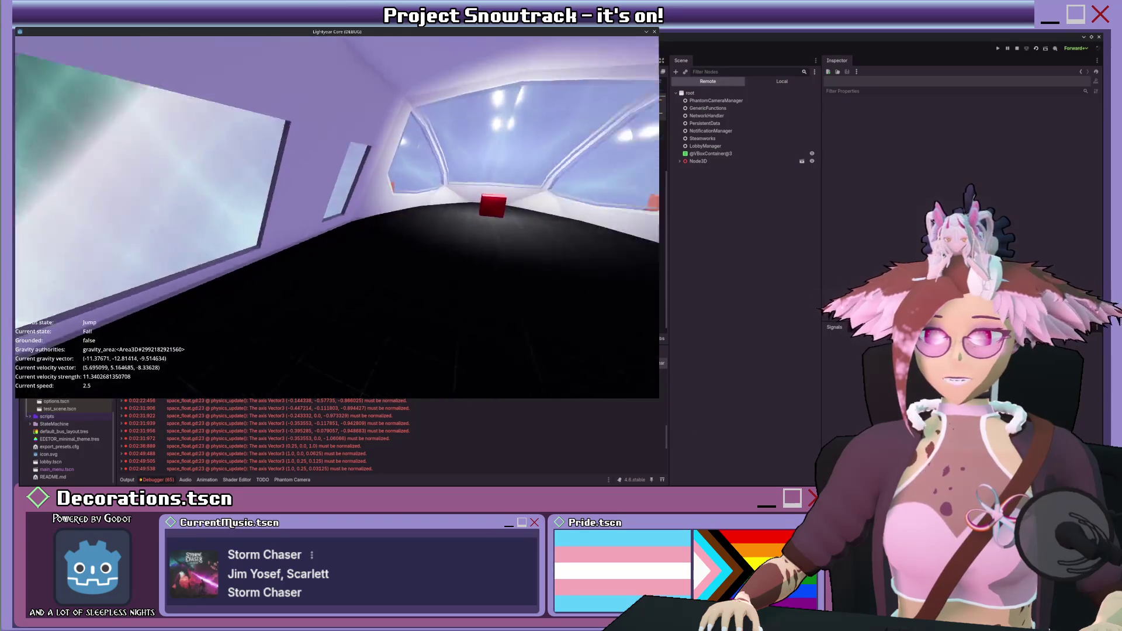
{"action": "key", "text": "w"}
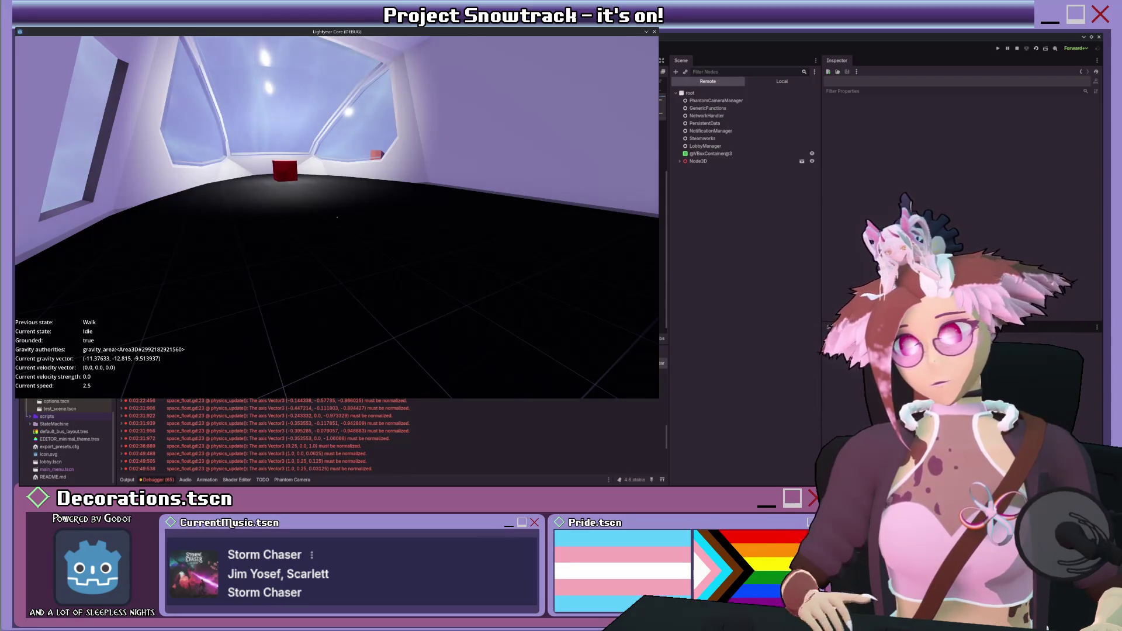
{"action": "key", "text": "alt+o"}
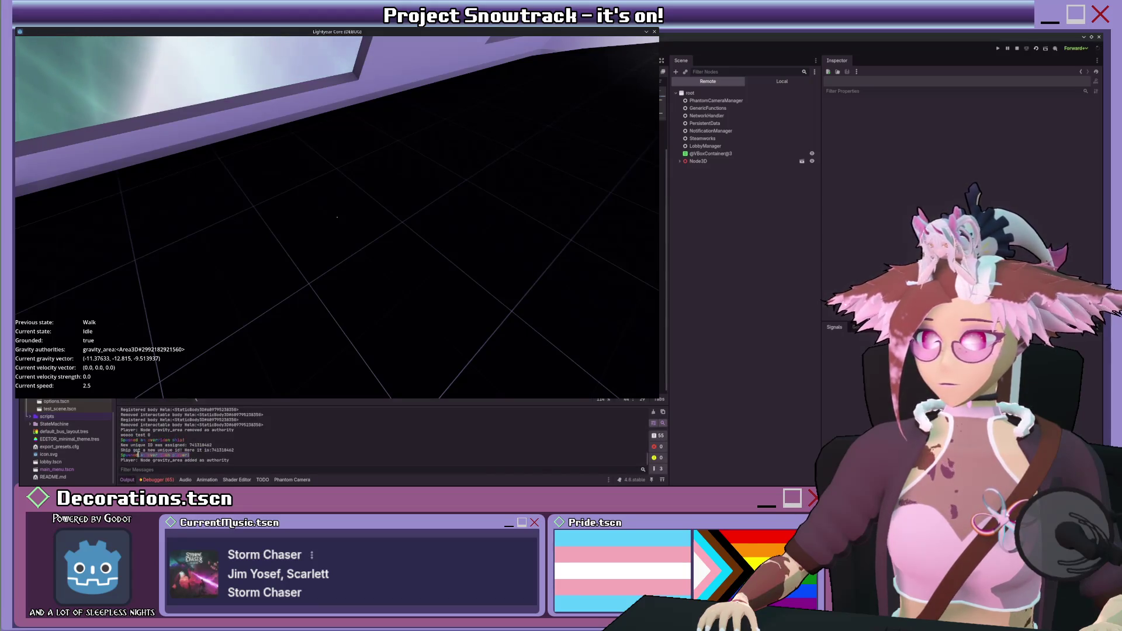
{"action": "left_click_drag", "start_coordinate": [193, 455], "coordinate": [115, 455]}
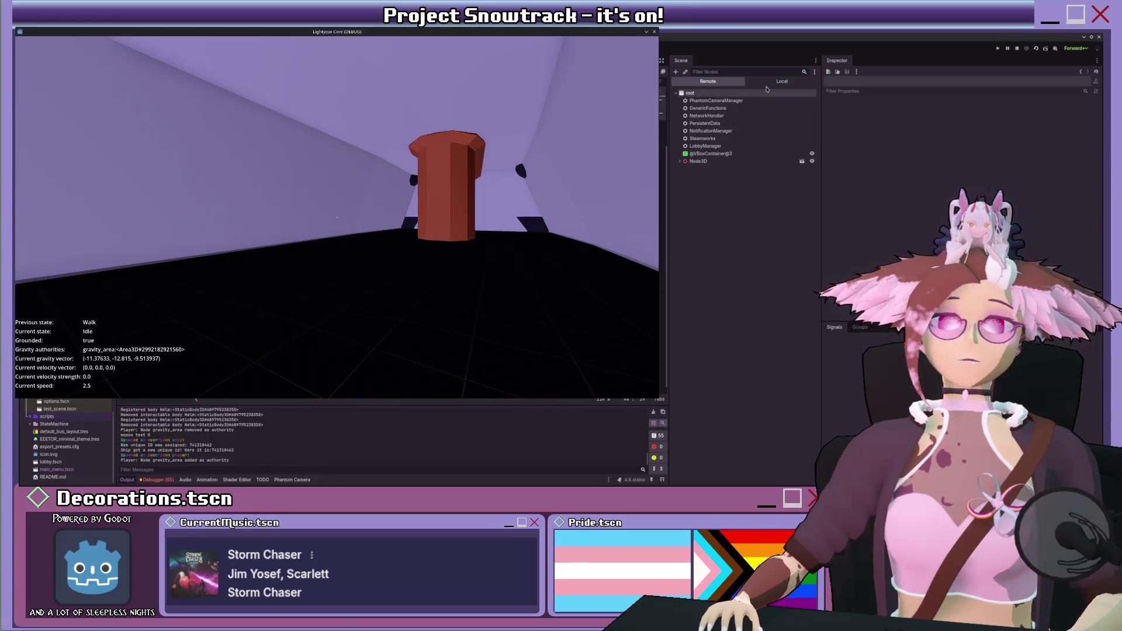
- Expand Node3D and Player in the Remote tree and select GunHoldingNode
{"action": "left_click", "coordinate": [677, 162]}
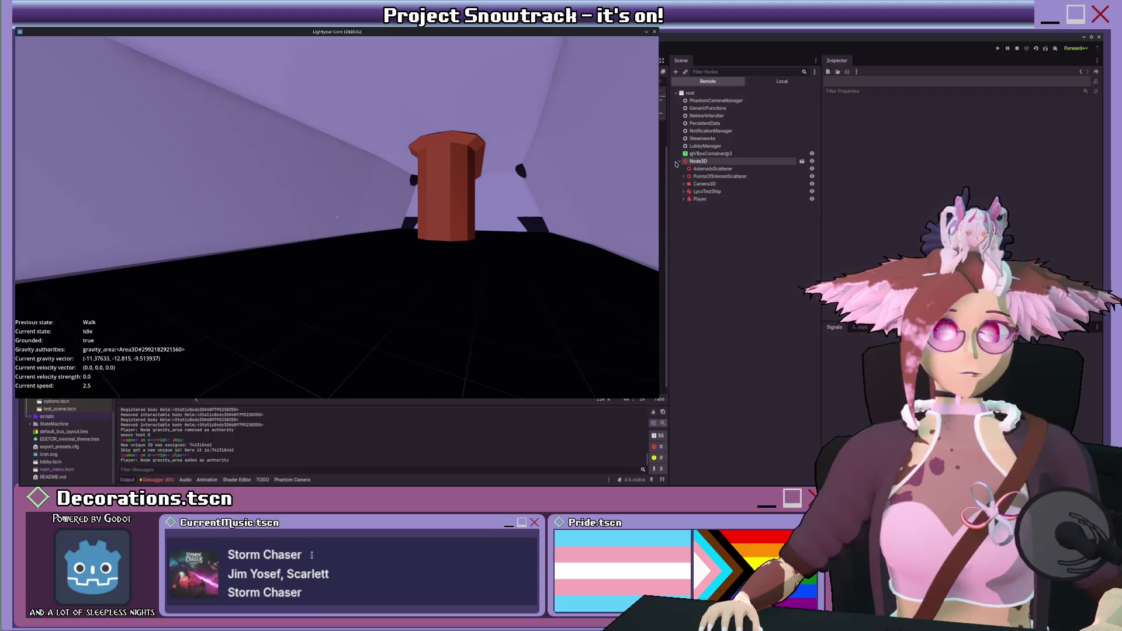
{"action": "left_click", "coordinate": [684, 200]}
{"action": "left_click", "coordinate": [707, 290]}
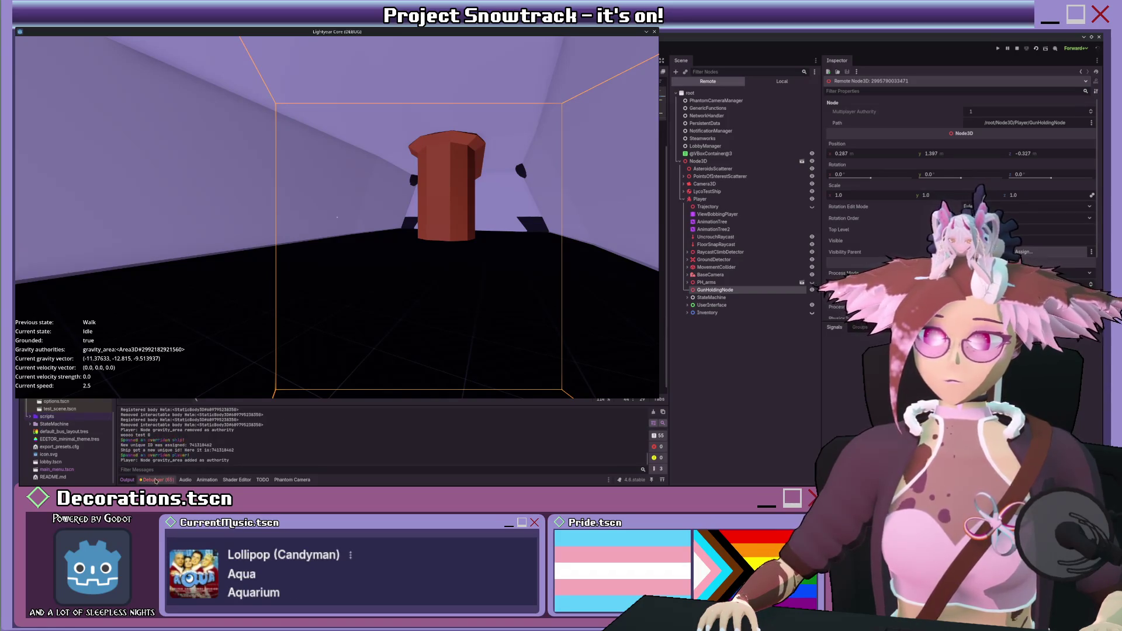
- Inspect the p-o-i_scatterer.gd:40 error in the Debugger, then switch the Scene dock to Local
{"action": "left_click", "coordinate": [155, 479]}
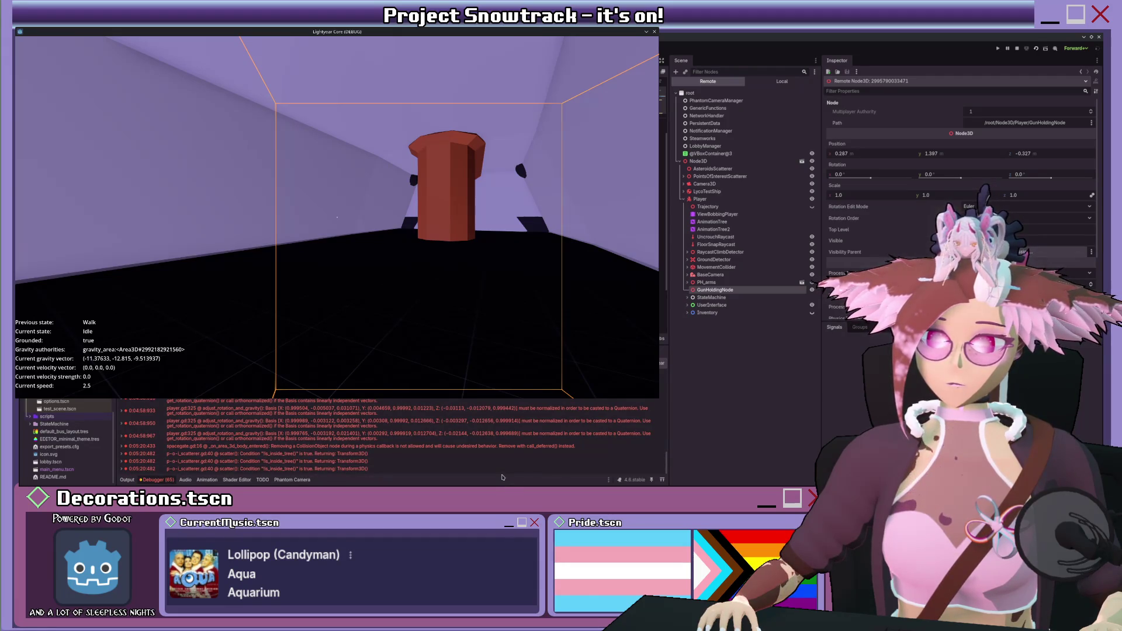
{"action": "left_click", "coordinate": [417, 453]}
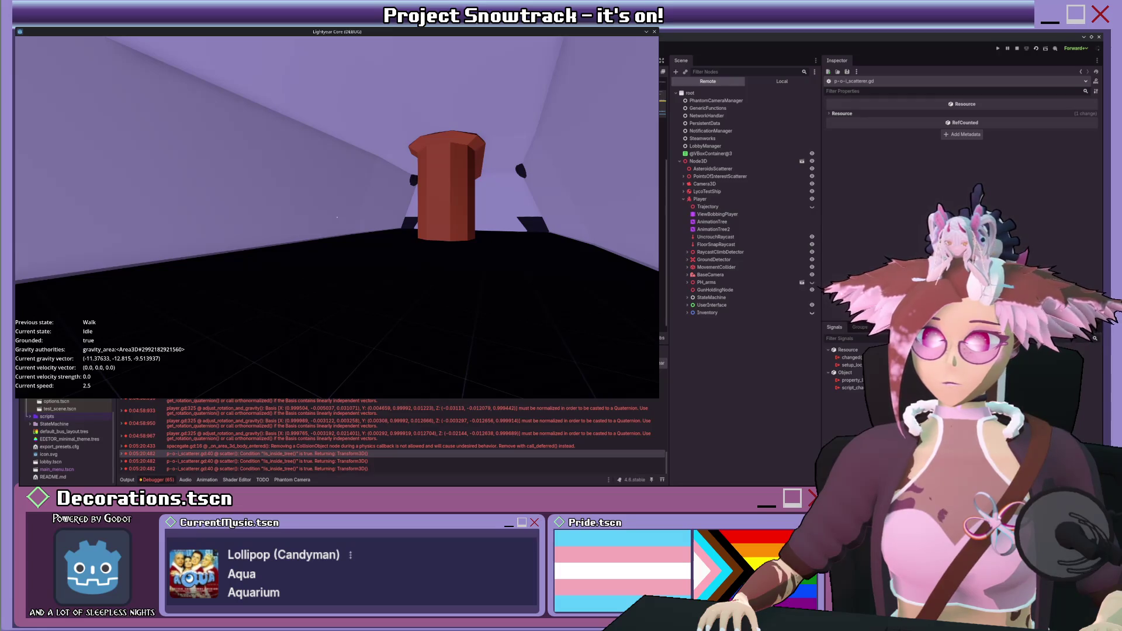
{"action": "double_click", "coordinate": [217, 453]}
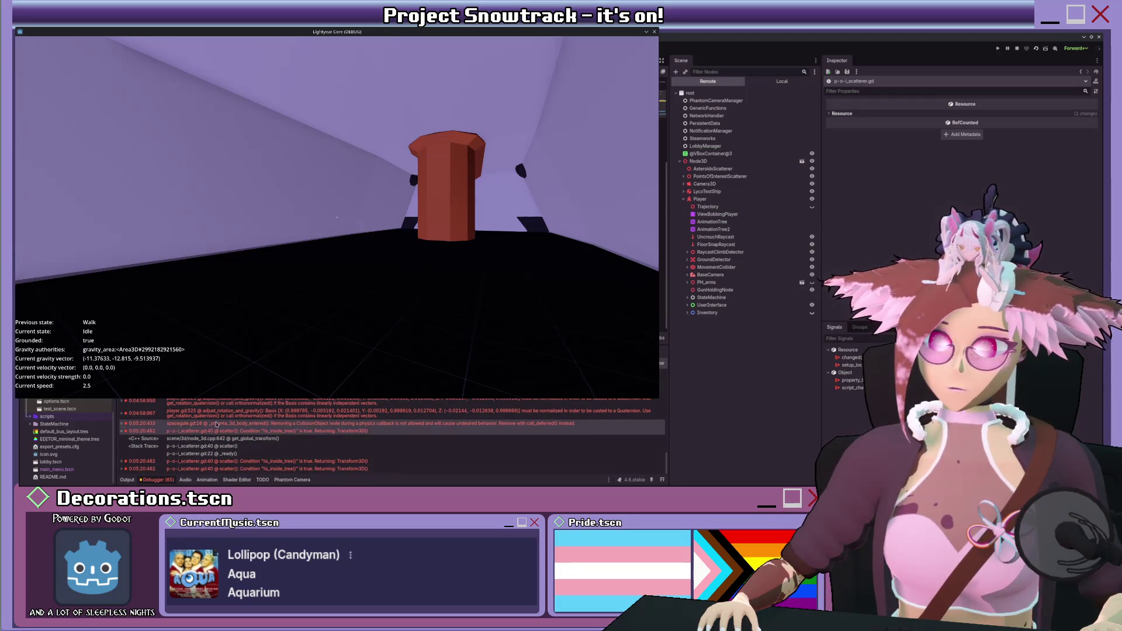
{"action": "left_click", "coordinate": [121, 432]}
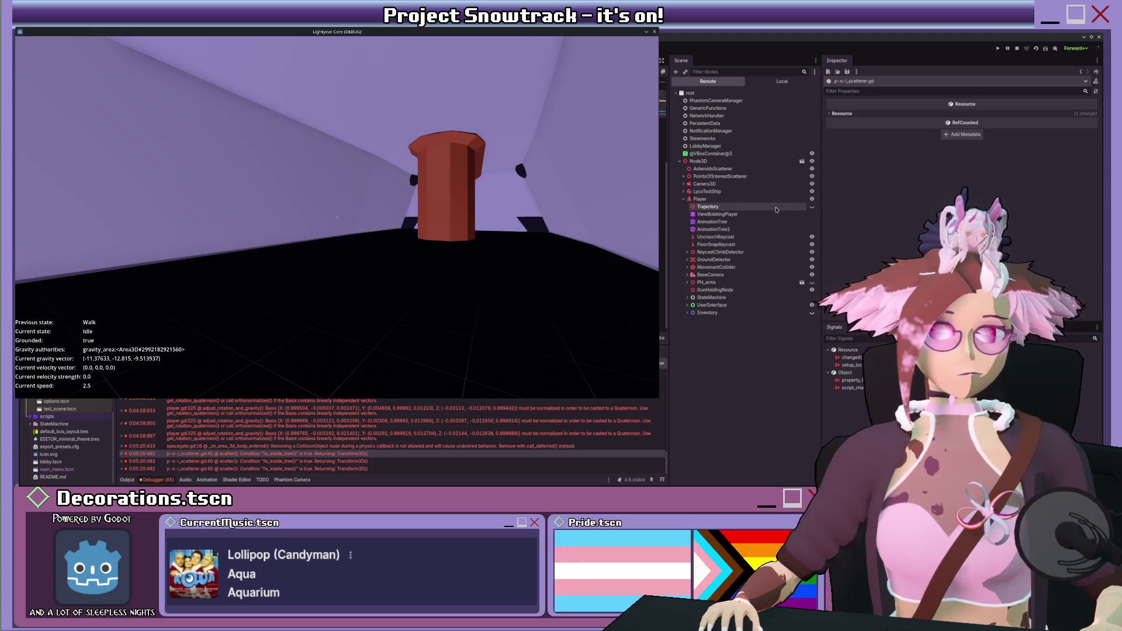
{"action": "left_click", "coordinate": [782, 81]}
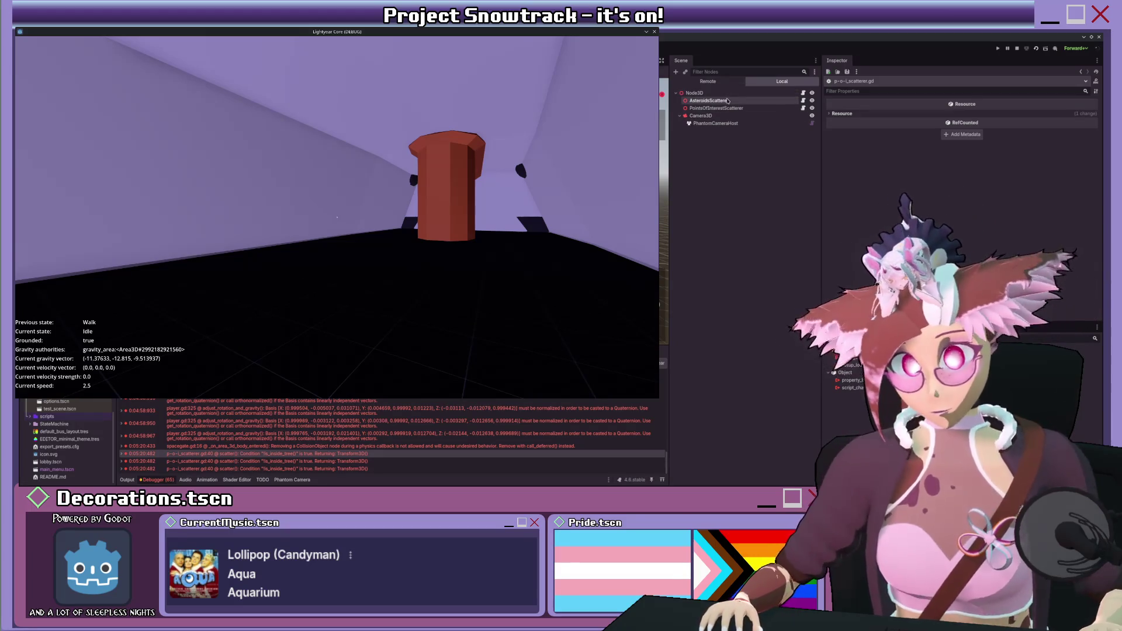
- Add a Node3D child under the root Node3D and name it World
{"action": "left_click", "coordinate": [730, 94]}
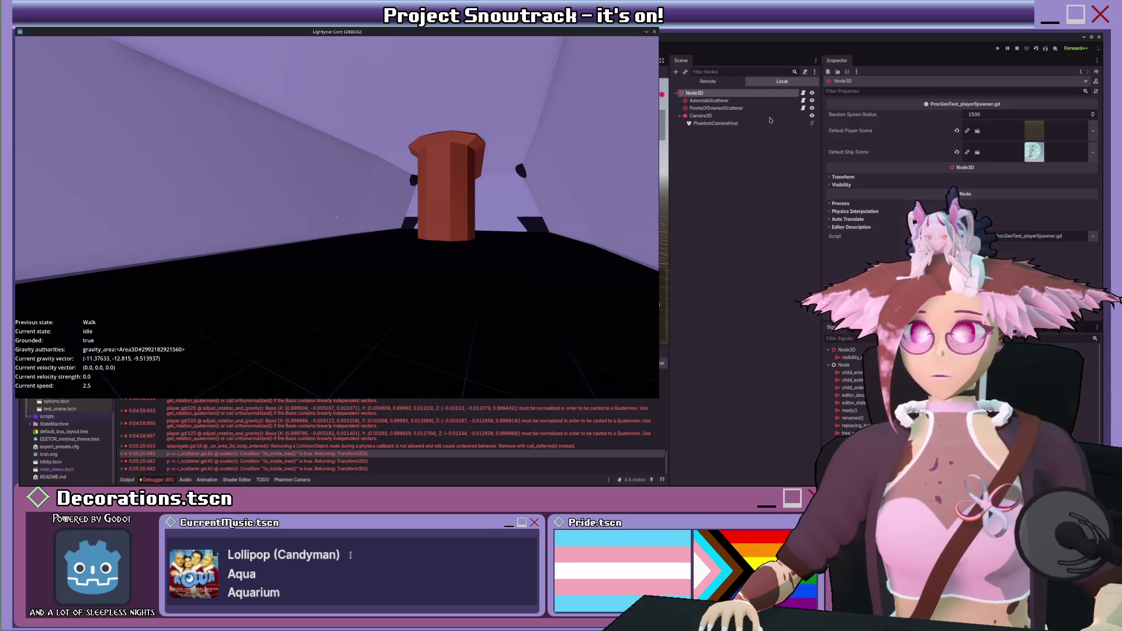
{"action": "key", "text": "ctrl+a"}
{"action": "key", "text": "Return"}
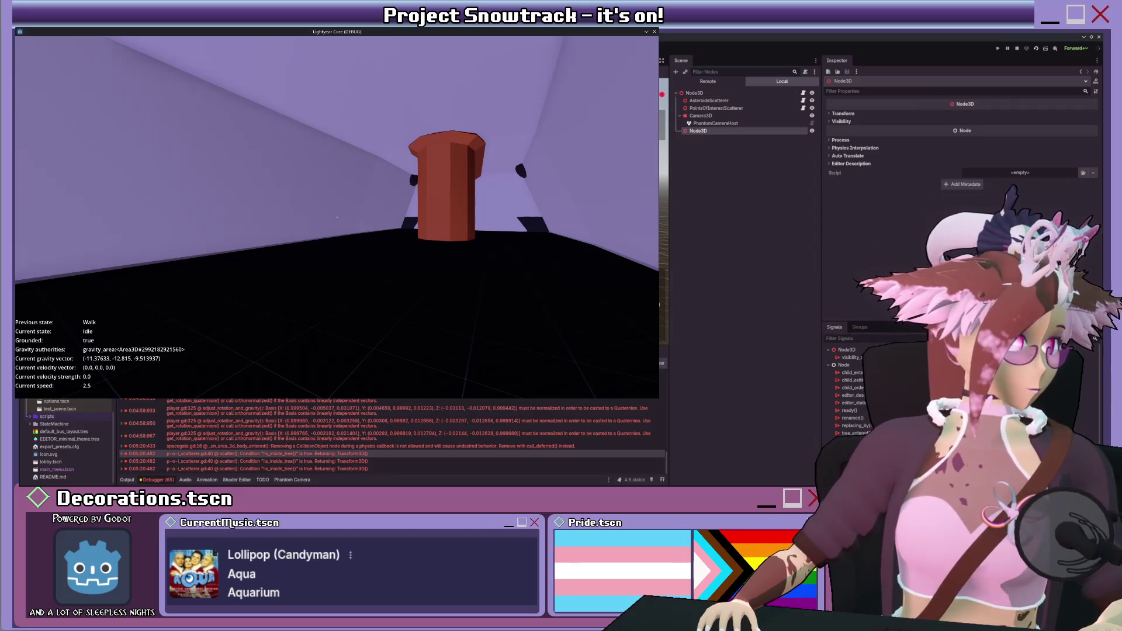
{"action": "left_click", "coordinate": [678, 158]}
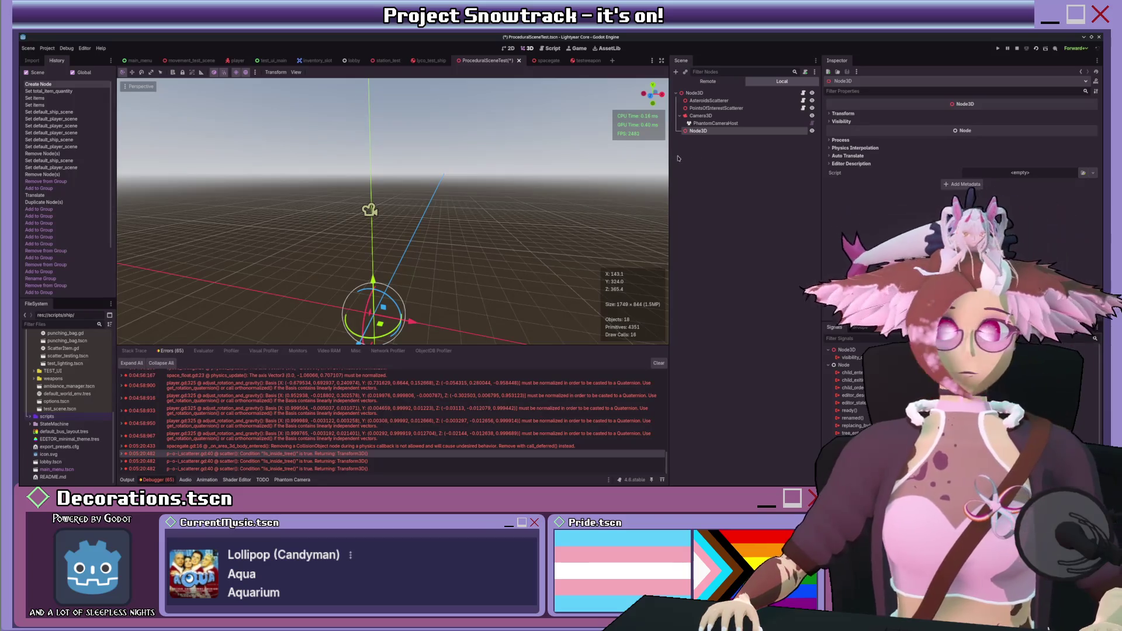
{"action": "left_click_drag", "start_coordinate": [671, 156], "coordinate": [657, 157]}
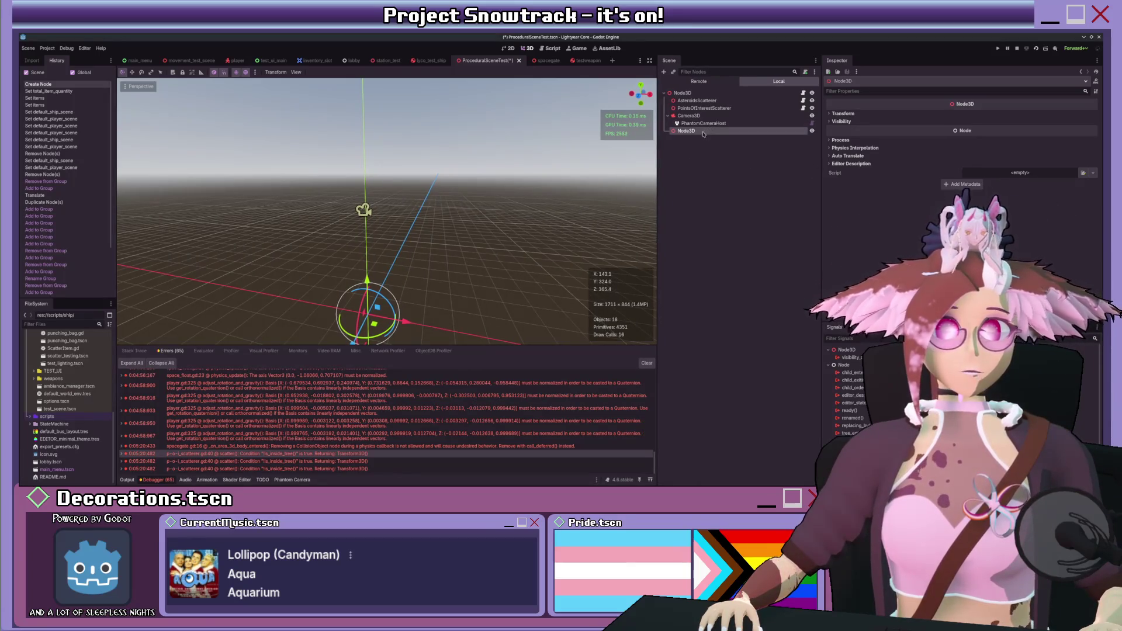
{"action": "type", "text": "World"}
{"action": "key", "text": "Return"}
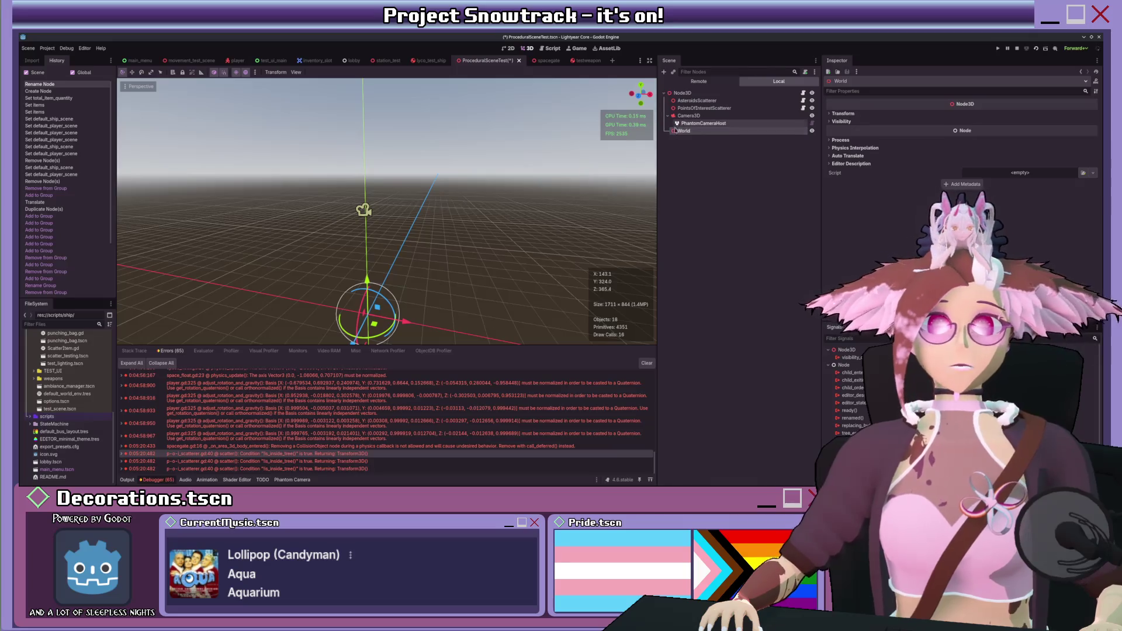
- Move World to the top of the tree and select AsteroidsScatterer
{"action": "left_click_drag", "start_coordinate": [686, 99], "coordinate": [716, 101]}
{"action": "left_click", "coordinate": [697, 109], "text": "shift"}
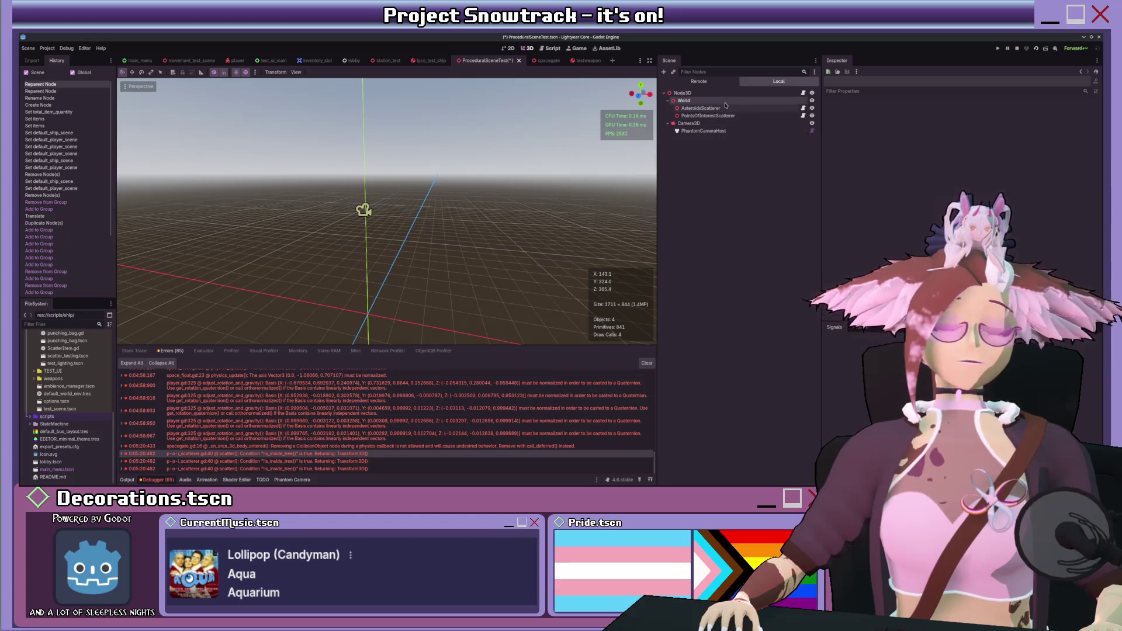
{"action": "left_click", "coordinate": [746, 108]}
- Review the World, PointsOfInterestScatterer and AsteroidsScatterer settings, then open ProcGenTest_playerSpawner.gd for editing
{"action": "left_click", "coordinate": [743, 102]}
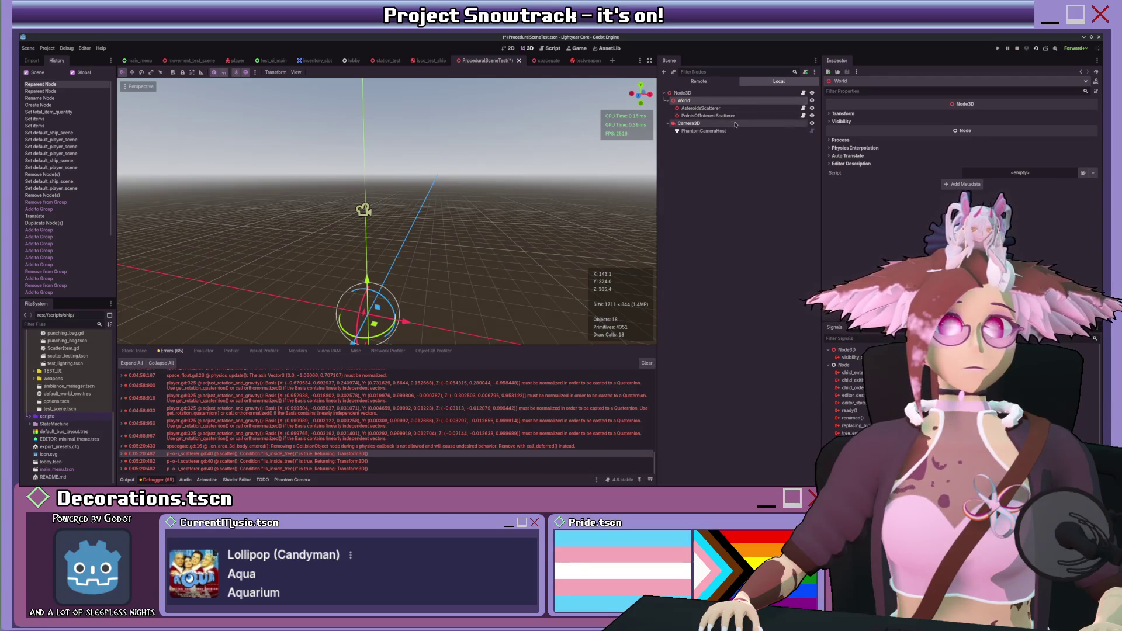
{"action": "left_click", "coordinate": [724, 114]}
{"action": "left_click", "coordinate": [724, 110]}
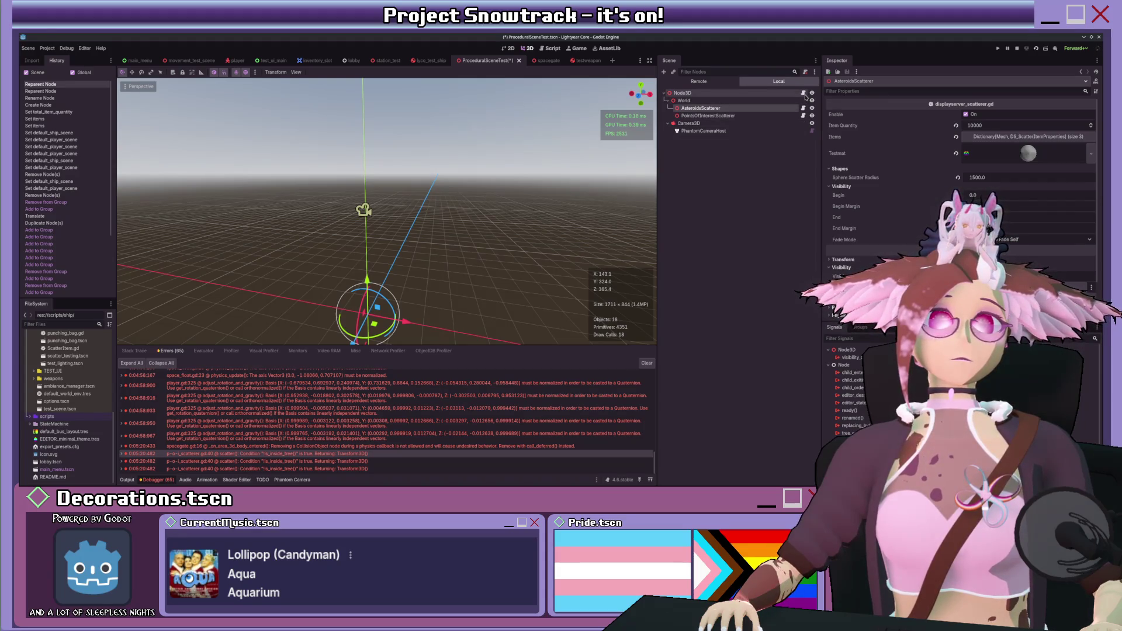
{"action": "left_click", "coordinate": [803, 93]}
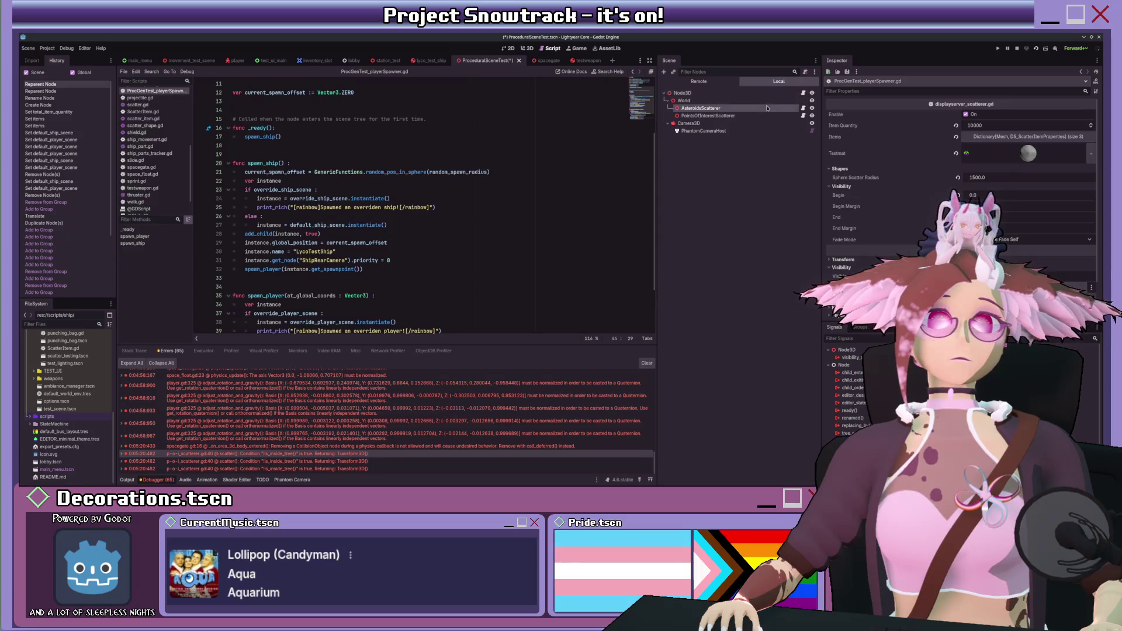
- Delete the 'woooo' test print from _ready in the points-of-interest scatterer script and save
{"action": "left_click", "coordinate": [803, 109]}
{"action": "scroll", "coordinate": [510, 181], "scroll_direction": "up", "scroll_amount": 15}
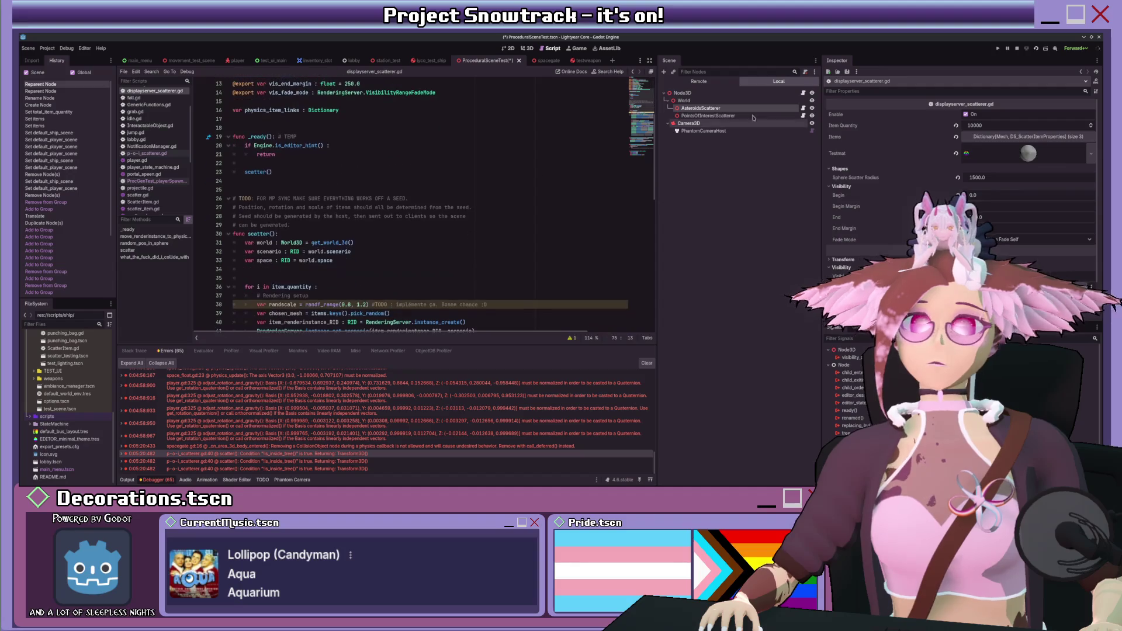
{"action": "left_click", "coordinate": [803, 116]}
{"action": "scroll", "coordinate": [497, 189], "scroll_direction": "down", "scroll_amount": 5}
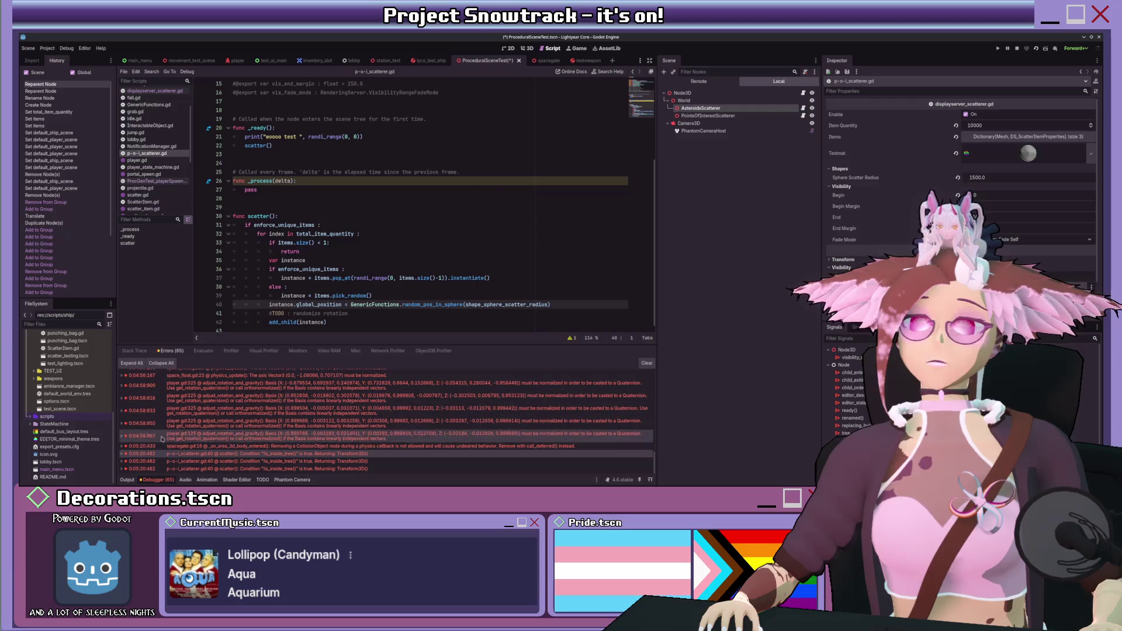
{"action": "left_click_drag", "start_coordinate": [384, 196], "coordinate": [227, 192]}
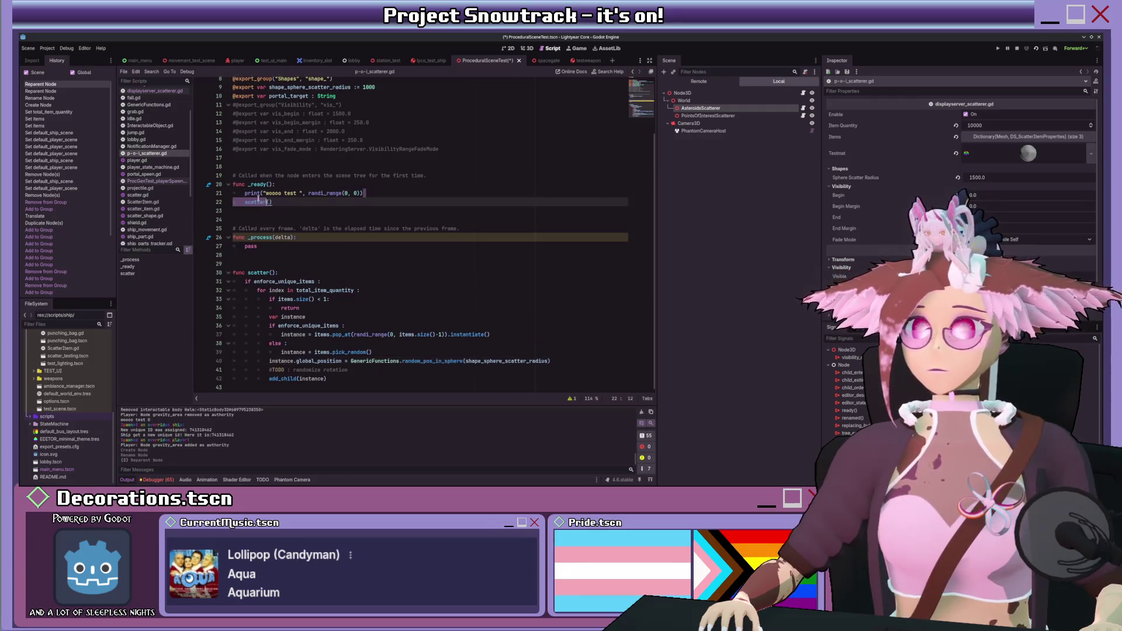
{"action": "key", "text": "BackSpace"}
{"action": "key", "text": "BackSpace"}
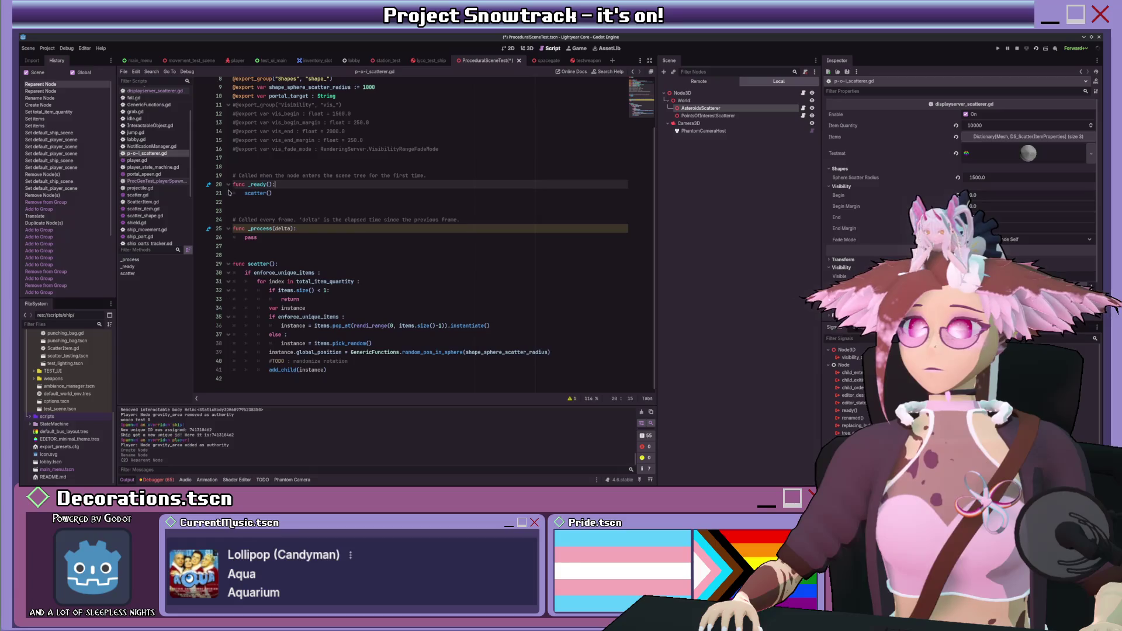
{"action": "key", "text": "ctrl+s"}
- Select the World node in the Scene dock
{"action": "scroll", "coordinate": [381, 218], "scroll_direction": "up", "scroll_amount": 1}
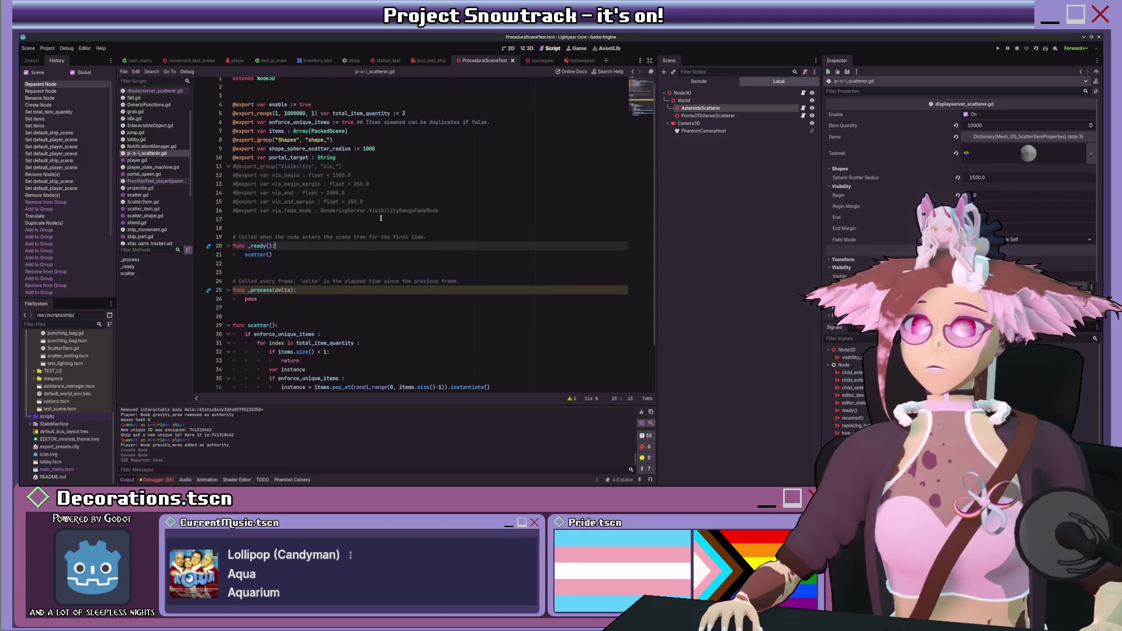
{"action": "scroll", "coordinate": [381, 218], "scroll_direction": "up", "scroll_amount": 2}
{"action": "scroll", "coordinate": [155, 176], "scroll_direction": "up", "scroll_amount": 2}
{"action": "left_click", "coordinate": [682, 101]}
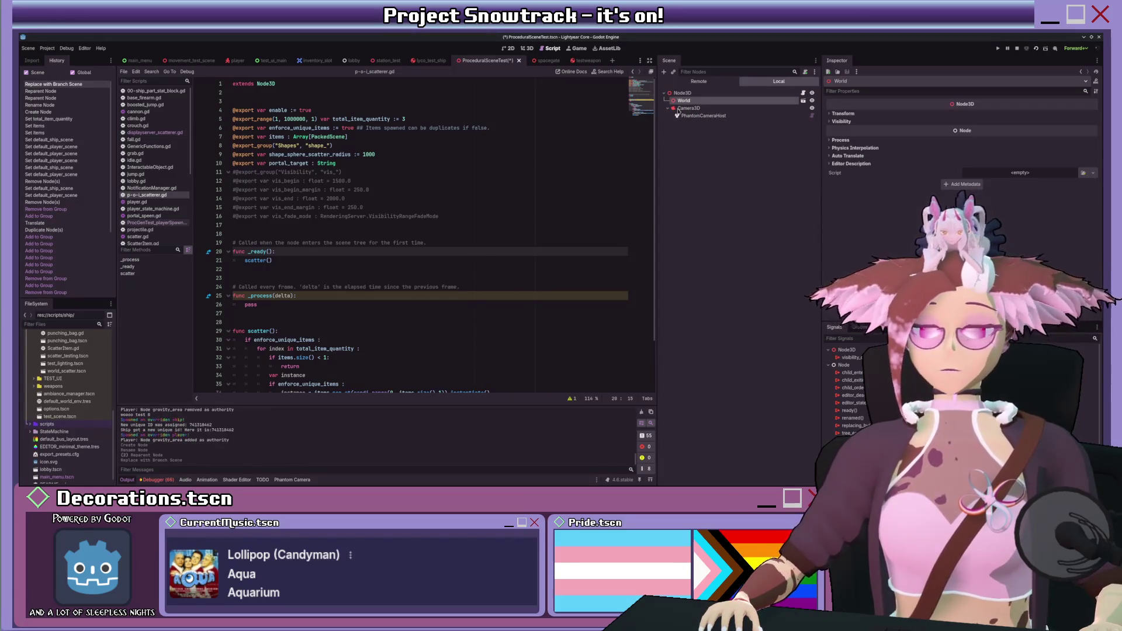
- Rename World to WorldScatter in ProceduralSceneTest and in world_scatter.tscn, and save
{"action": "key", "text": "F2"}
{"action": "type", "text": "WorldScatter"}
{"action": "key", "text": "Return"}
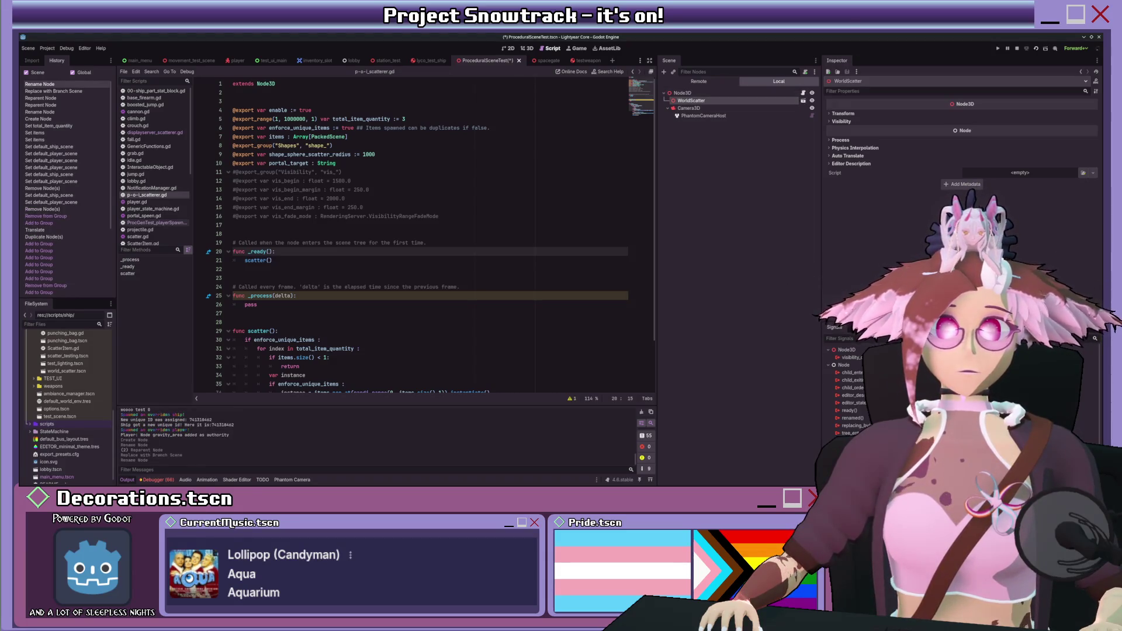
{"action": "left_click", "coordinate": [802, 101]}
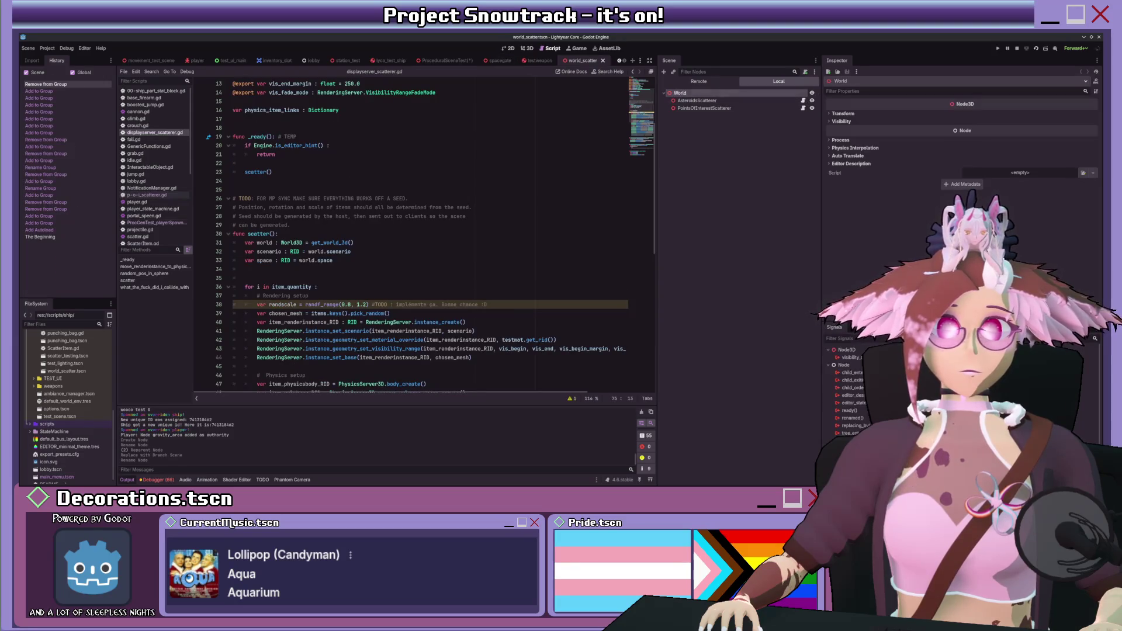
{"action": "key", "text": "F2"}
{"action": "type", "text": "WorldScatter"}
{"action": "key", "text": "Return"}
{"action": "key", "text": "ctrl+s"}
- Inspect the player spawner script and the PointsOfInterestScatterer's Items array element 1, then open the spacegate scene
{"action": "left_click", "coordinate": [803, 109]}
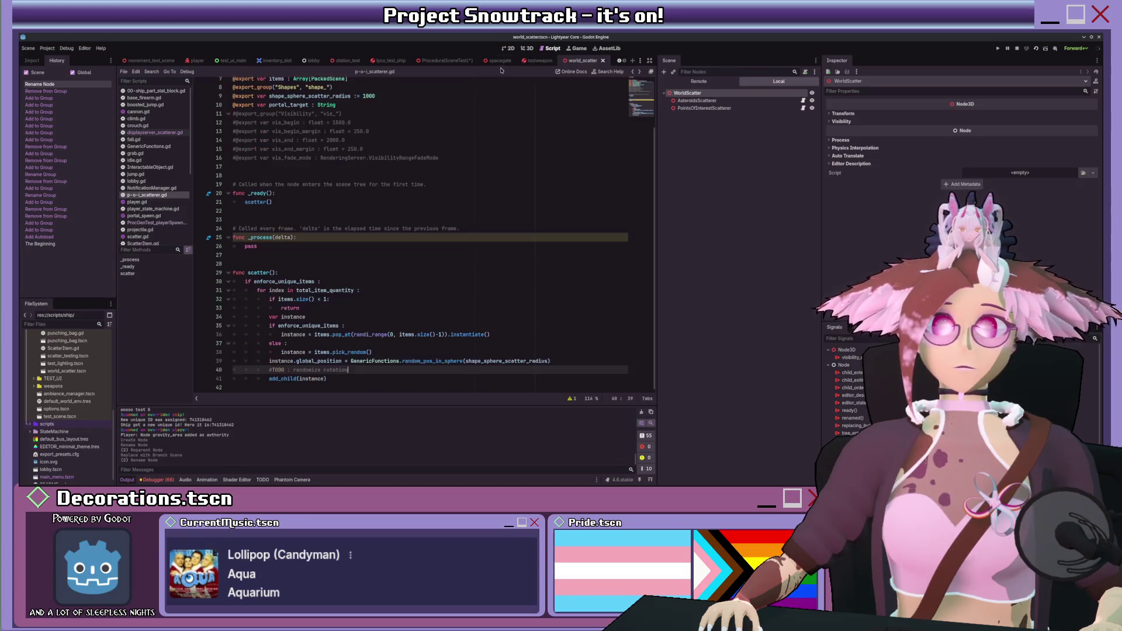
{"action": "left_click", "coordinate": [442, 61]}
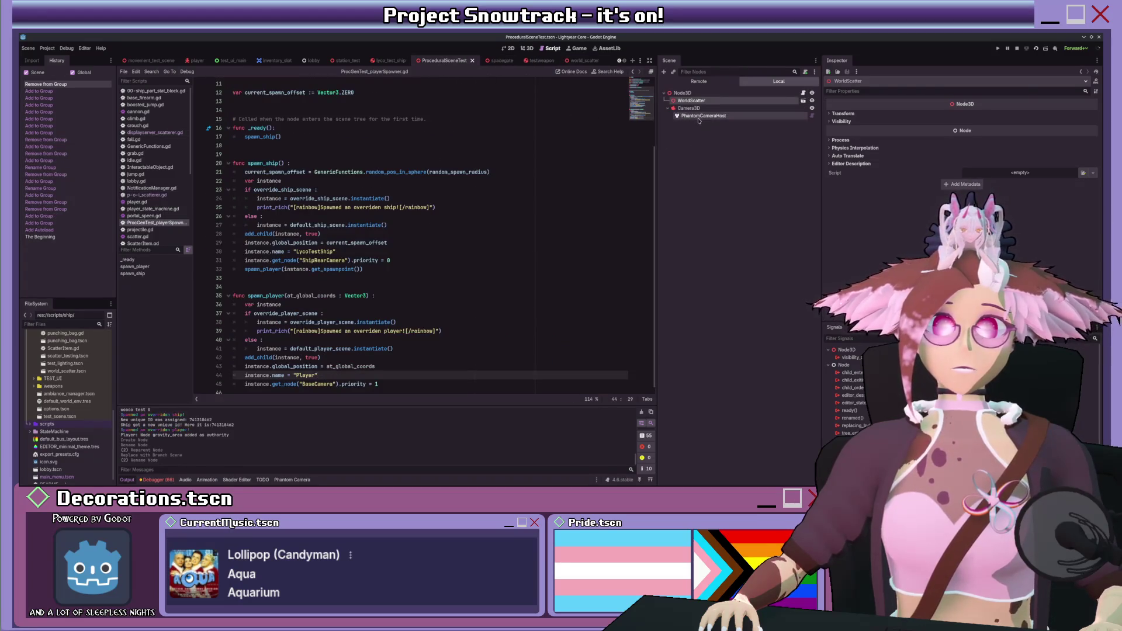
{"action": "left_click", "coordinate": [701, 93]}
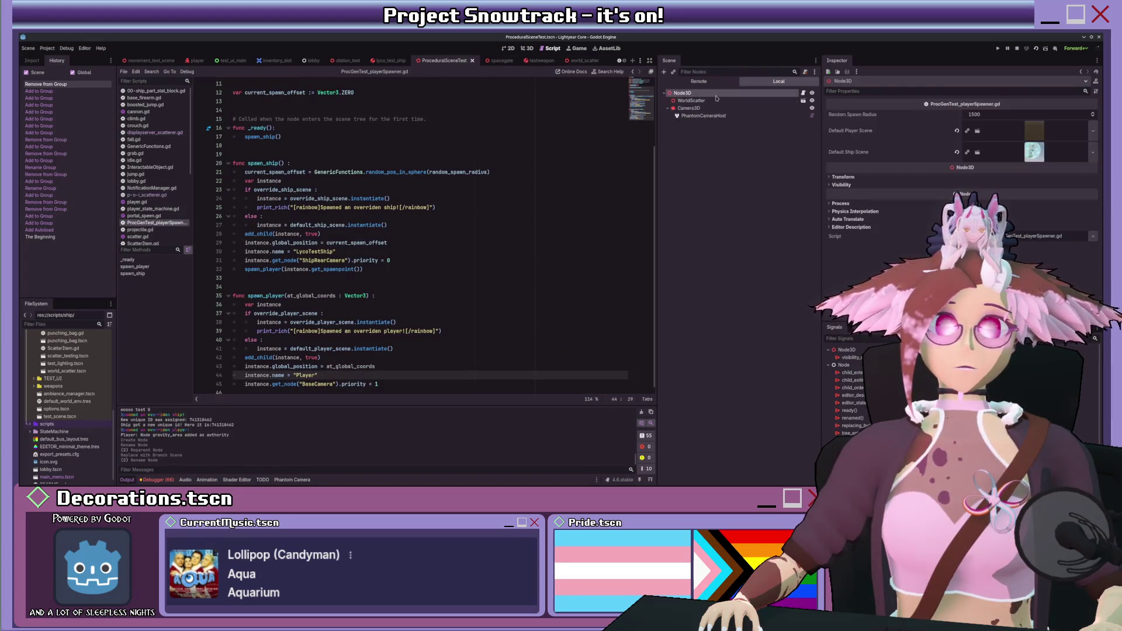
{"action": "left_click", "coordinate": [803, 94]}
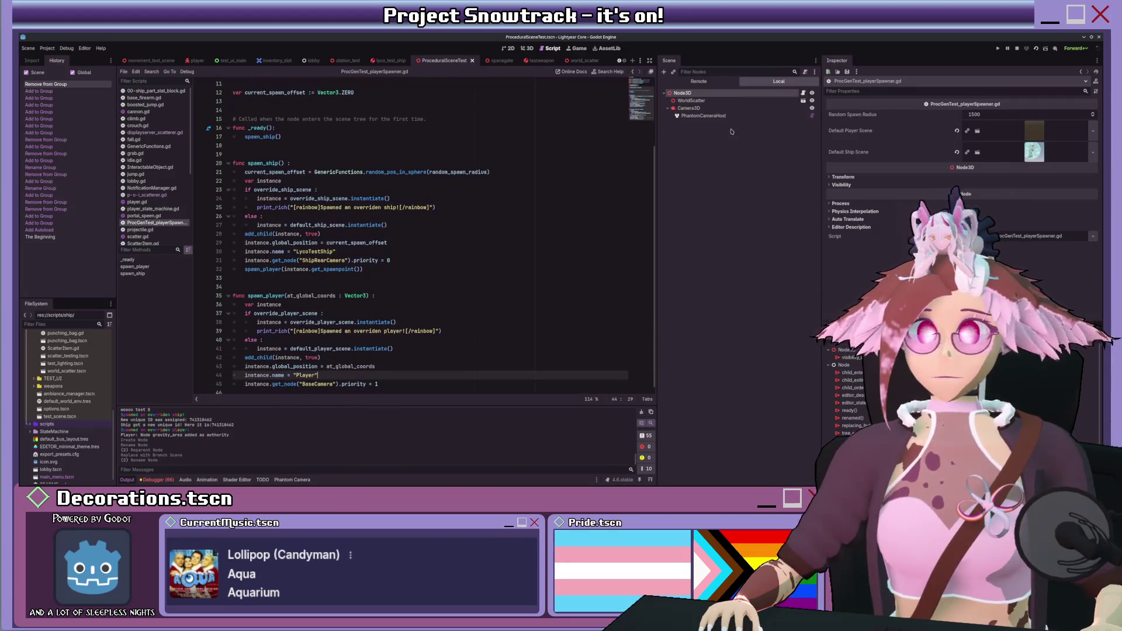
{"action": "left_click", "coordinate": [802, 100]}
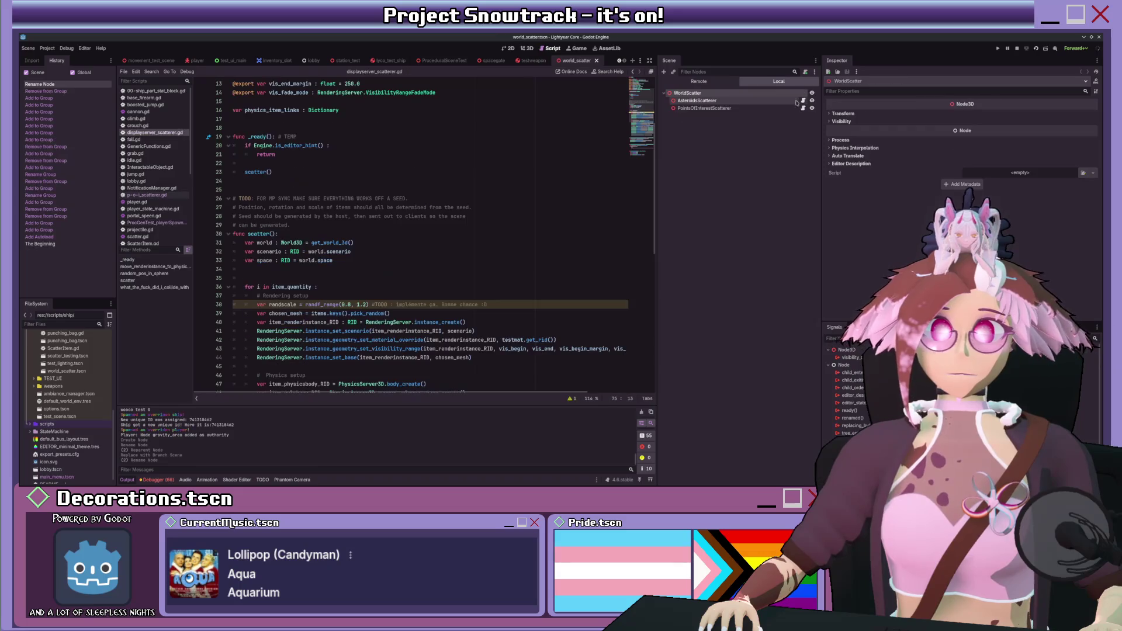
{"action": "left_click", "coordinate": [714, 108]}
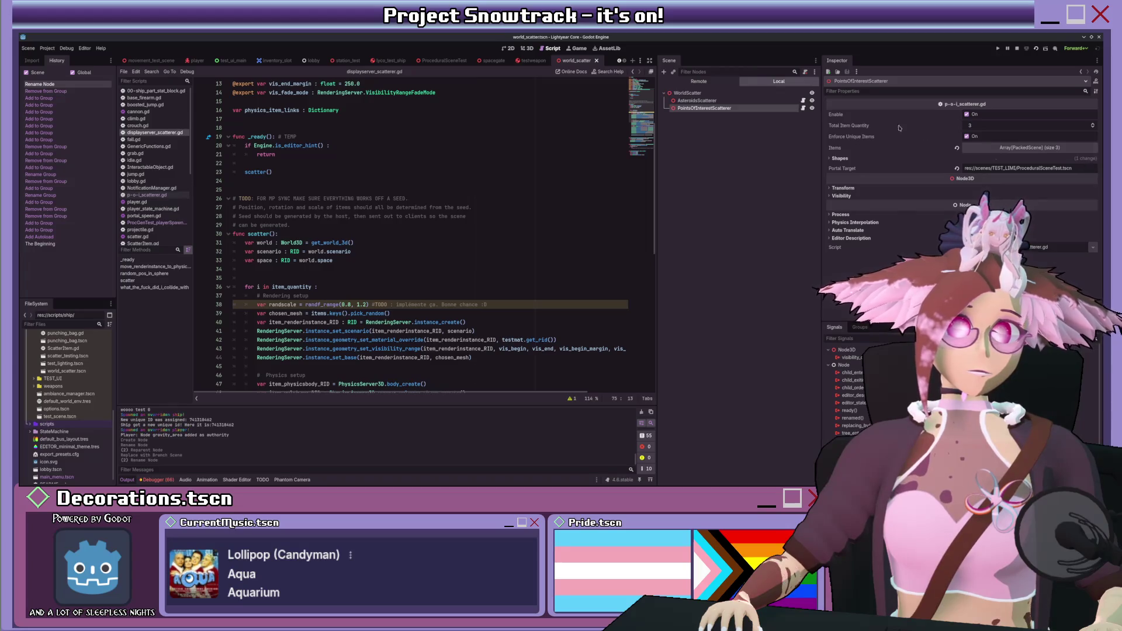
{"action": "left_click", "coordinate": [996, 148]}
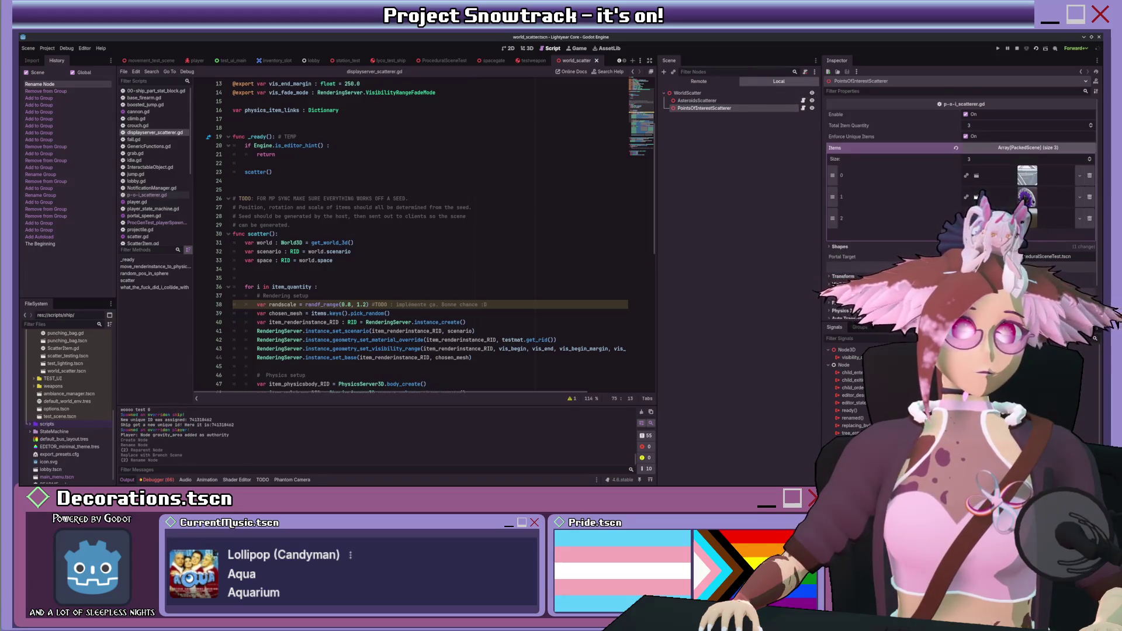
{"action": "left_click", "coordinate": [1046, 199]}
{"action": "left_click", "coordinate": [494, 60]}
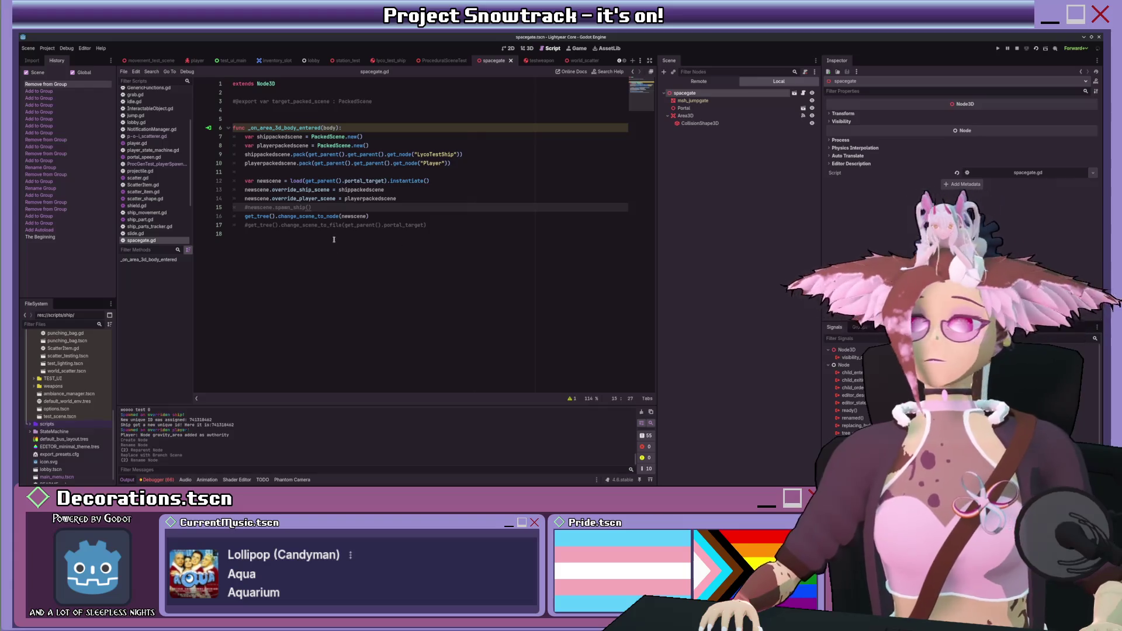
- Comment out lines 7–10 of spacegate.gd with Ctrl+K
{"action": "left_click_drag", "start_coordinate": [373, 216], "coordinate": [240, 217]}
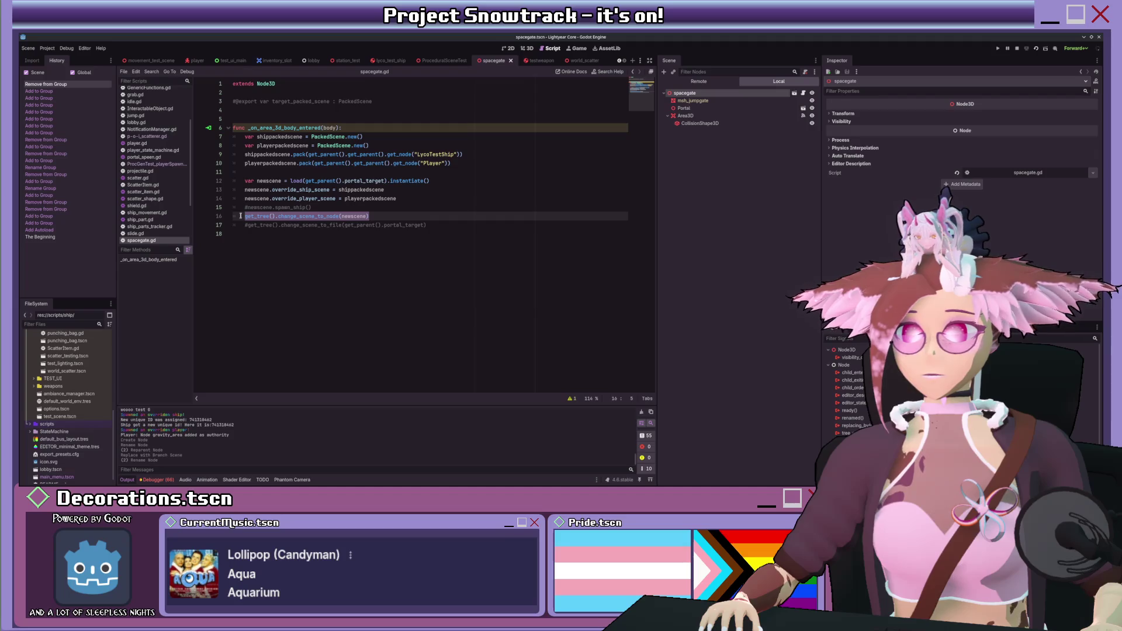
{"action": "left_click", "coordinate": [405, 155]}
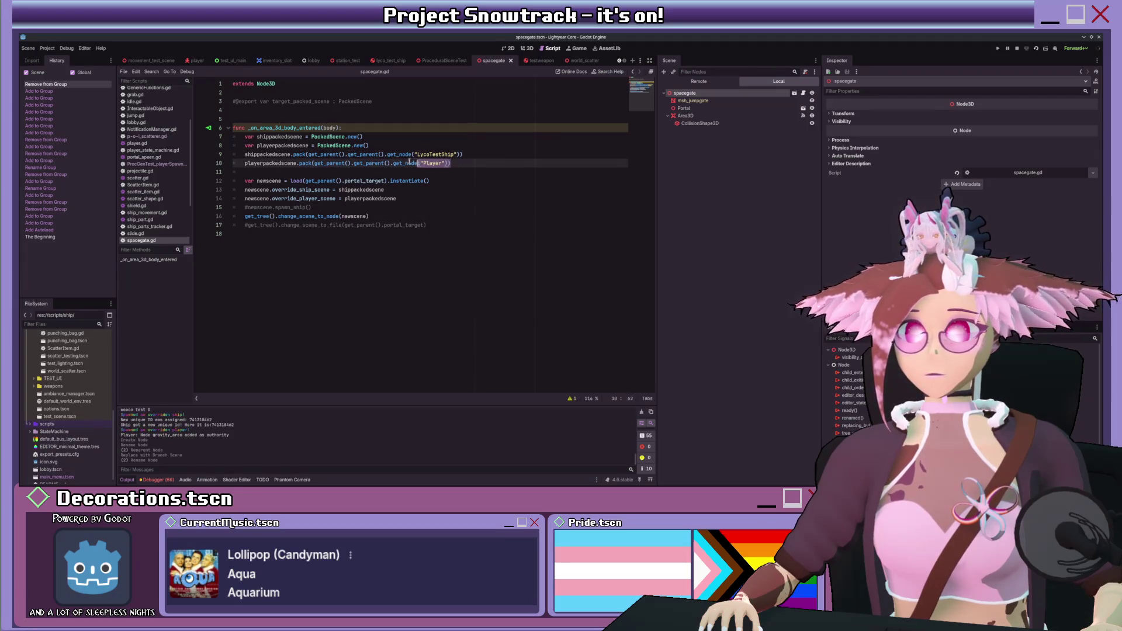
{"action": "left_click", "coordinate": [453, 165]}
{"action": "left_click_drag", "start_coordinate": [453, 164], "coordinate": [310, 141]}
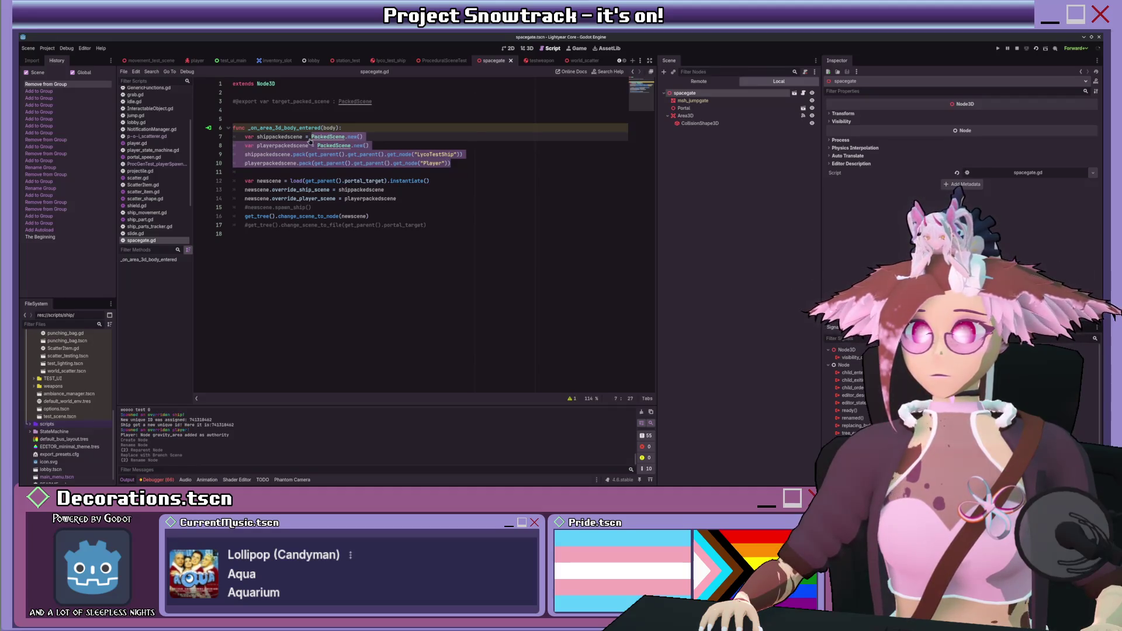
{"action": "key", "text": "ctrl+k"}
- Add a new blank line after line 17 in the body-entered handler
{"action": "left_click", "coordinate": [331, 190]}
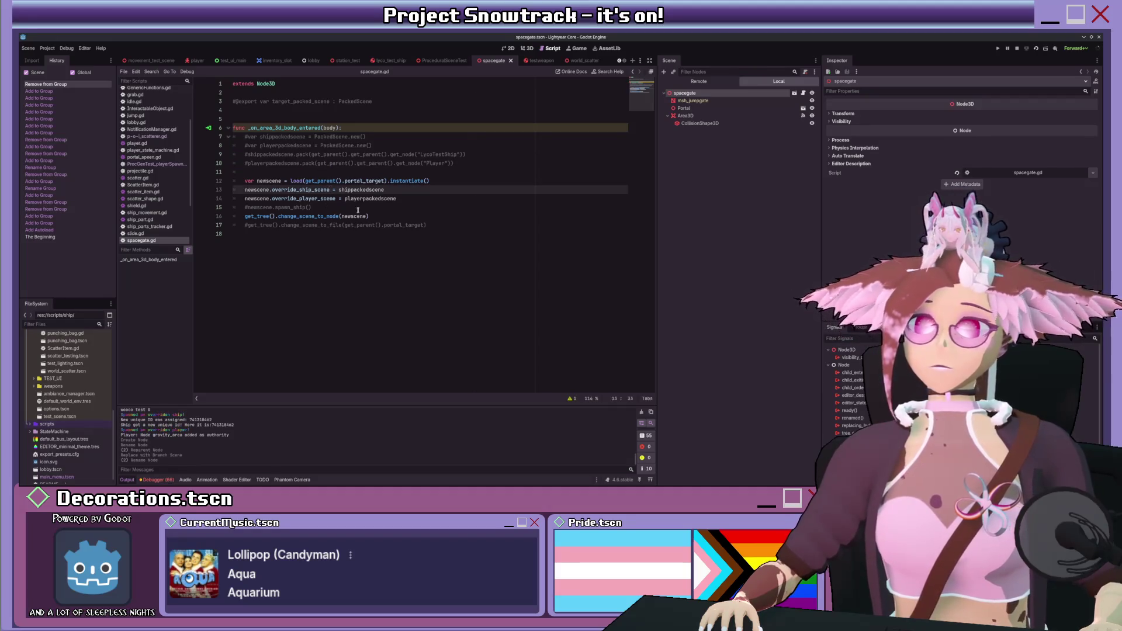
{"action": "left_click", "coordinate": [450, 225]}
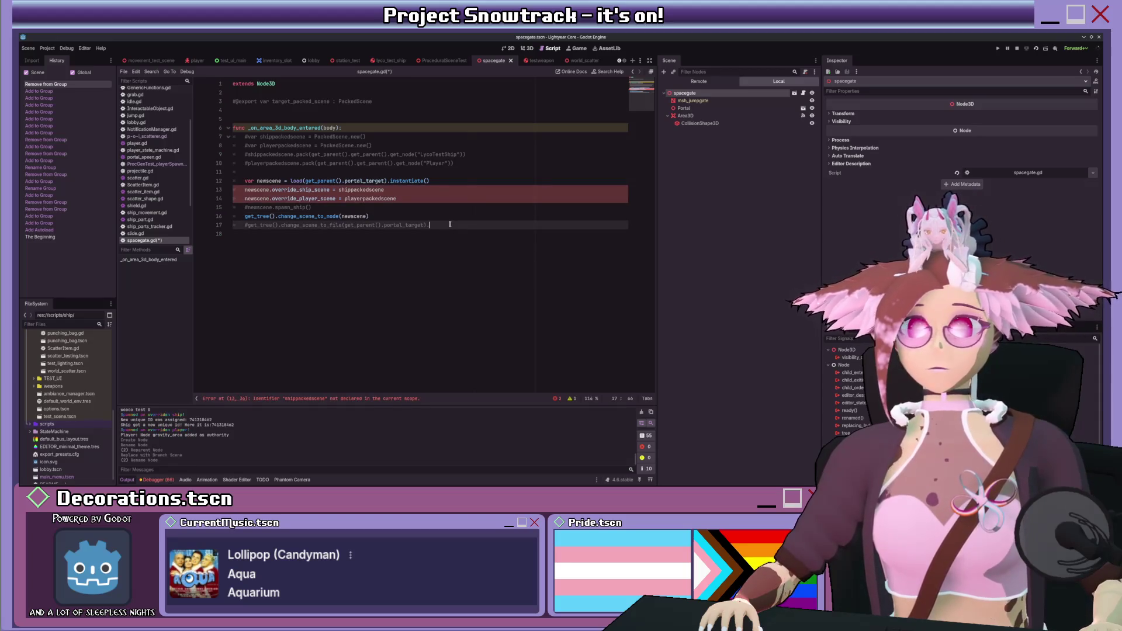
{"action": "key", "text": "Return"}
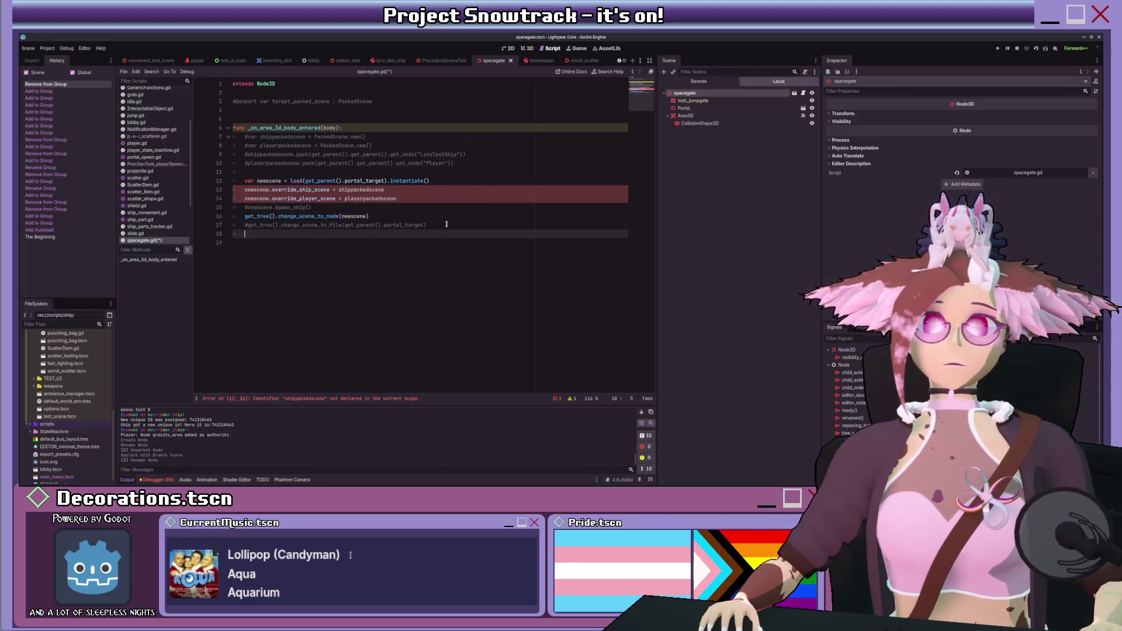
{"action": "scroll", "coordinate": [68, 412], "scroll_direction": "up", "scroll_amount": 5}
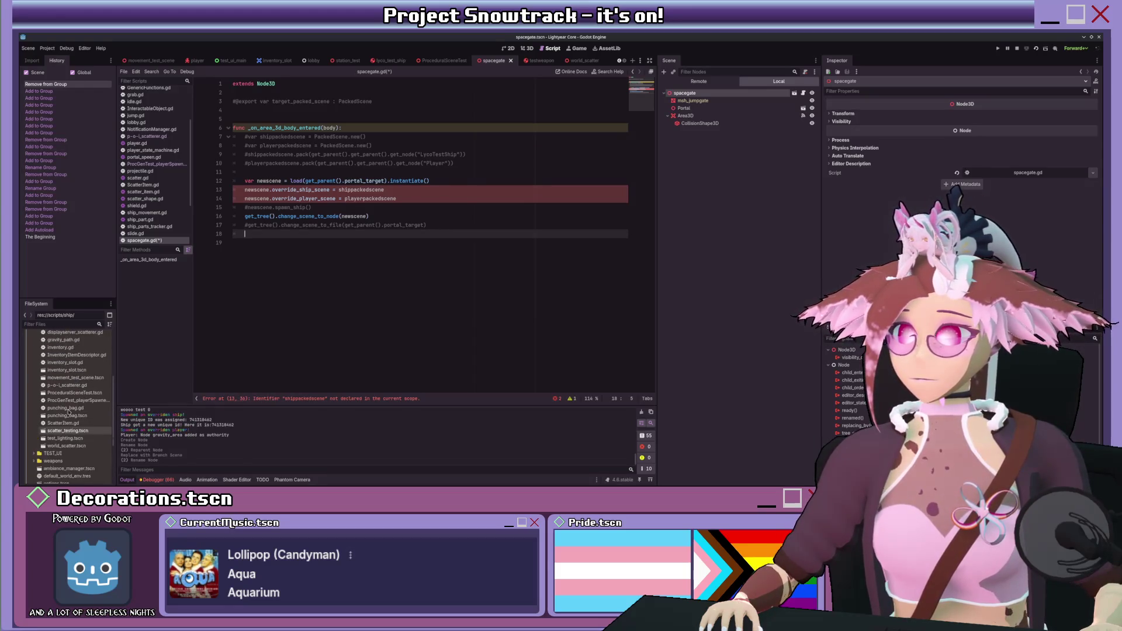